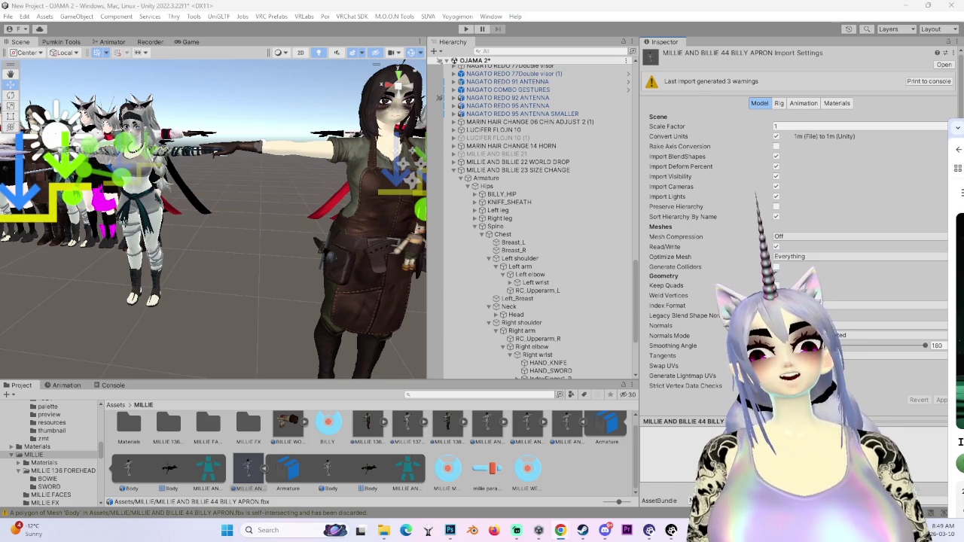
Select MILLIE AND BILLIE 23 SIZE CHANGE and drag its Position X to centre the apron character
mouse_move(308, 146)
left_mouse_down()
mouse_move(392, 208)
mouse_move(467, 188)
left_mouse_up()
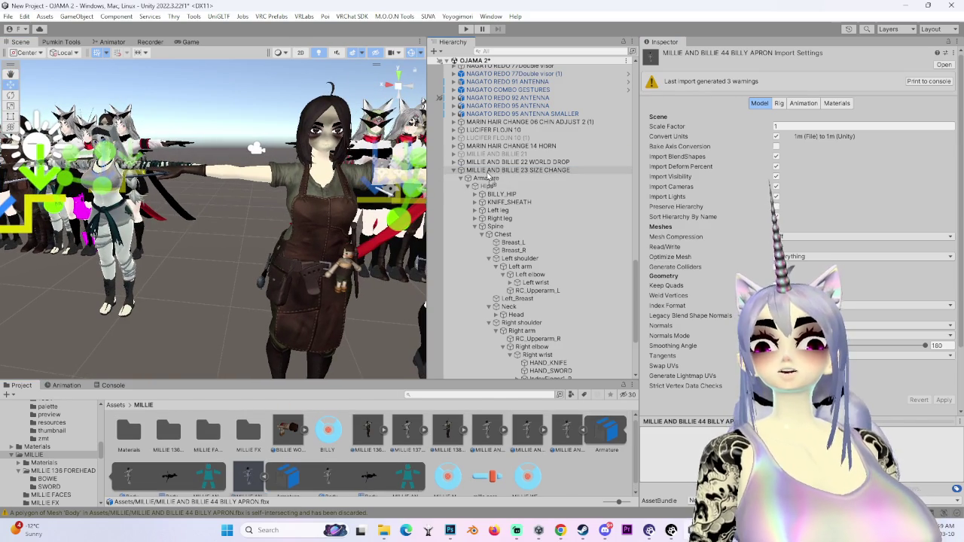
scroll(477, 66, "up", 2)
left_click(324, 226)
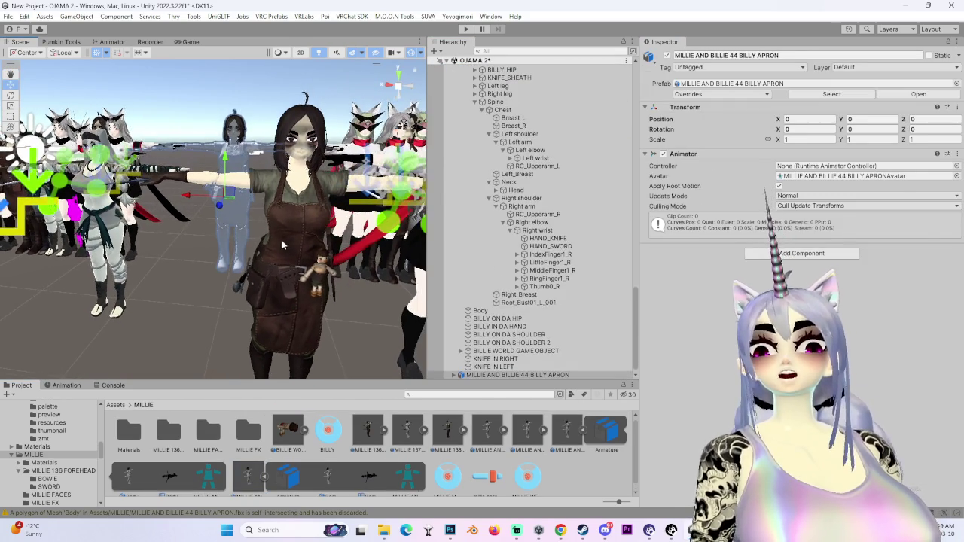
left_click(279, 236)
scroll(535, 293, "up", 8)
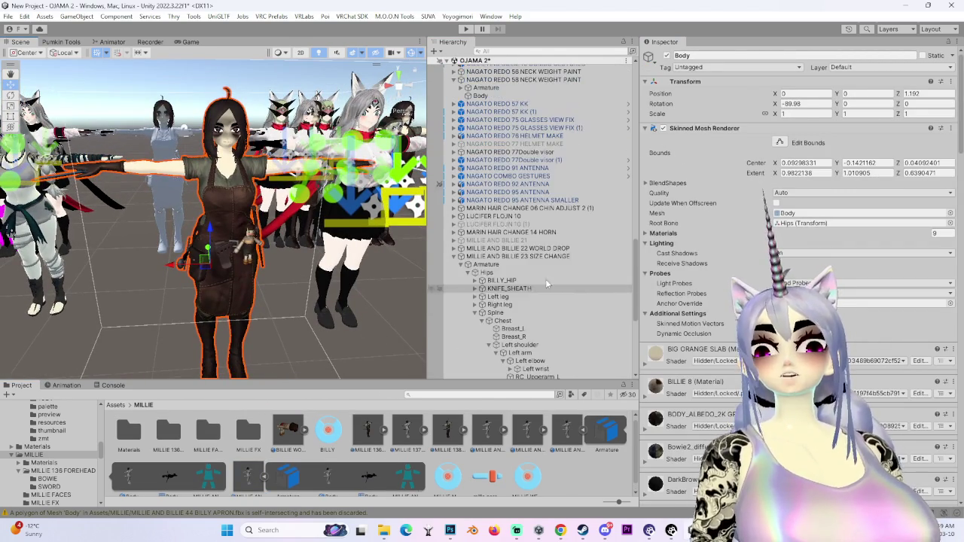
double_click(519, 256)
mouse_move(301, 259)
left_mouse_down()
mouse_move(256, 265)
mouse_move(256, 275)
mouse_move(399, 282)
left_mouse_up()
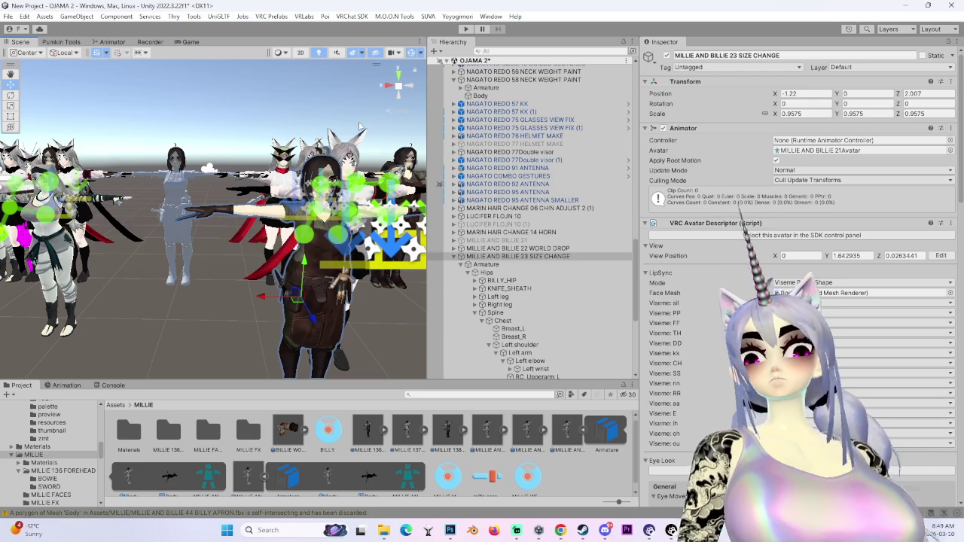
Switch to a close front view, orbit around the apron character and pick its Body mesh
left_click(399, 87)
left_click(399, 84)
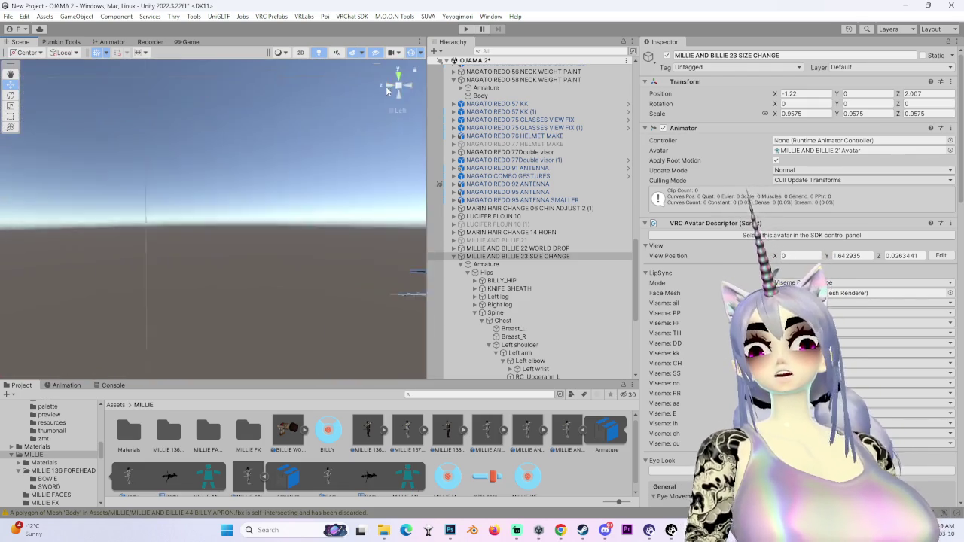
left_click_drag(320, 256, 155, 218)
mouse_move(119, 248)
left_mouse_down()
mouse_move(375, 268)
mouse_move(297, 188)
left_mouse_up()
left_click(297, 187)
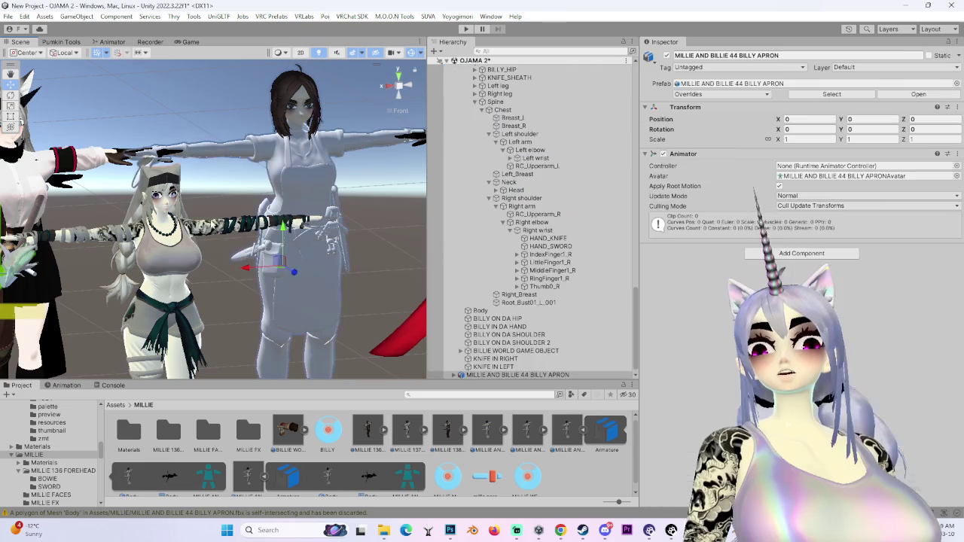
Select the MILLIE AND BILLIE 44 BILLY APRON avatar and view it from the front in perspective
left_click(167, 226)
scroll(235, 173, "up", 2)
left_click(226, 248)
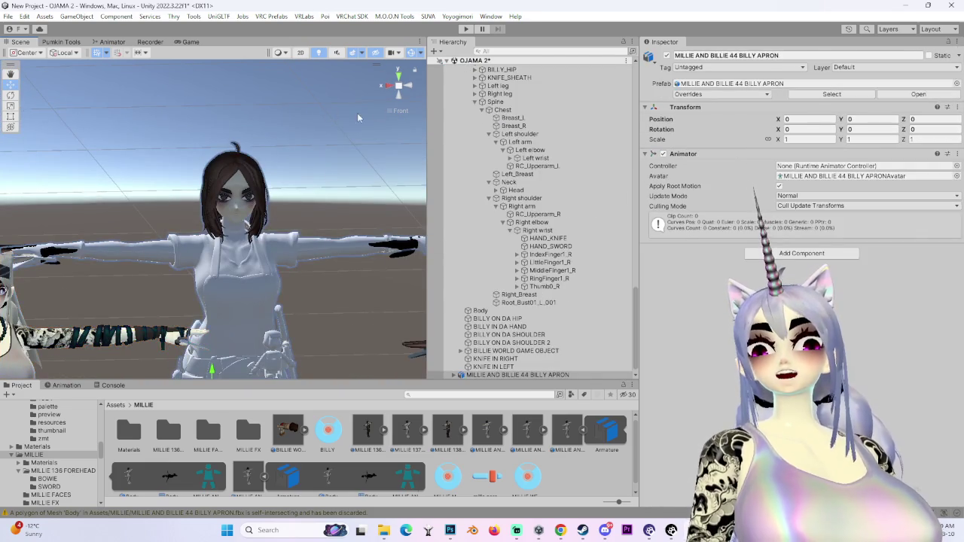
left_click(383, 86)
left_click(383, 86)
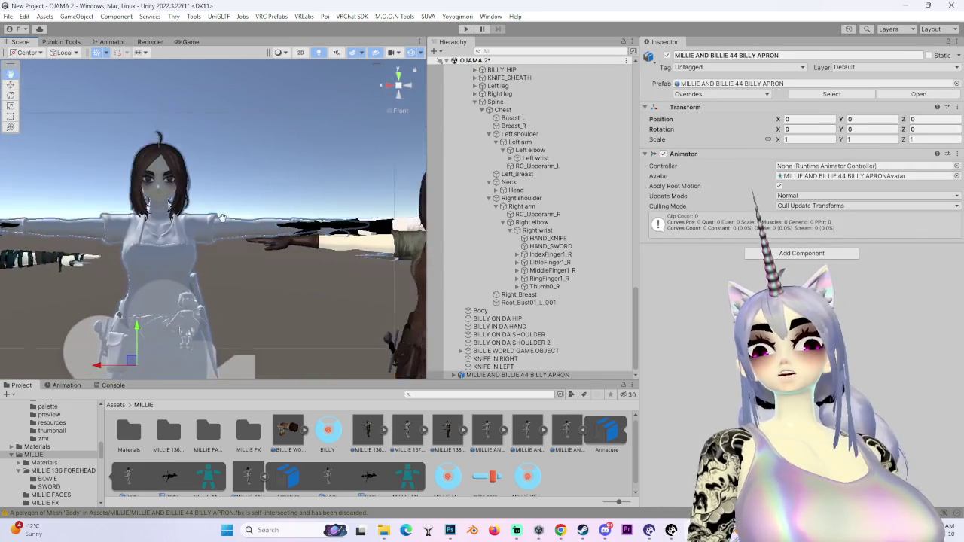
Reselect the apron avatar, then show the Game view and the Recorder capture settings
left_click(379, 158)
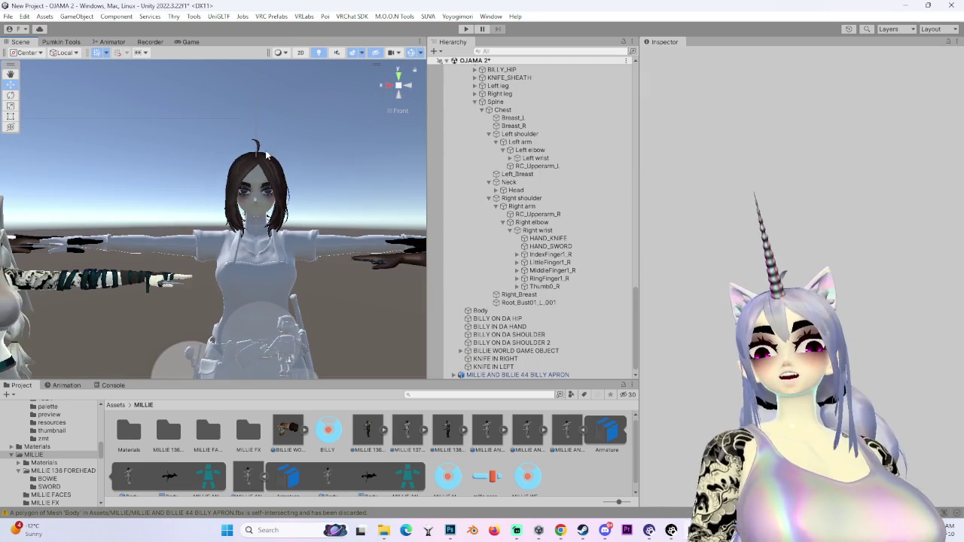
scroll(303, 281, "up", 2)
scroll(303, 282, "up", 1)
left_click(304, 282)
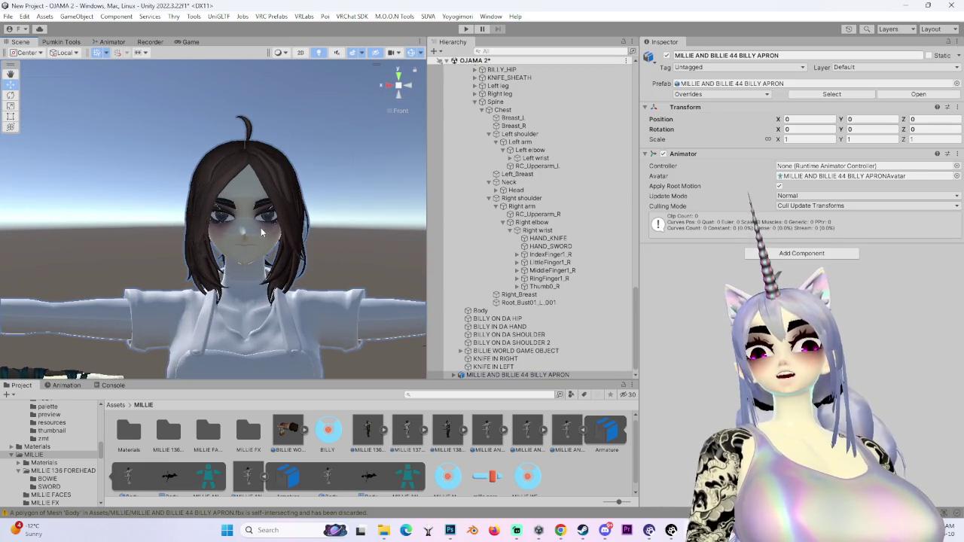
scroll(263, 196, "up", 2)
left_click(193, 42)
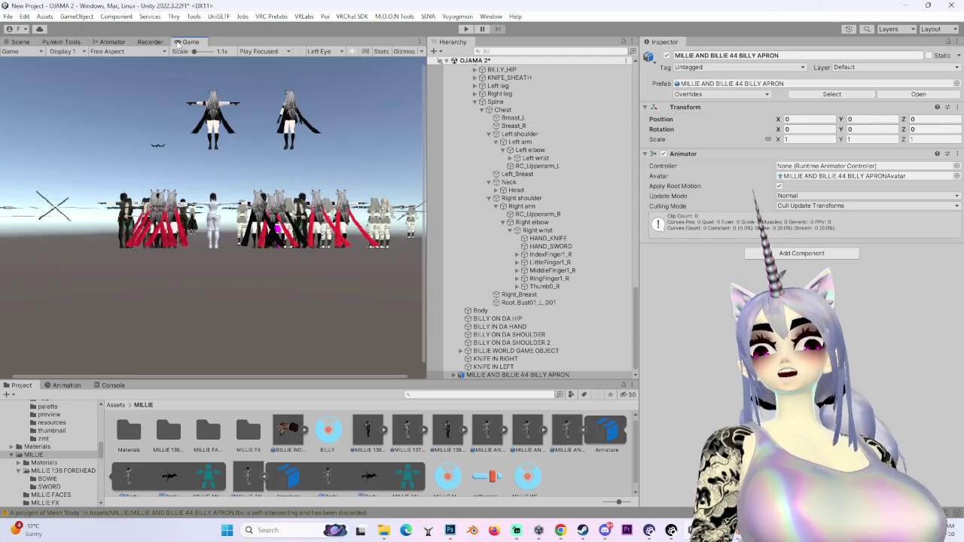
left_click(151, 42)
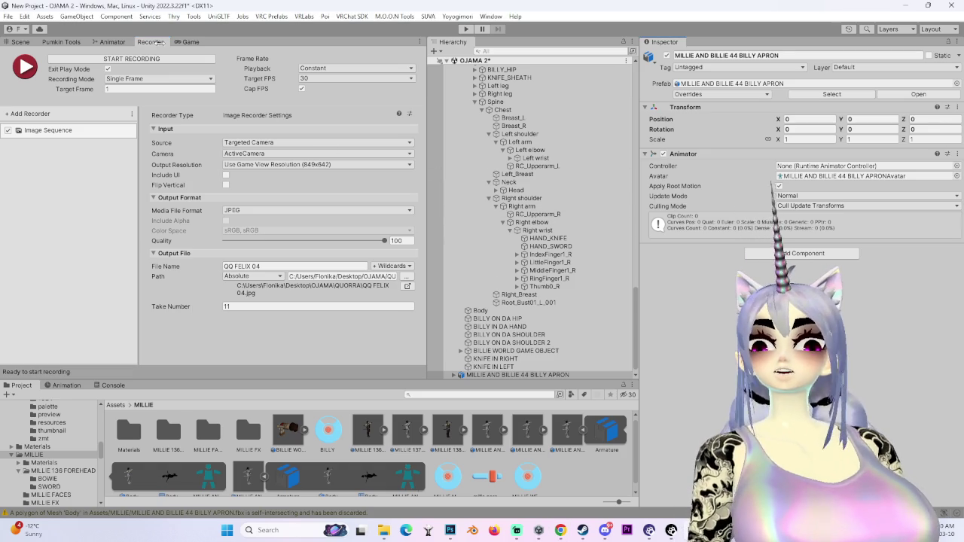
Return to the Scene view and pull back from the apron avatar
left_click(17, 42)
scroll(305, 260, "down", 3)
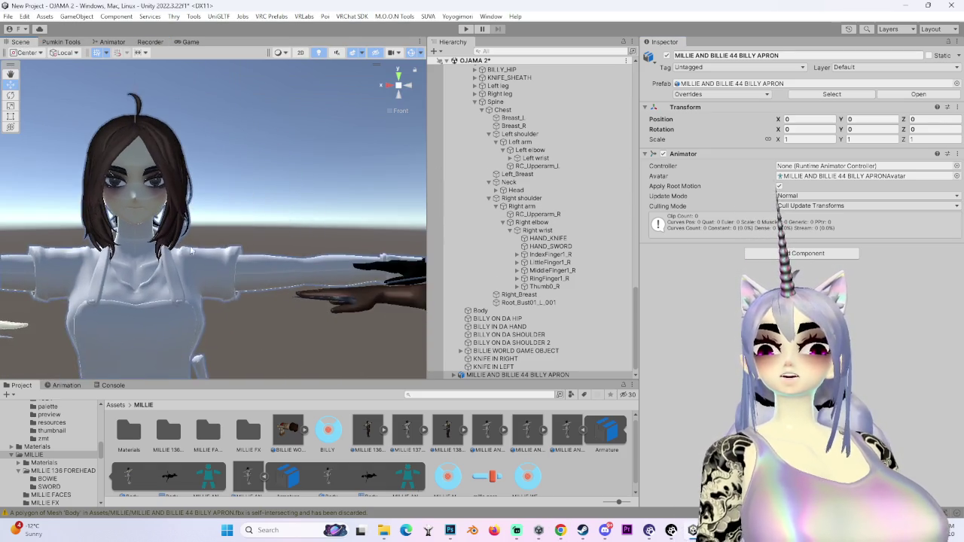
left_click_drag(286, 264, 220, 272)
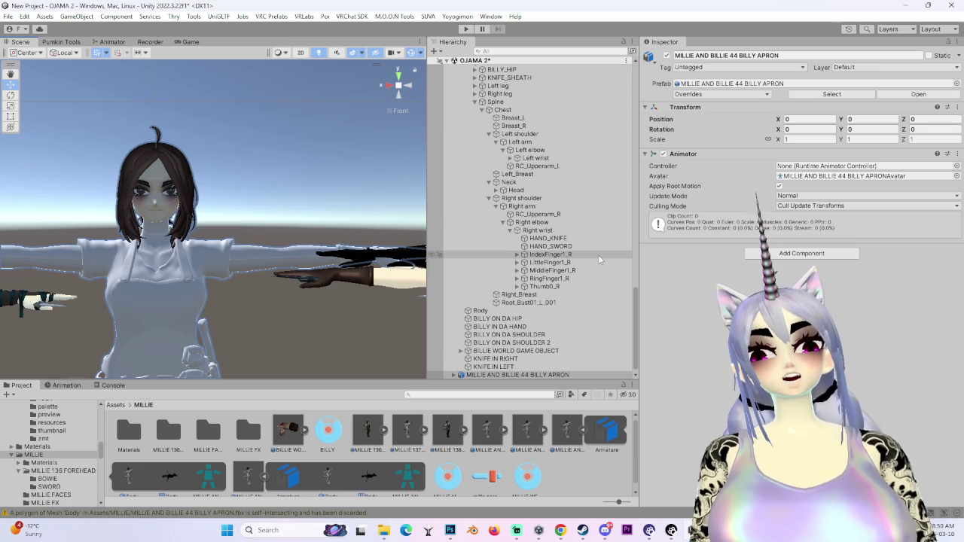
Browse the VRC Prefabs, VRChat SDK, VRLabs and Poi menus without choosing anything
left_click(279, 17)
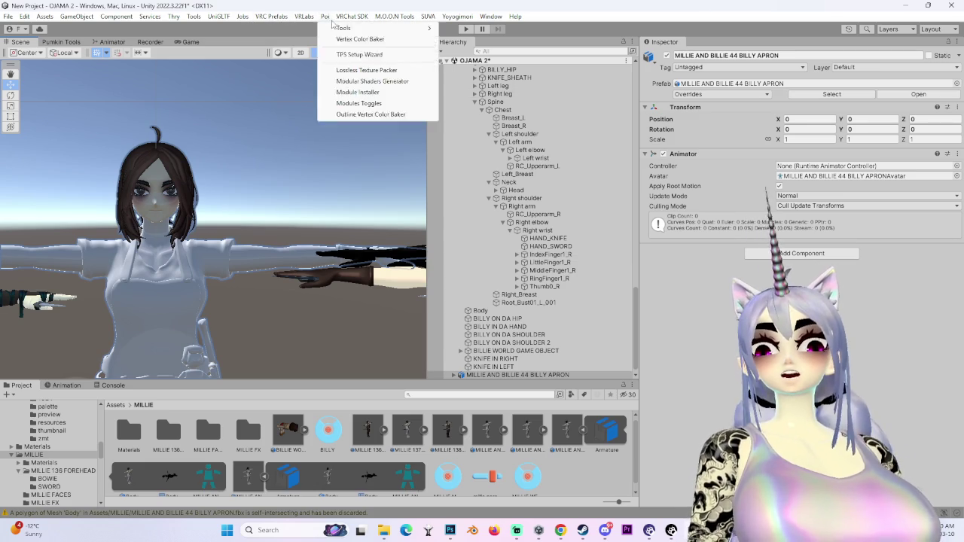
key("Escape")
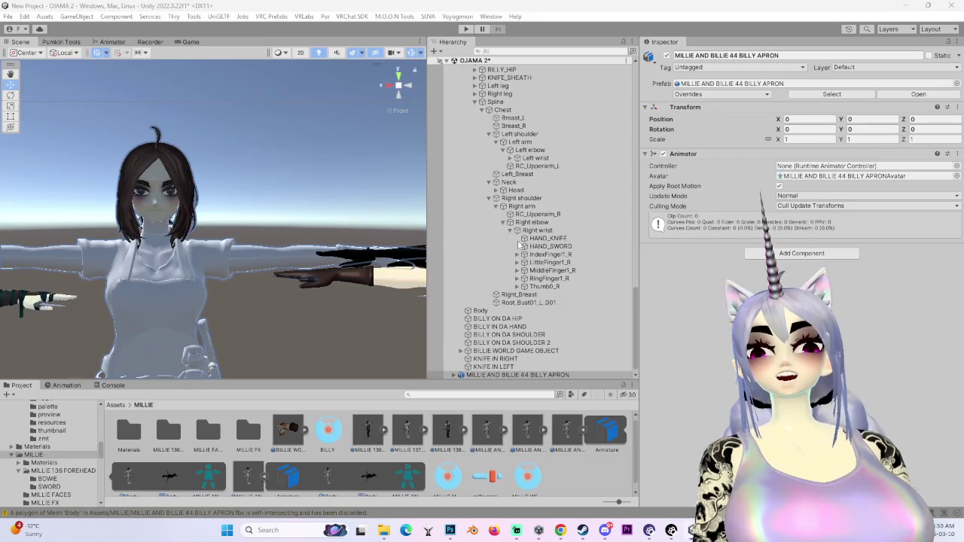
mouse_move(316, 248)
left_mouse_down()
mouse_move(259, 250)
mouse_move(224, 236)
mouse_move(170, 265)
mouse_move(303, 249)
mouse_move(76, 246)
mouse_move(292, 269)
mouse_move(321, 239)
mouse_move(287, 269)
mouse_move(290, 207)
mouse_move(235, 217)
mouse_move(241, 45)
left_mouse_up()
left_click(352, 16)
mouse_move(303, 16)
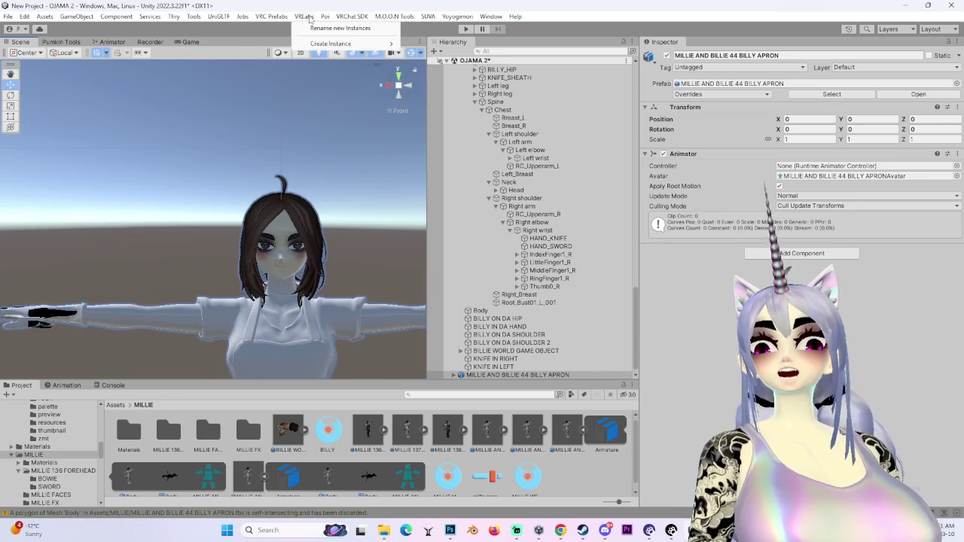
left_click(307, 53)
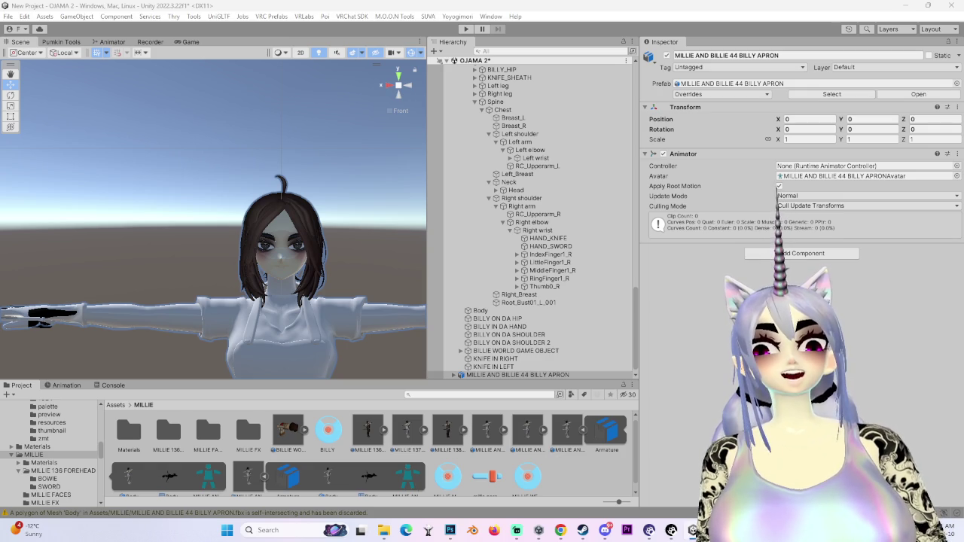
Unpack the MILLIE AND BILLIE 44 BILLY APRON prefab, confirming the warning
right_click(533, 375)
mouse_move(661, 259)
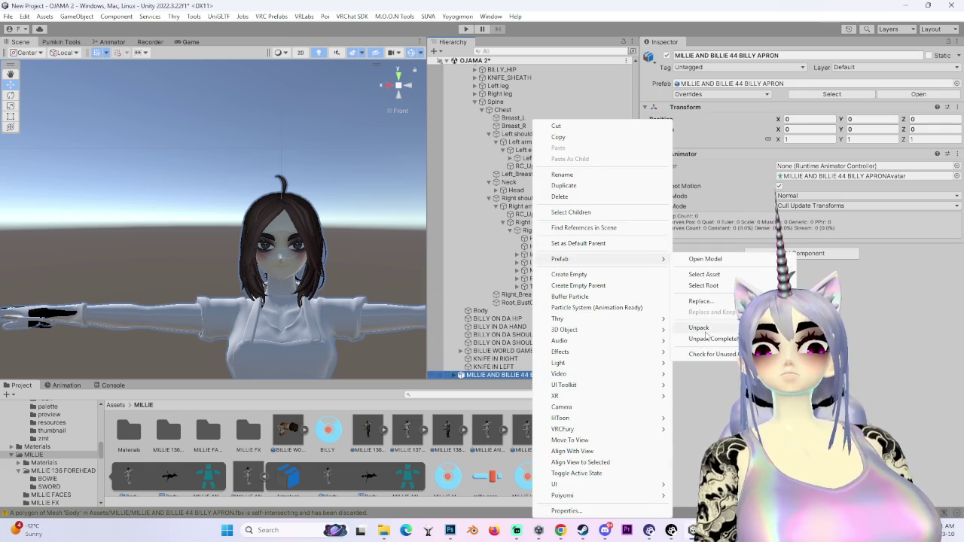
left_click(670, 329)
left_click(465, 318)
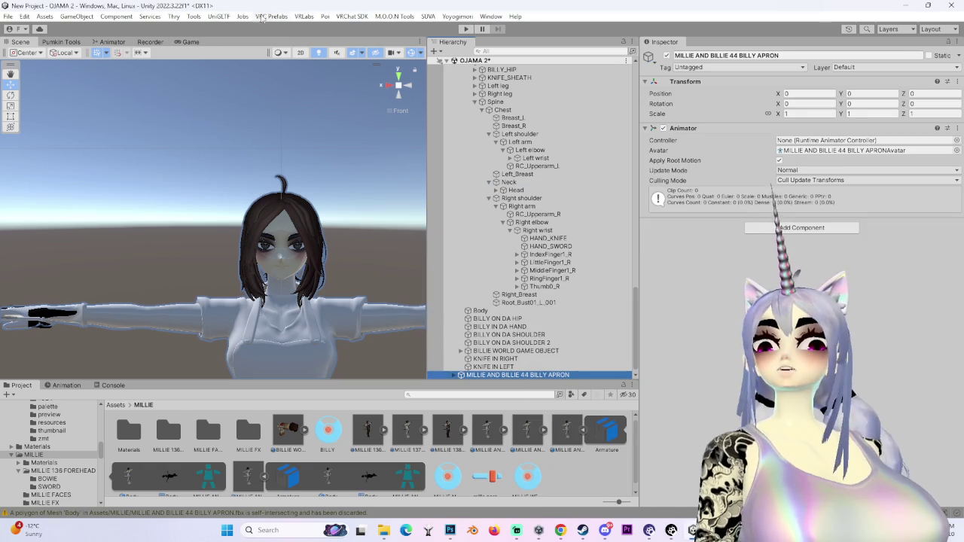
Open Pumkin's Avatar Tools and set MILLIE AND BILLIE 23 SIZE CHANGE as the copy source
left_click(371, 17)
left_click(368, 44)
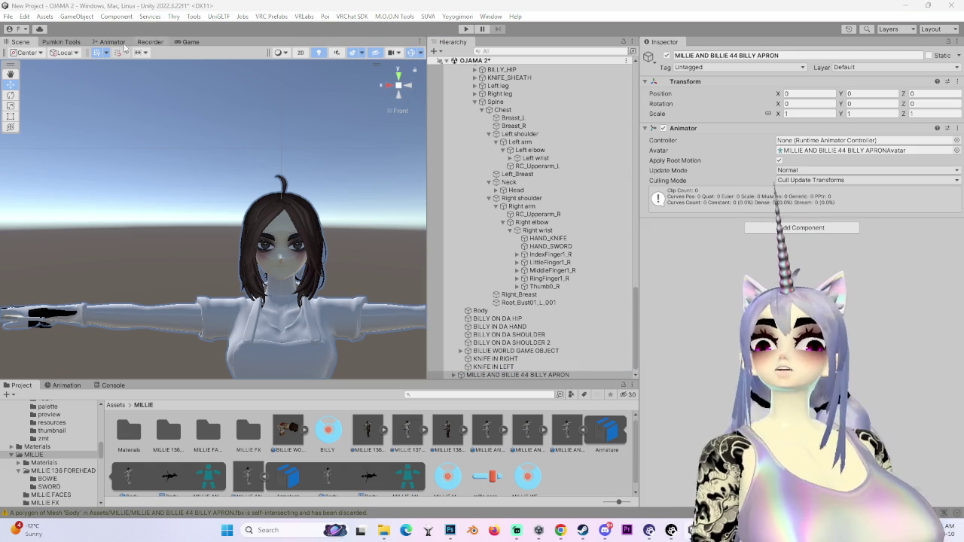
left_click(61, 41)
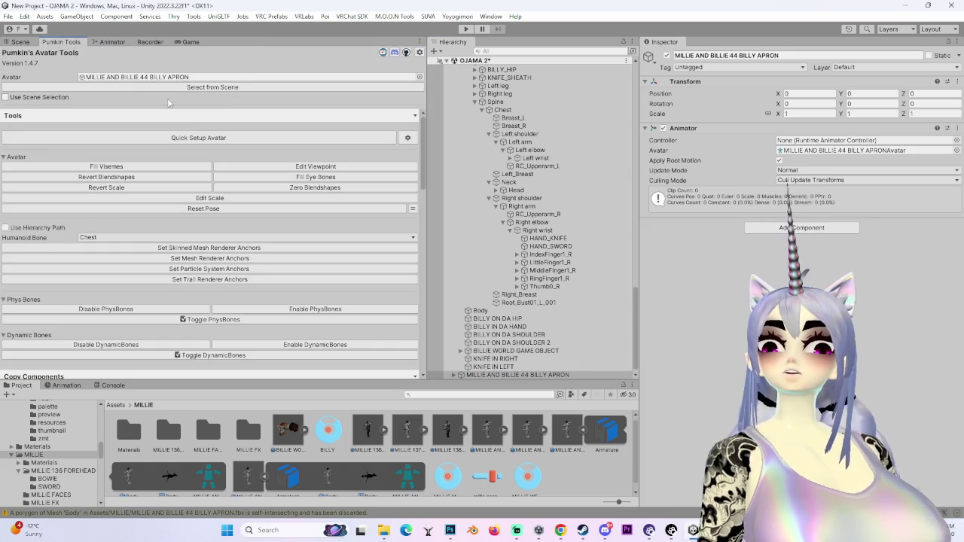
left_click(20, 41)
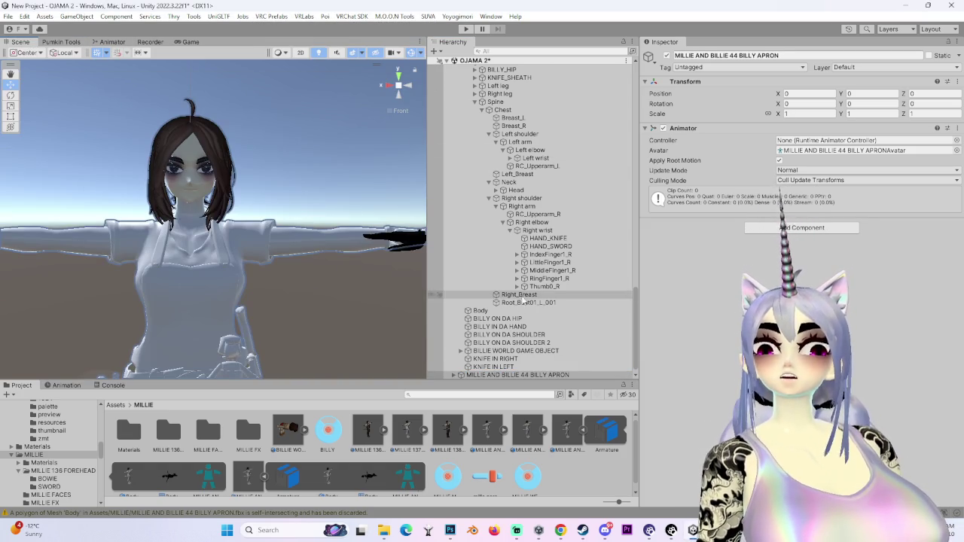
scroll(517, 323, "up", 5)
left_click(555, 226)
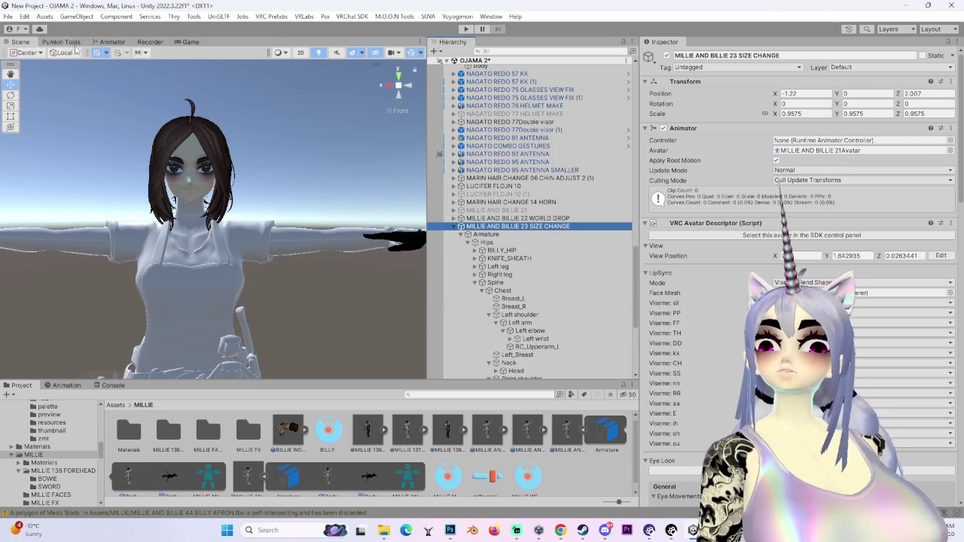
left_click(61, 42)
Copy the selected components onto the apron avatar, then pick its Body mesh in the scene
scroll(117, 226, "down", 5)
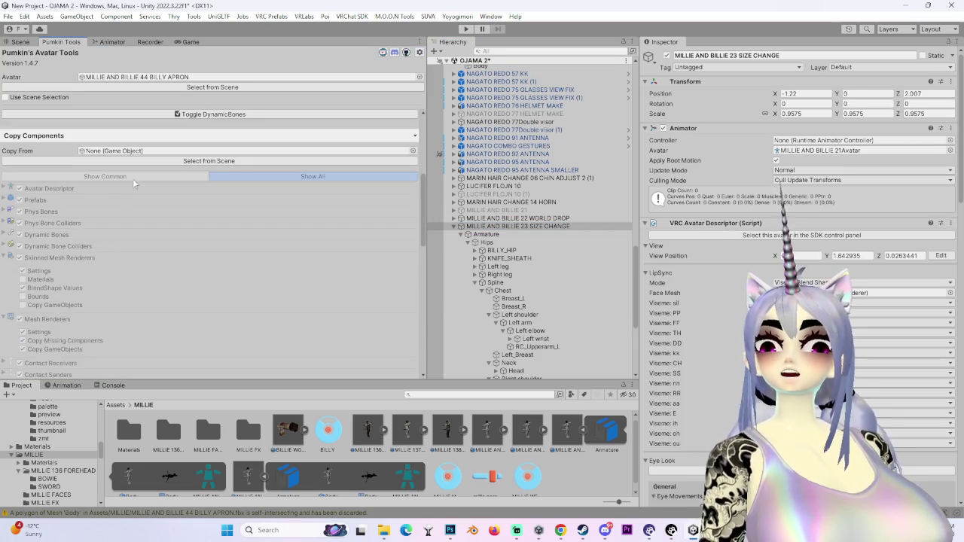
scroll(164, 294, "down", 4)
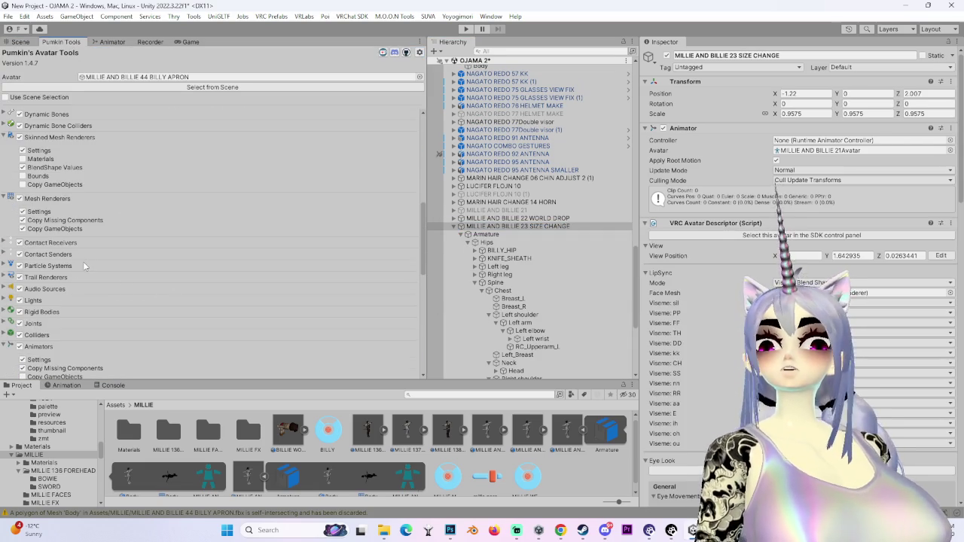
scroll(83, 256, "down", 8)
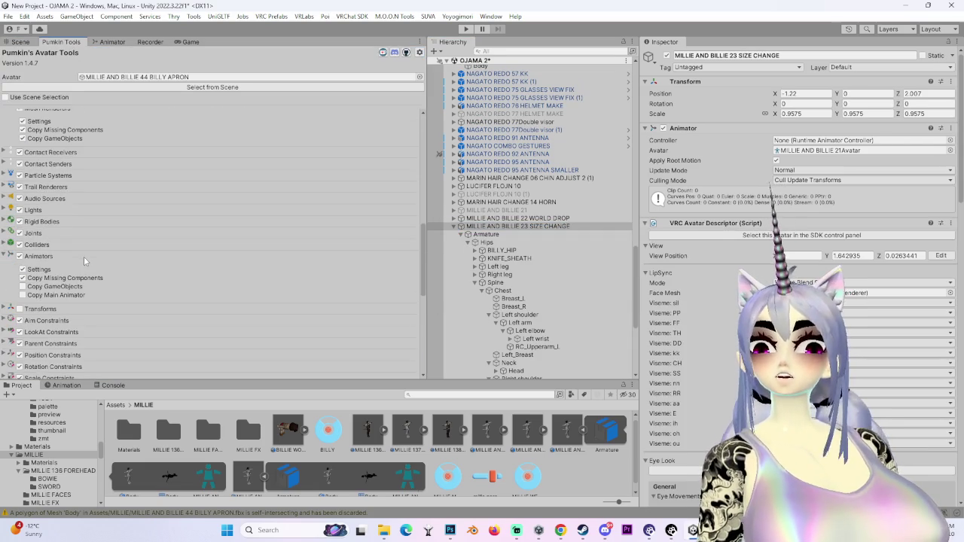
scroll(98, 324, "down", 4)
left_click(171, 359)
left_click(34, 43)
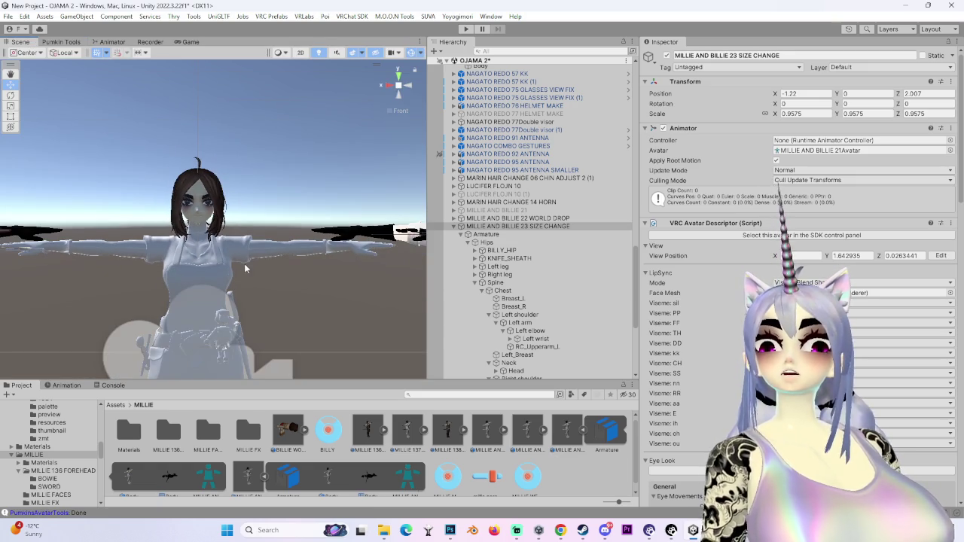
left_click(202, 269)
left_click(197, 302)
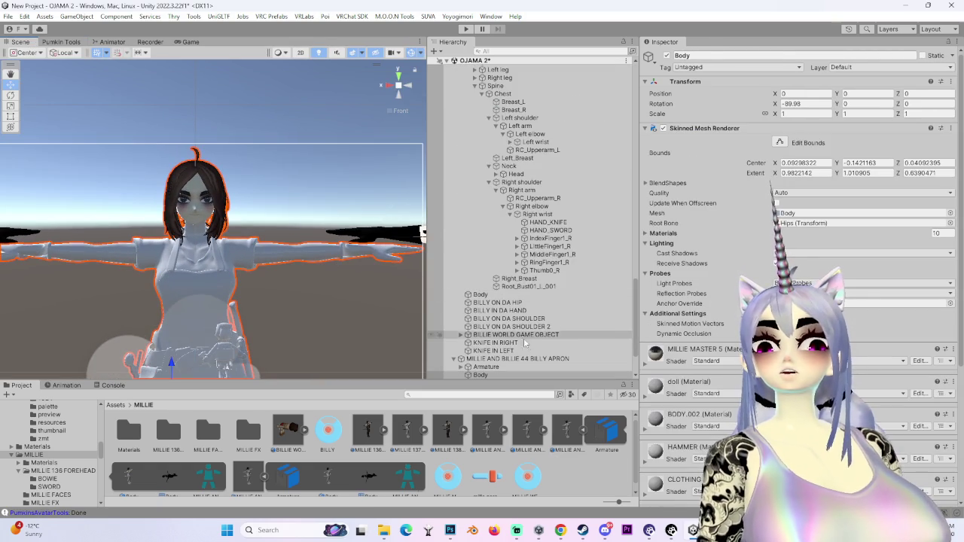
Select the apron avatar's Body and frame the BILLY APRON object in the scene
left_click(526, 361)
double_click(526, 360)
scroll(240, 256, "down", 3)
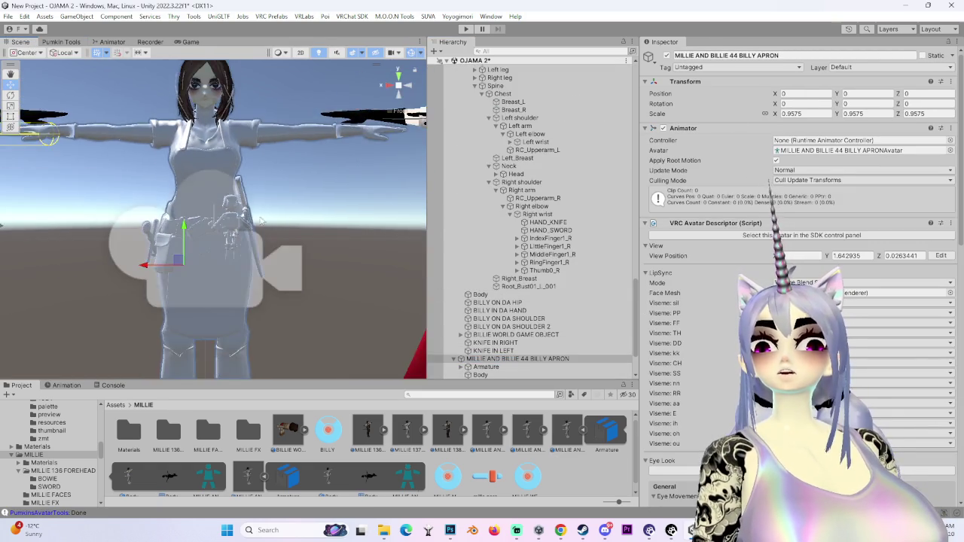
scroll(721, 301, "down", 10)
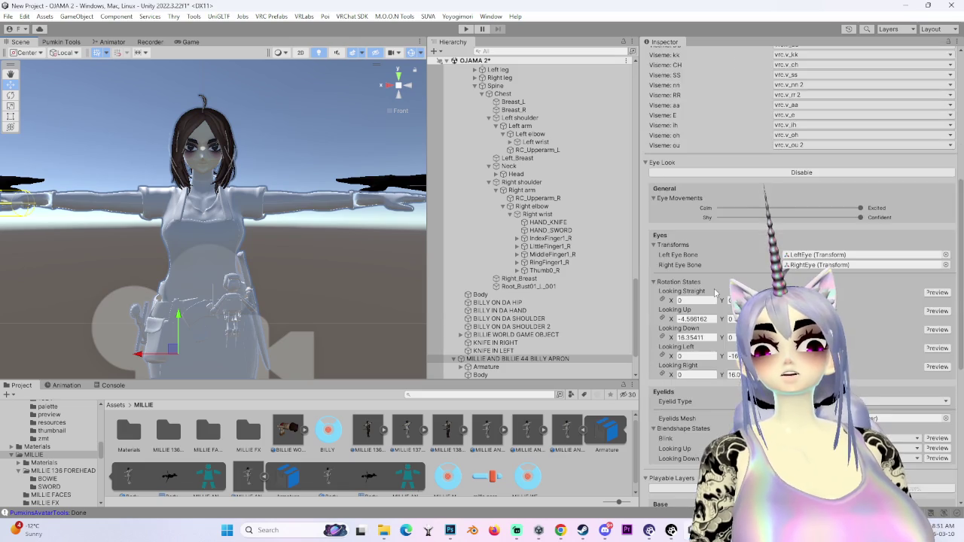
scroll(603, 343, "down", 3)
scroll(603, 342, "up", 10)
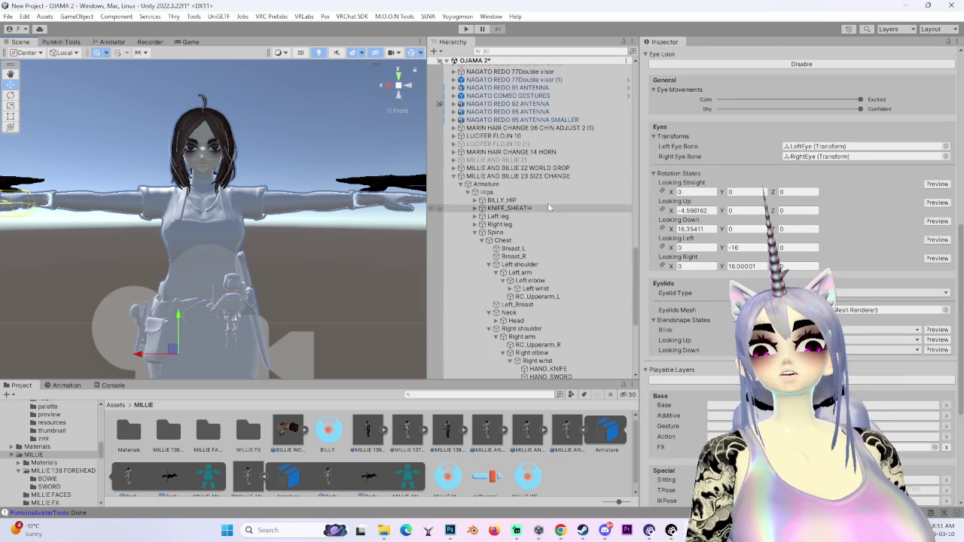
Select the SIZE CHANGE avatar's Body mesh and inspect its MILLIE MASTER 4 material options
left_click(527, 176)
scroll(528, 301, "down", 5)
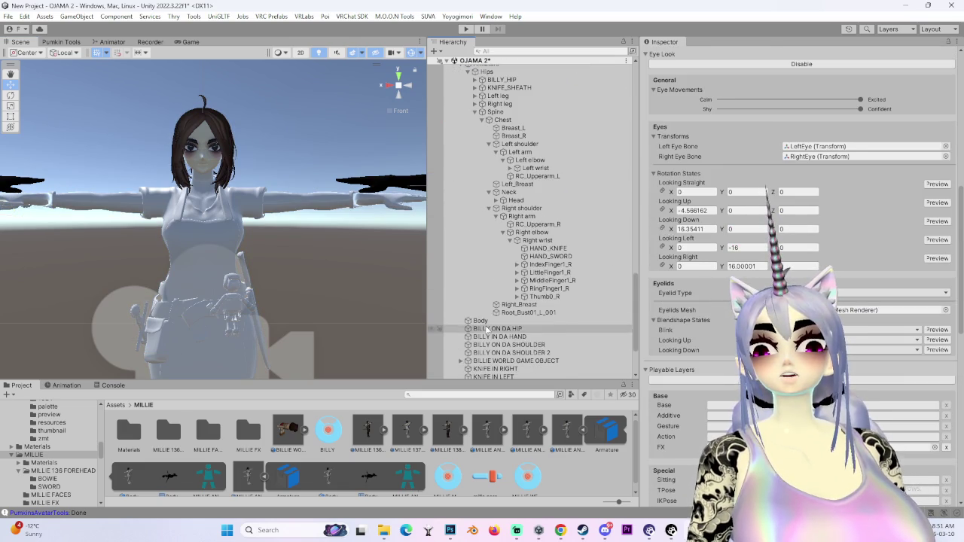
left_click(481, 321)
scroll(682, 369, "down", 1)
scroll(682, 362, "up", 9)
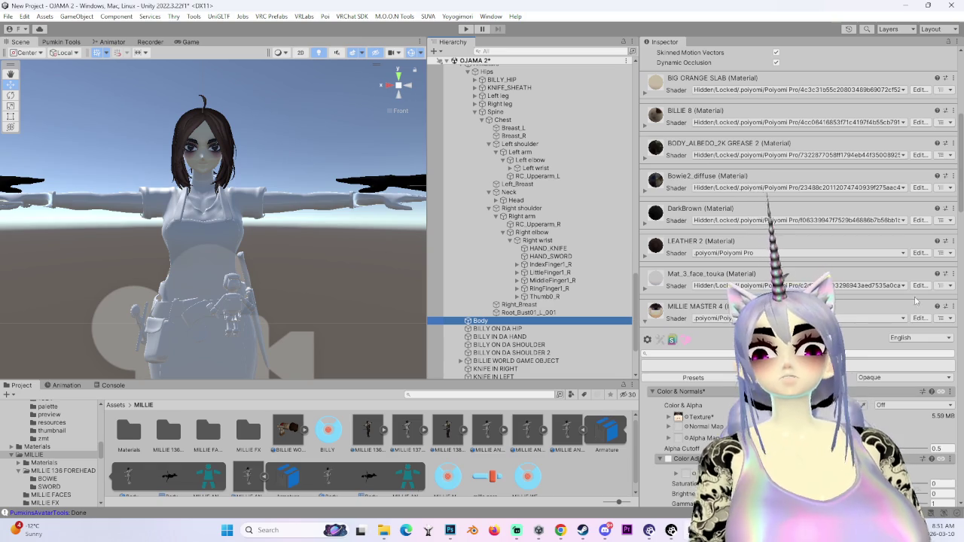
left_click(953, 307)
key("Escape")
Open the MILLIE Materials folder, drag a material onto the face, and review Poiyomi settings
left_click(43, 463)
mouse_move(249, 429)
left_mouse_down()
mouse_move(211, 369)
mouse_move(205, 166)
left_mouse_up()
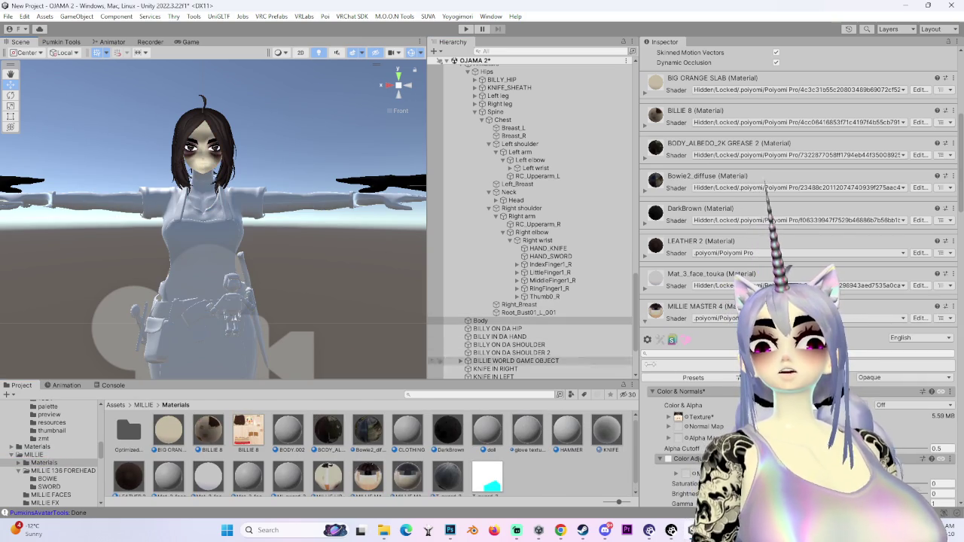
scroll(712, 390, "down", 8)
scroll(712, 390, "down", 5)
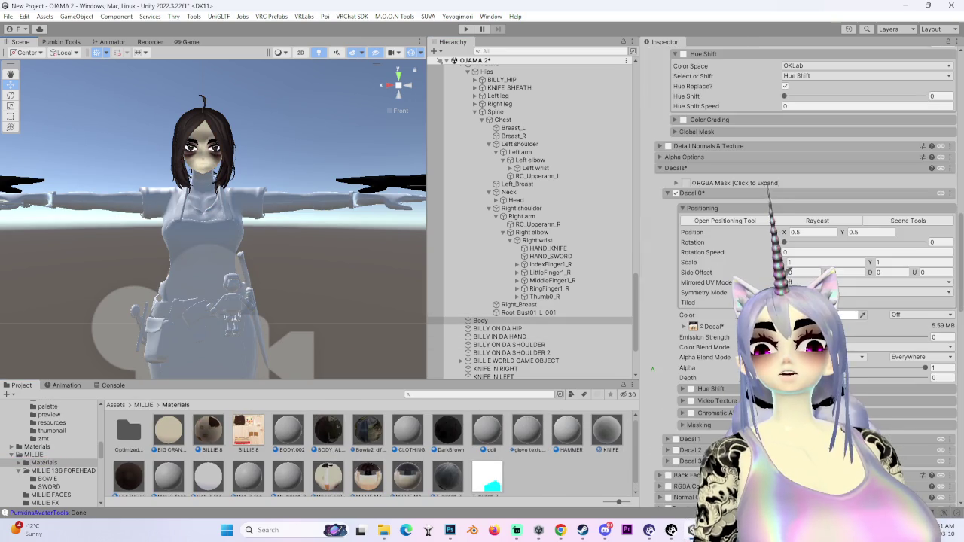
scroll(720, 376, "down", 8)
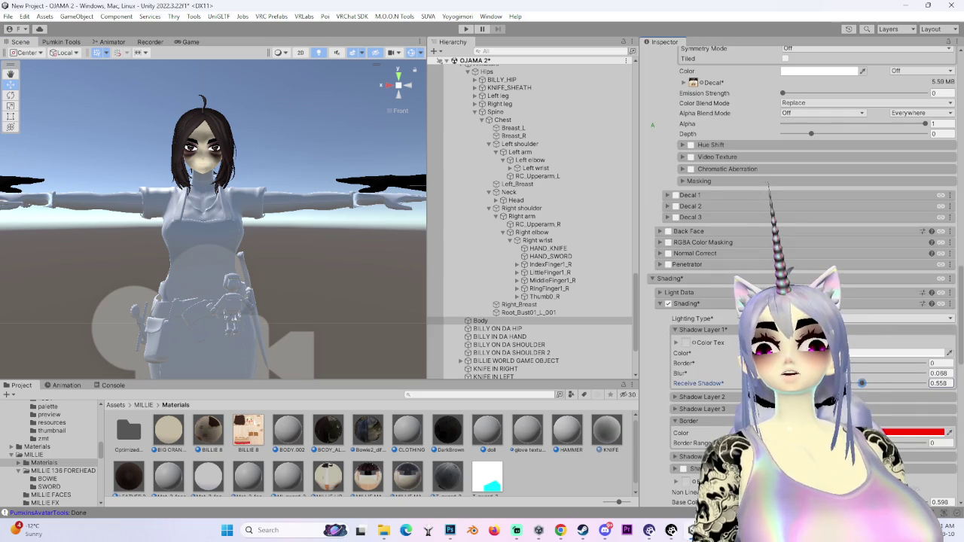
scroll(688, 379, "up", 4)
scroll(688, 379, "up", 6)
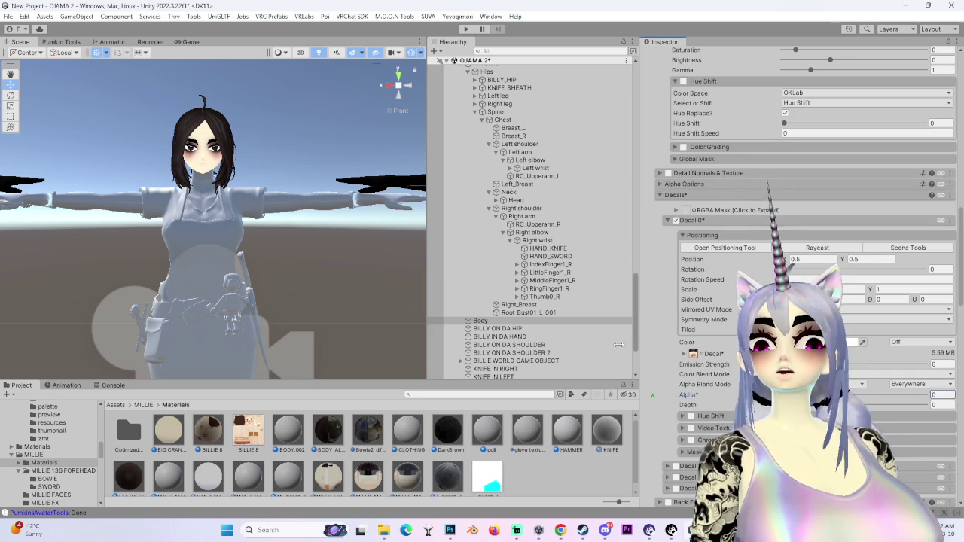
scroll(690, 363, "up", 4)
scroll(691, 362, "up", 10)
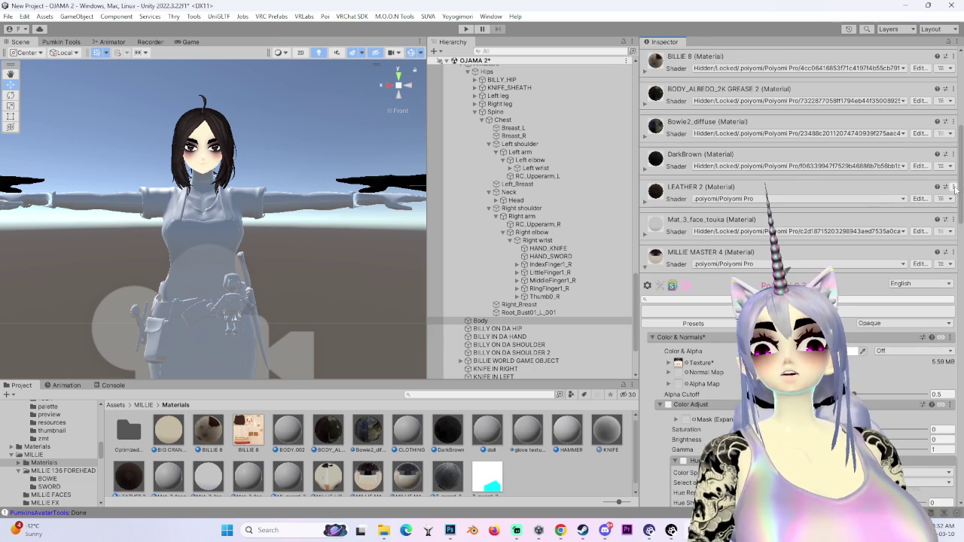
Check the LEATHER 2 options and locate the DarkBrown material in the project
left_click(954, 187)
key("Escape")
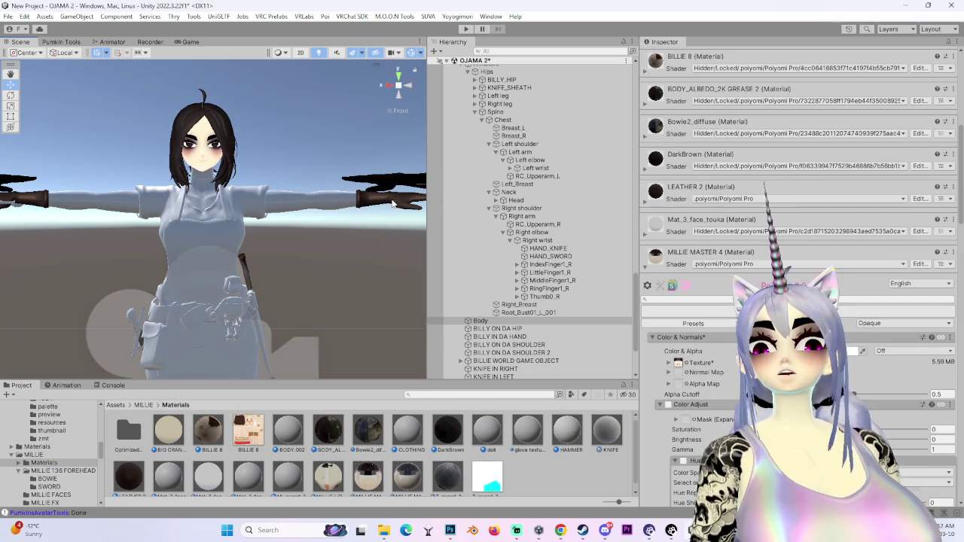
left_click(953, 153)
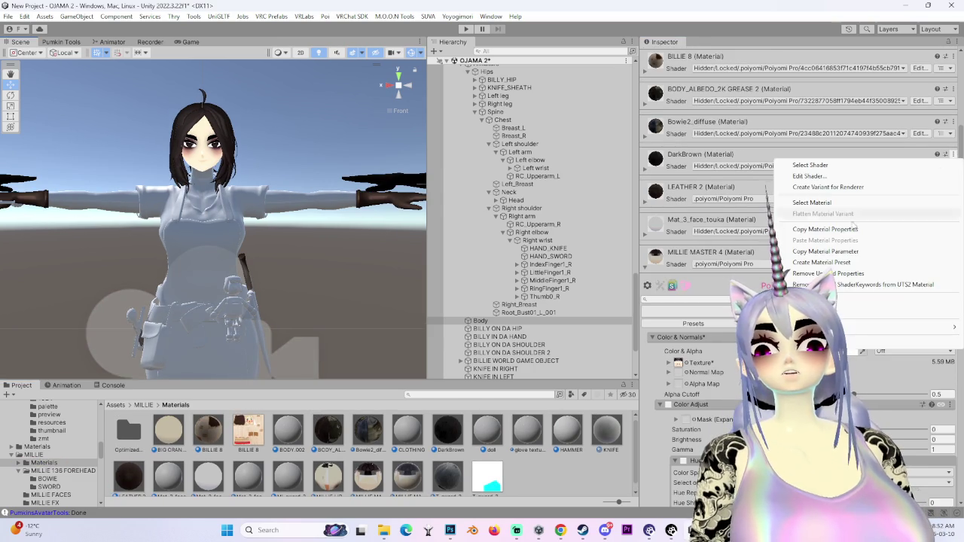
left_click(851, 208)
scroll(317, 287, "down", 2)
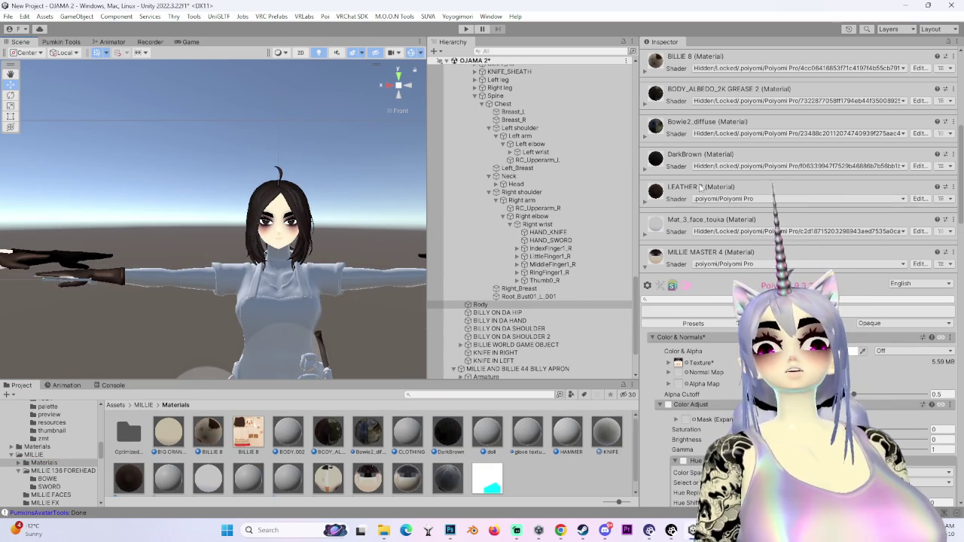
Locate the Bowie2_diffuse material in the project and drag it onto the avatar
left_click(940, 130)
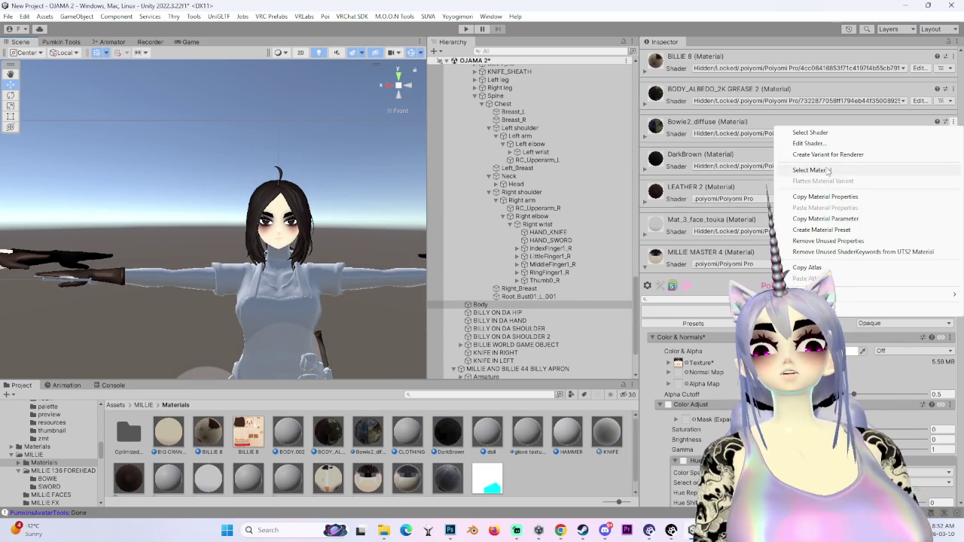
left_click(852, 181)
scroll(267, 249, "up", 3)
scroll(233, 270, "up", 1)
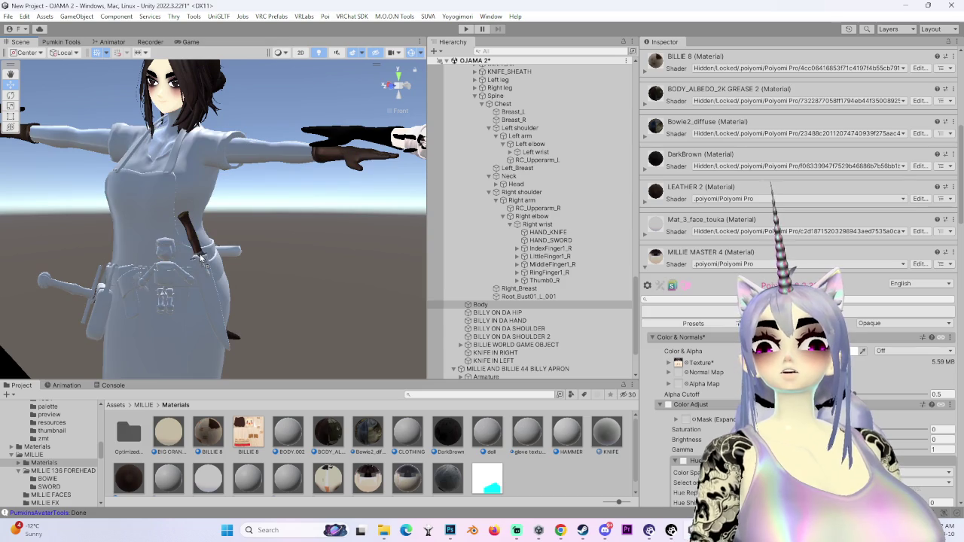
left_click_drag(199, 258, 249, 264)
scroll(895, 141, "up", 2)
Locate the BILLIE 8 material and apply it to the small grey figure
left_click(954, 146)
left_click(866, 203)
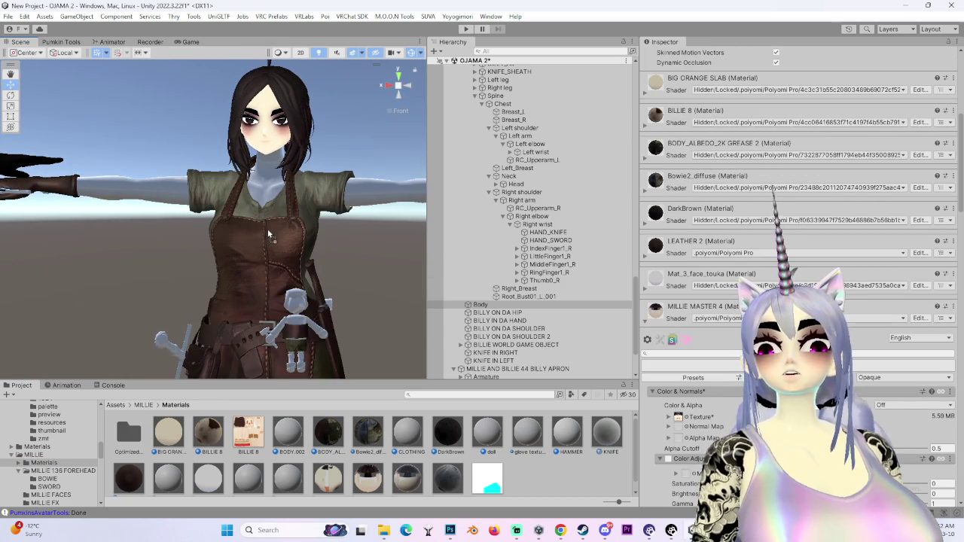
left_click(954, 110)
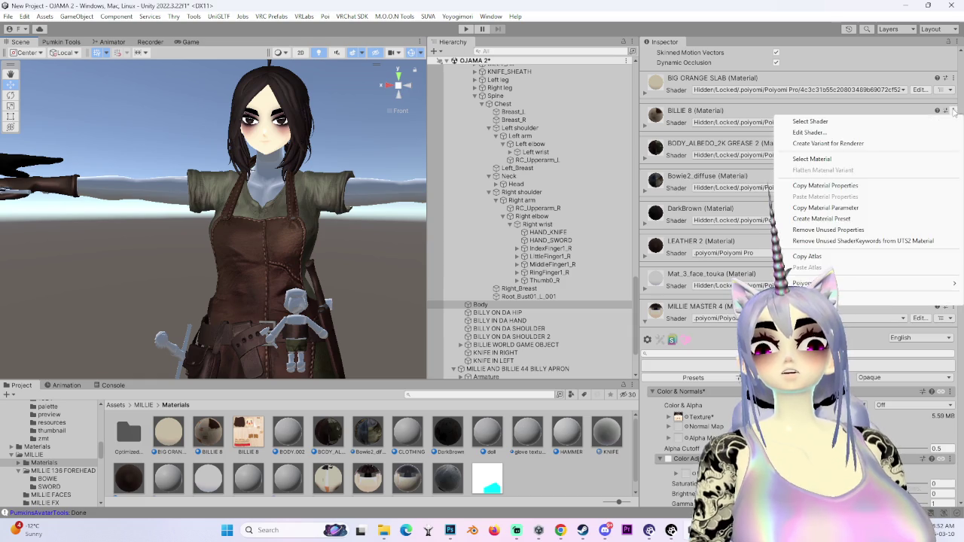
left_click(857, 166)
left_click_drag(239, 369, 300, 307)
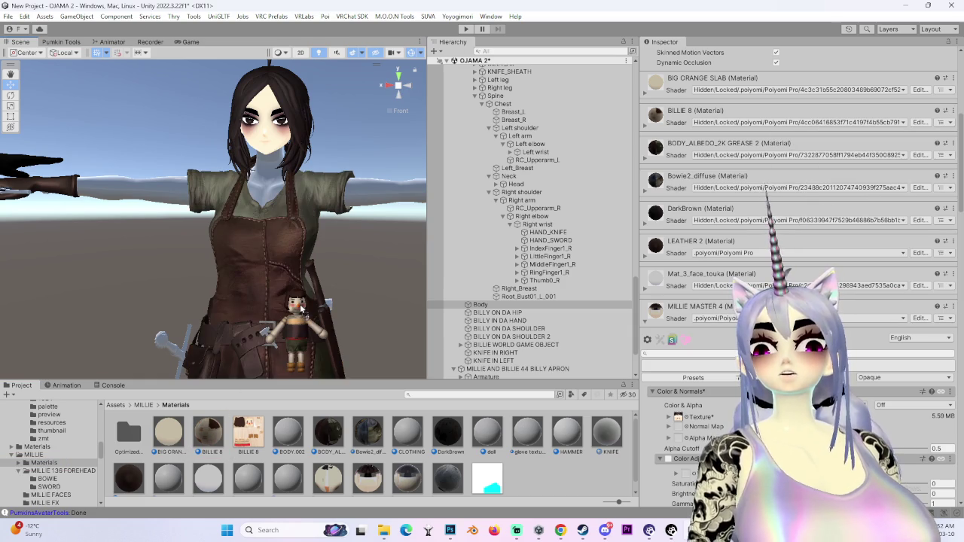
Locate the BIG ORANGE SLAB material and apply it to the character's arm
scroll(201, 240, "up", 5)
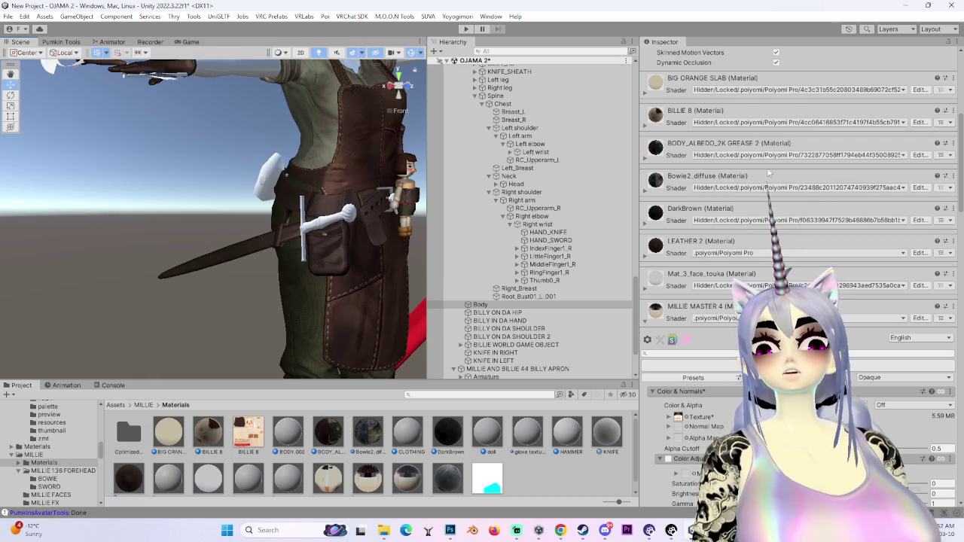
scroll(771, 167, "up", 3)
left_click(953, 133)
left_click(866, 175)
scroll(265, 175, "down", 5)
left_click_drag(160, 439, 210, 279)
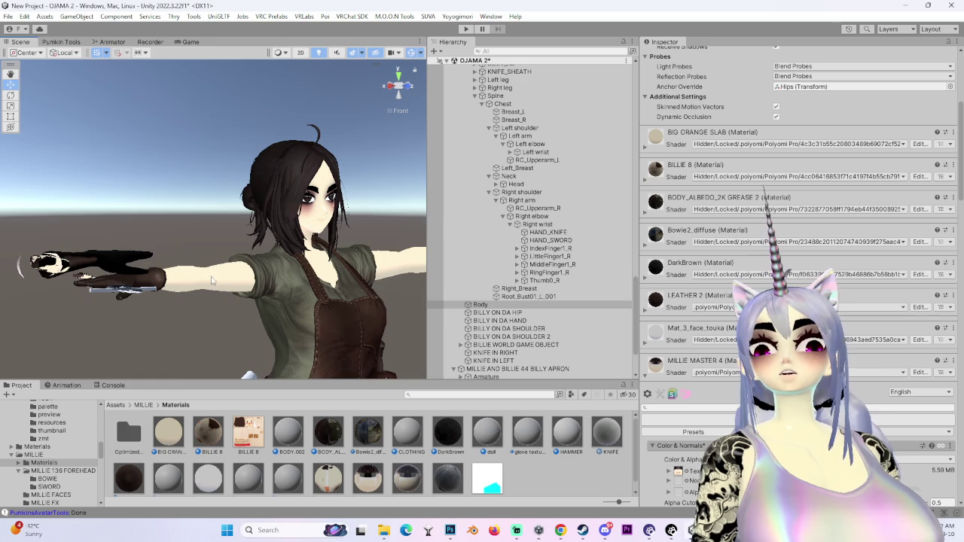
Collapse the MILLIE MASTER 4 settings and select the body mesh showing the HAMMER material
scroll(656, 332, "down", 5)
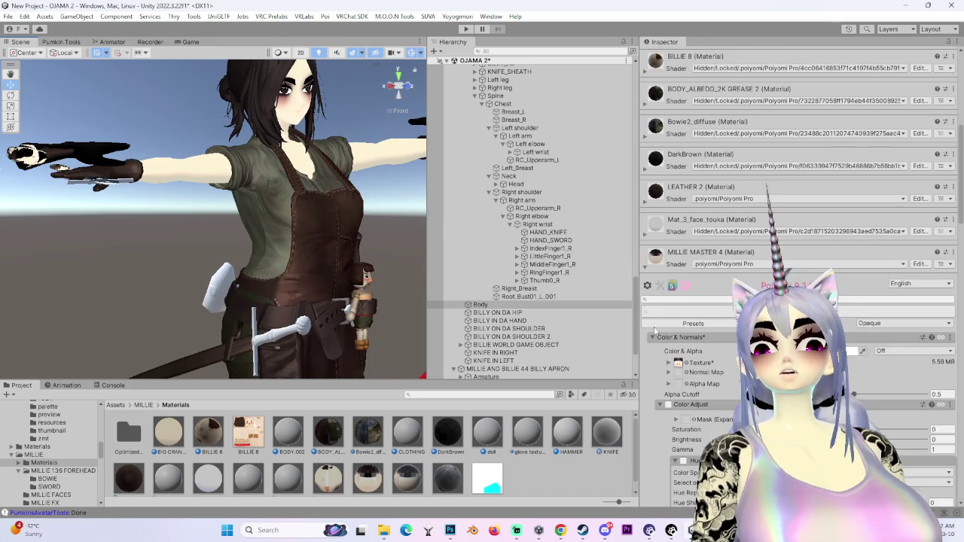
left_click(645, 268)
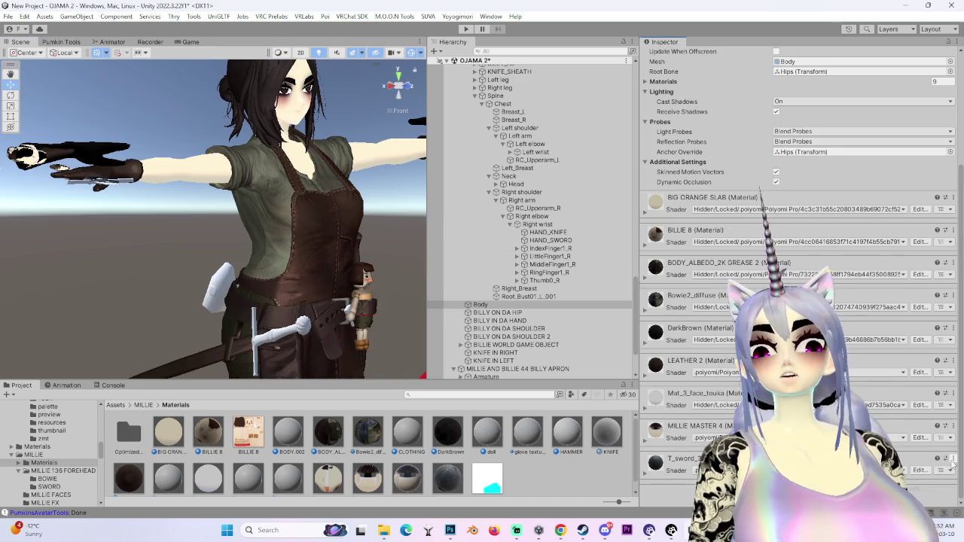
scroll(284, 280, "up", 3)
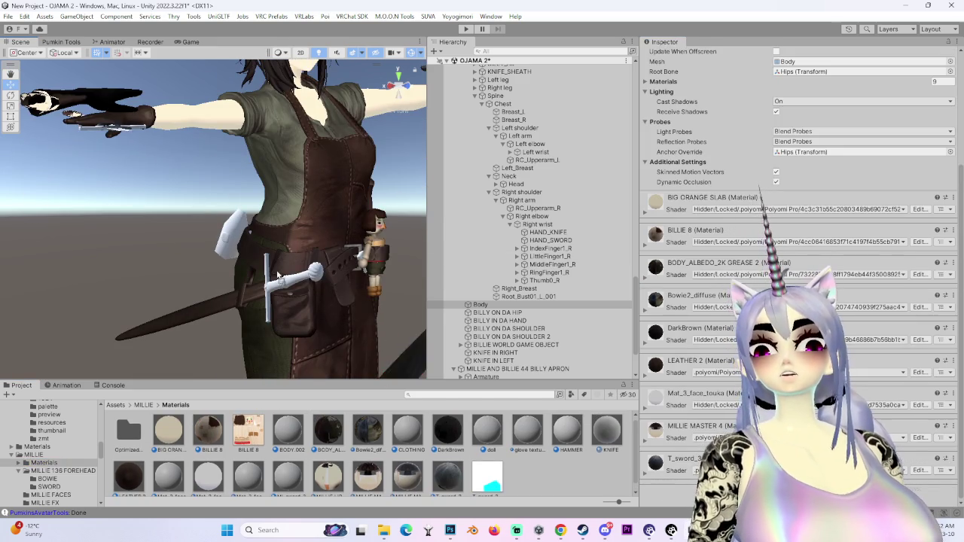
scroll(316, 275, "up", 5)
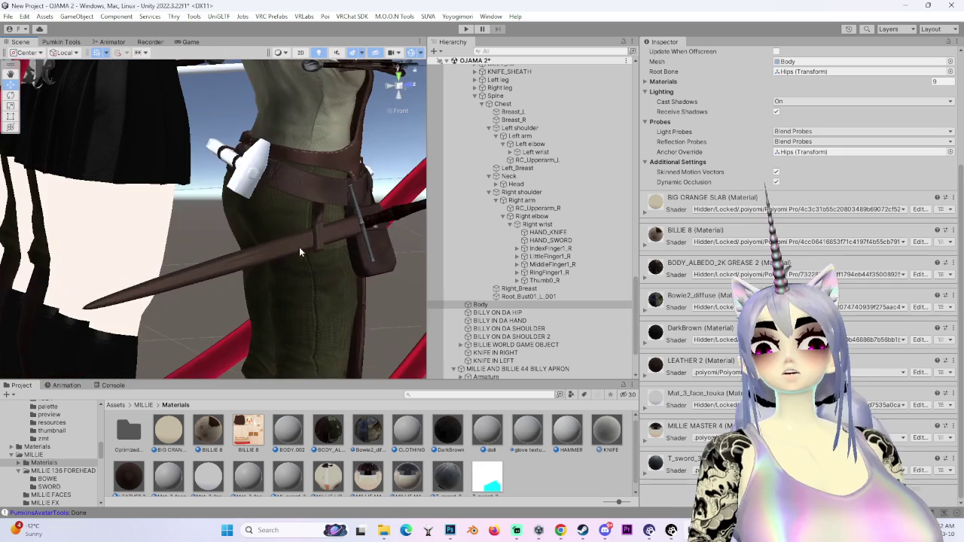
left_click(263, 166)
scroll(724, 409, "up", 1)
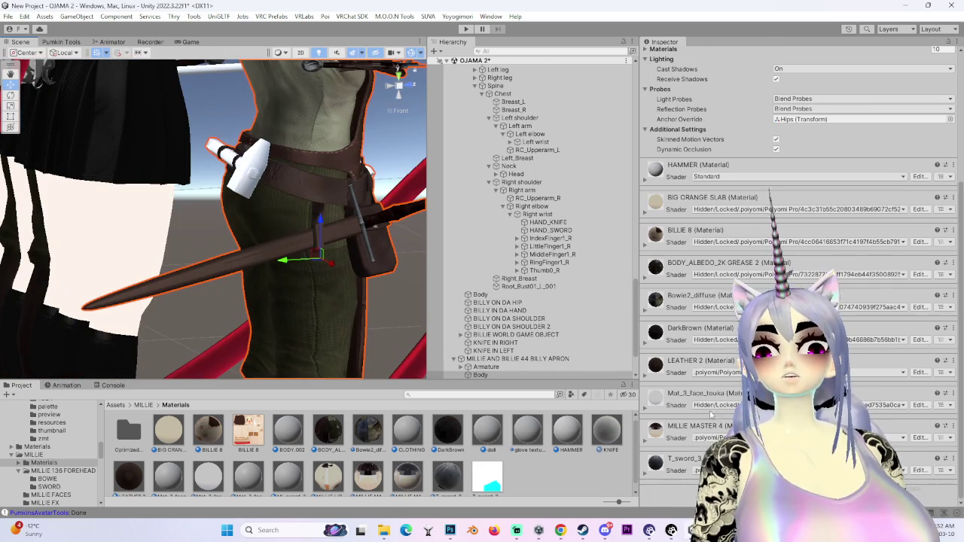
Set the HAMMER material's shader to .poiyomi > Poiyomi Pro, then deselect the mesh
left_click(727, 231)
left_click(721, 264)
left_click(718, 273)
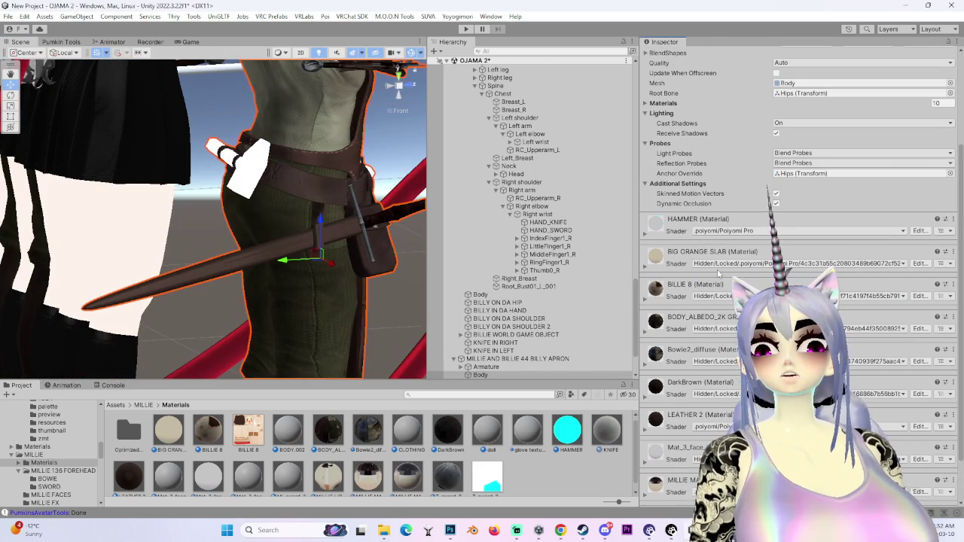
scroll(697, 398, "down", 3)
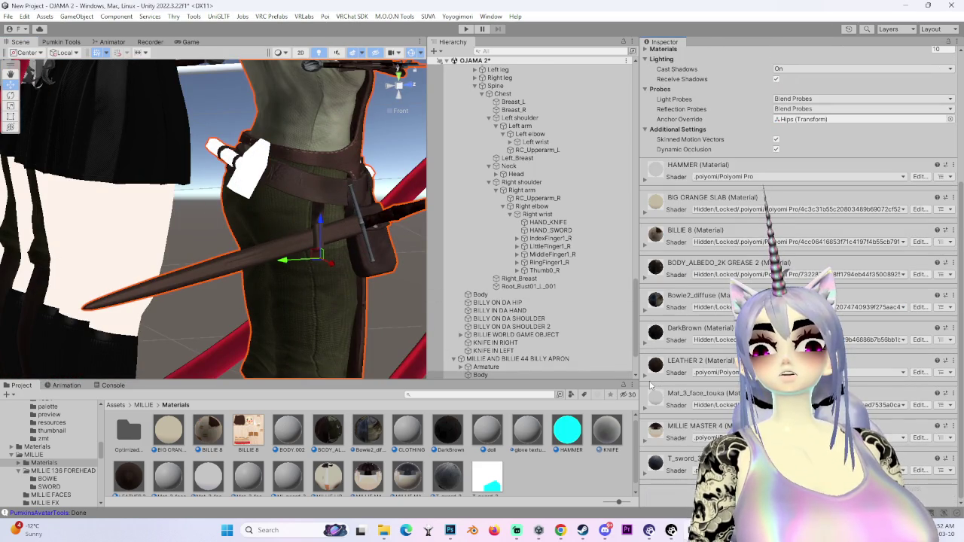
mouse_move(308, 264)
left_mouse_down()
mouse_move(271, 237)
mouse_move(616, 309)
left_mouse_up()
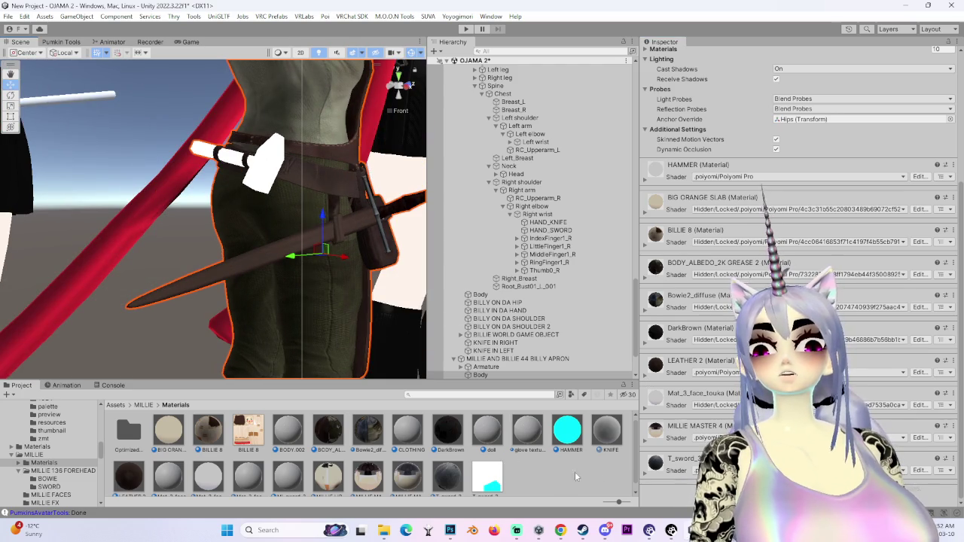
left_click(589, 470)
scroll(562, 478, "down", 1)
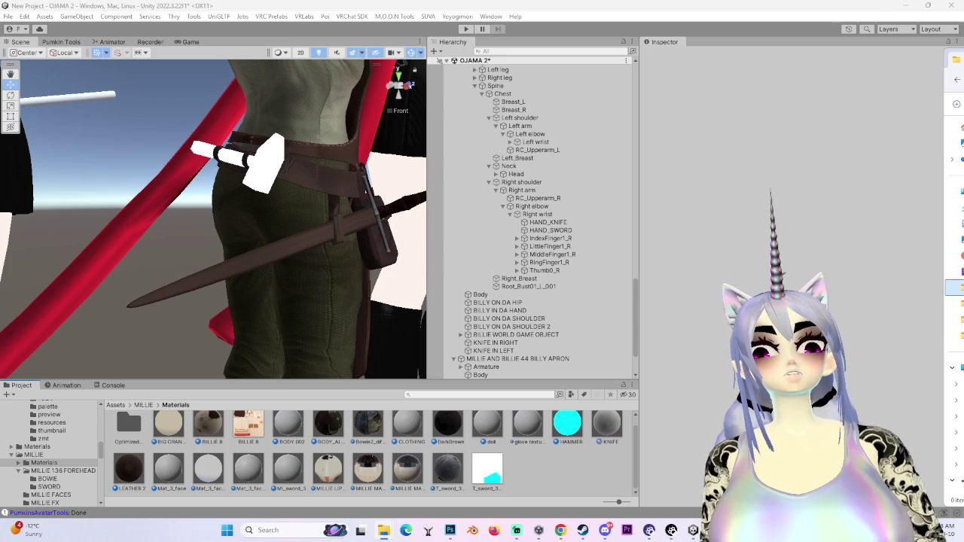
Bring up the MILLIE folder in File Explorer and drag its window far right to reveal Unity
key("alt+Tab")
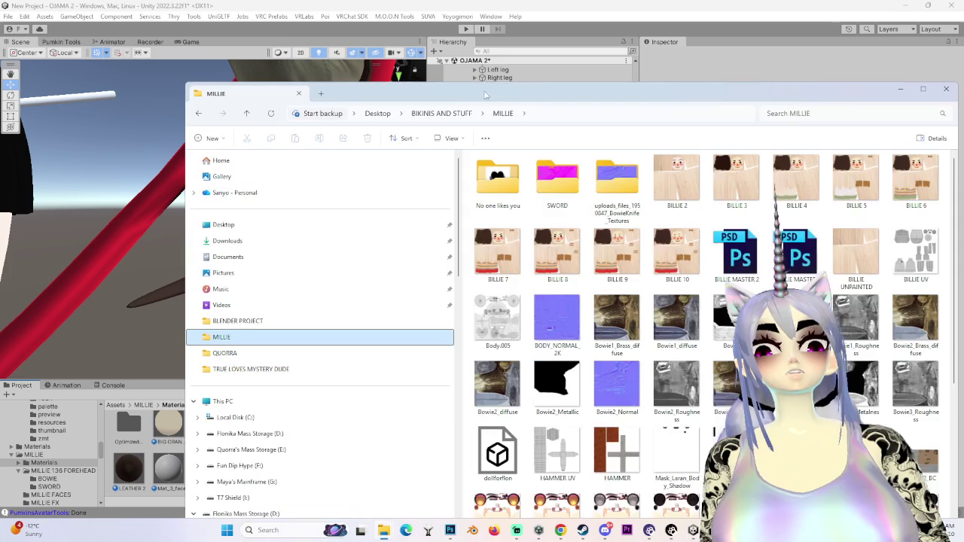
scroll(576, 348, "down", 3)
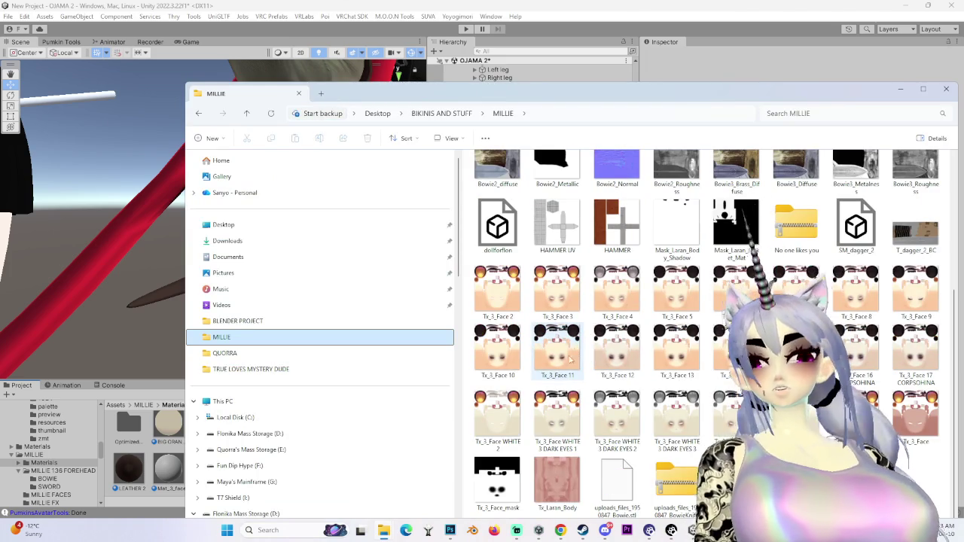
left_click(560, 530)
left_click(511, 486)
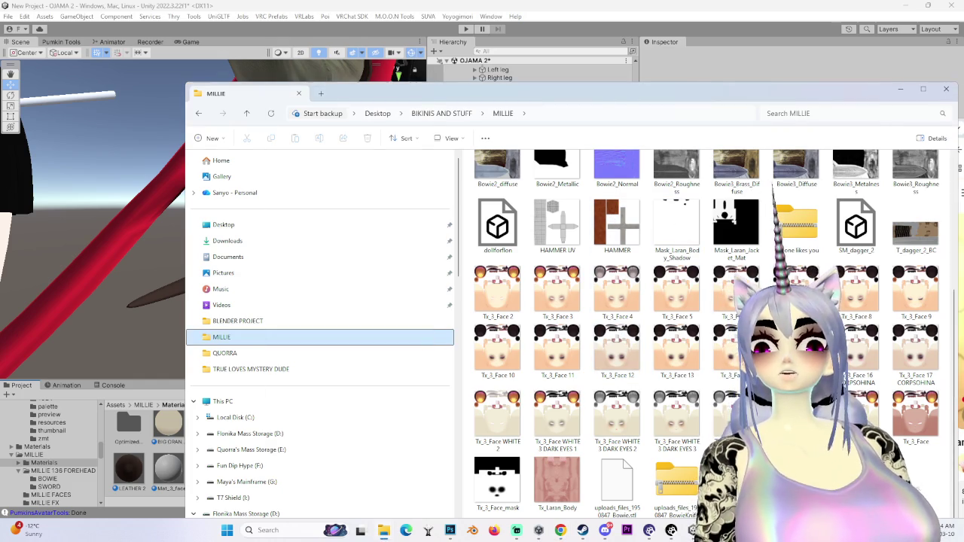
left_click_drag(600, 93, 963, 118)
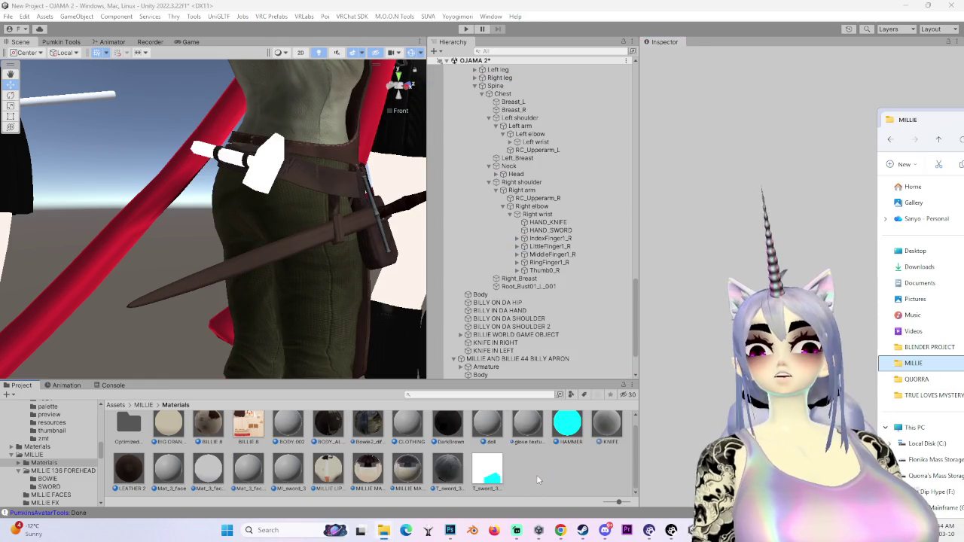
On the apron mesh, drag the HAMMER texture into the HAMMER material's Color & Normals Texture slot
left_click(480, 295)
scroll(753, 226, "down", 5)
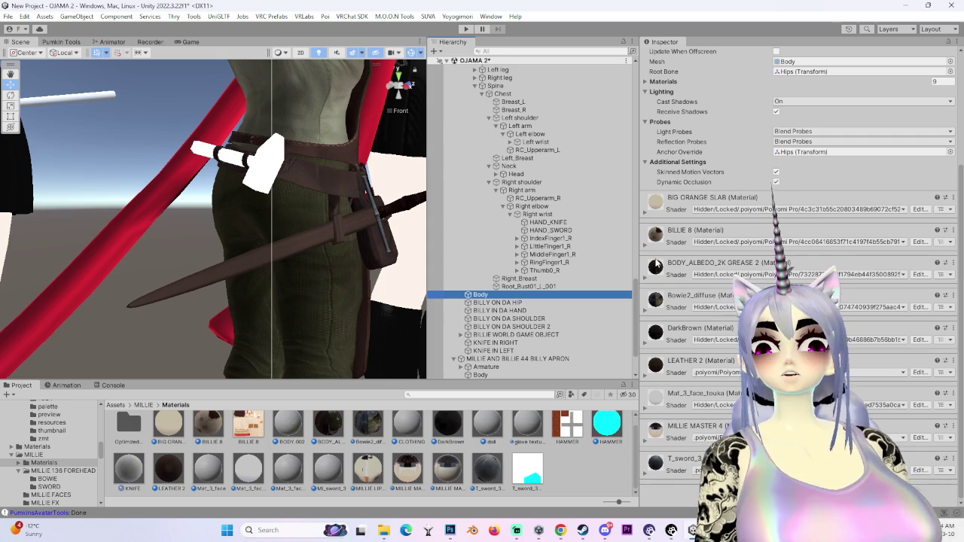
left_click(293, 212)
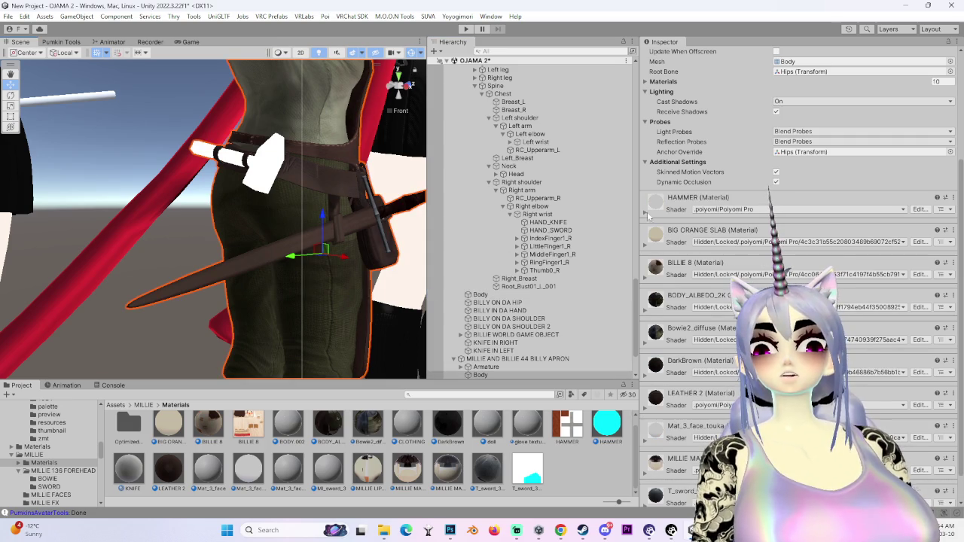
left_click(646, 215)
scroll(656, 241, "down", 1)
left_click(662, 258)
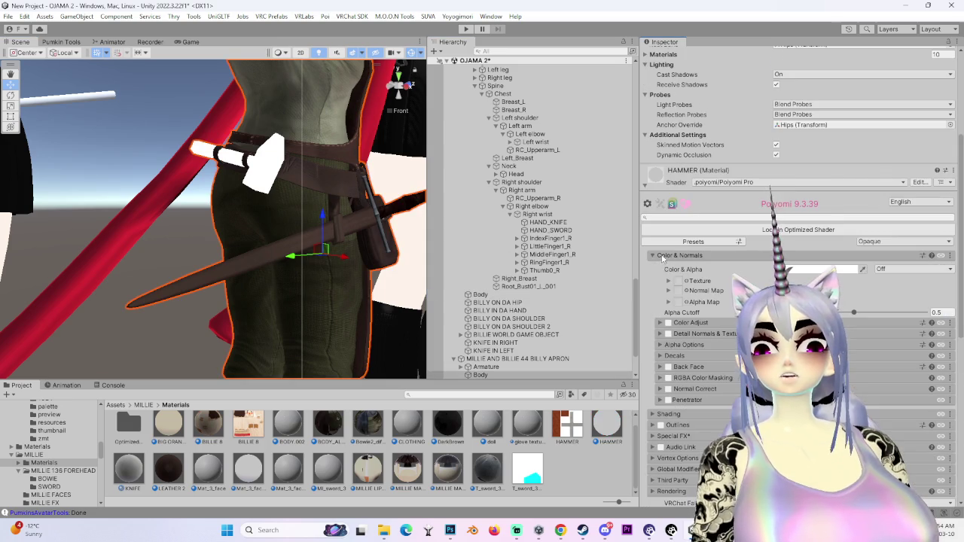
scroll(563, 466, "up", 1)
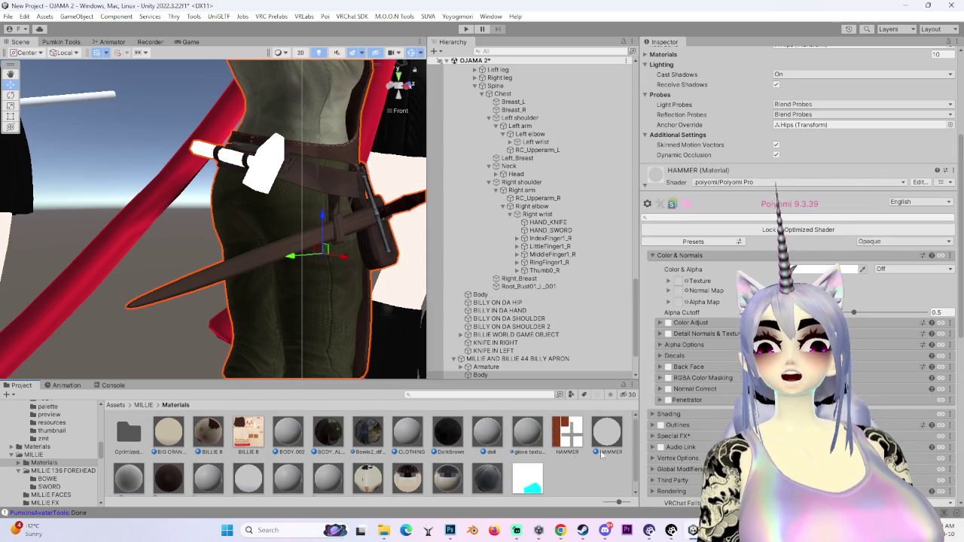
scroll(277, 472, "down", 1)
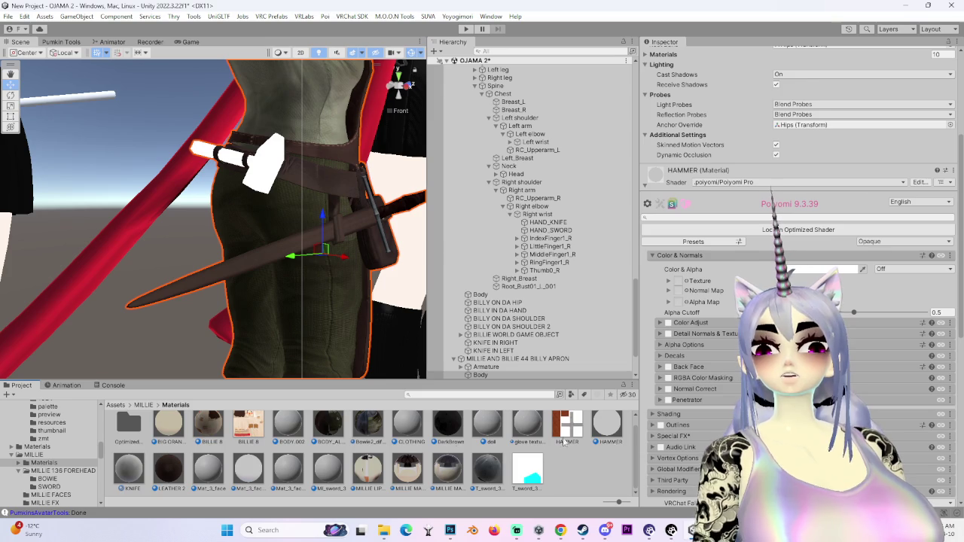
scroll(579, 428, "up", 1)
mouse_move(294, 219)
left_mouse_down()
mouse_move(275, 226)
mouse_move(259, 201)
mouse_move(242, 266)
mouse_move(227, 233)
mouse_move(313, 189)
mouse_move(151, 274)
mouse_move(301, 265)
mouse_move(206, 214)
mouse_move(276, 211)
mouse_move(182, 225)
mouse_move(203, 226)
left_mouse_up()
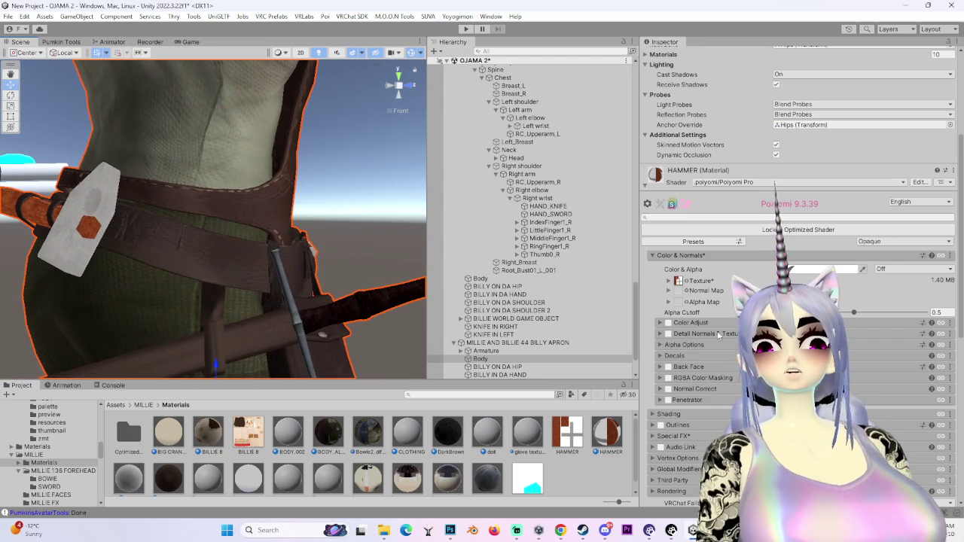
Copy the Shading section settings from the BILLIE 8 material
scroll(663, 354, "down", 2)
left_click(666, 361)
scroll(666, 363, "down", 10)
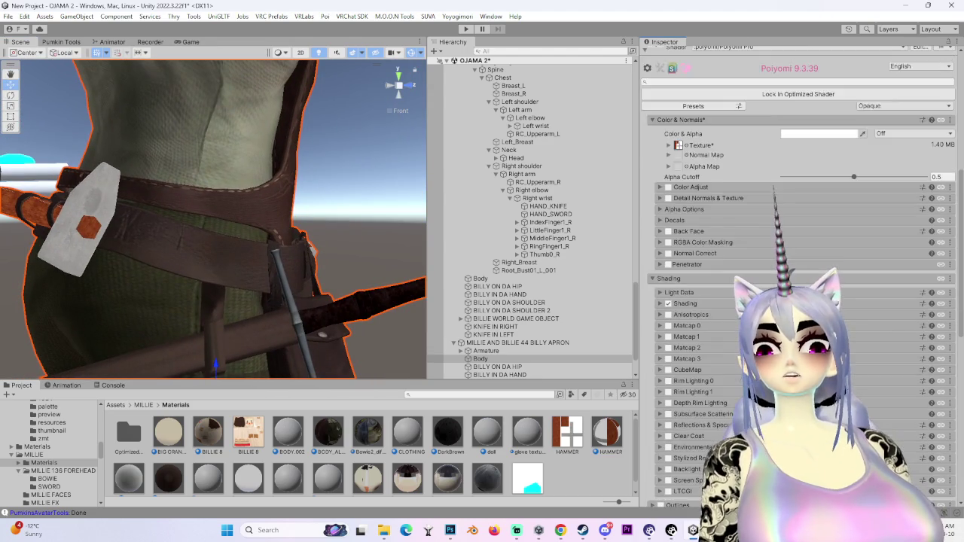
left_click(648, 279)
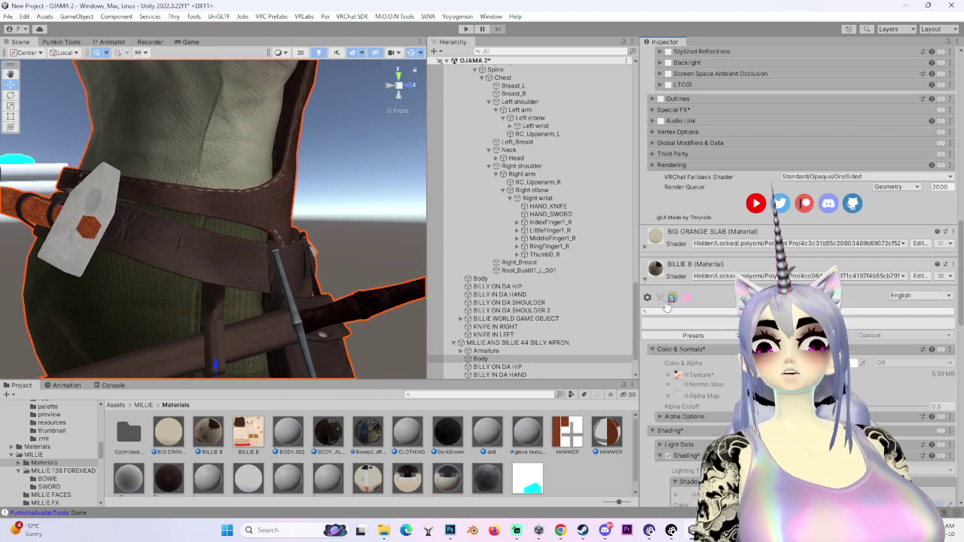
scroll(717, 355, "down", 7)
left_click(950, 266)
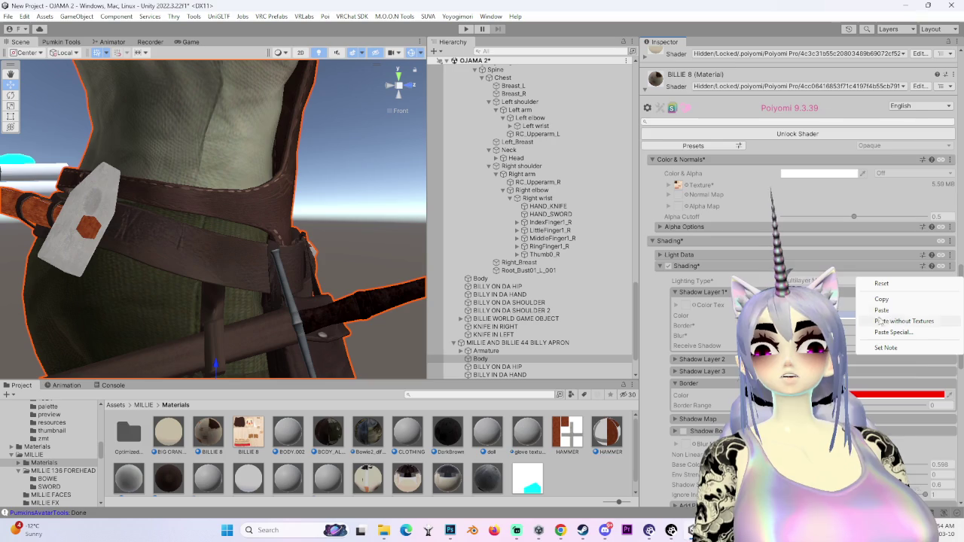
left_click(891, 312)
Paste BILLIE 8's shading into HAMMER's Shading section and raise its Receive Shadow amount
scroll(721, 402, "up", 10)
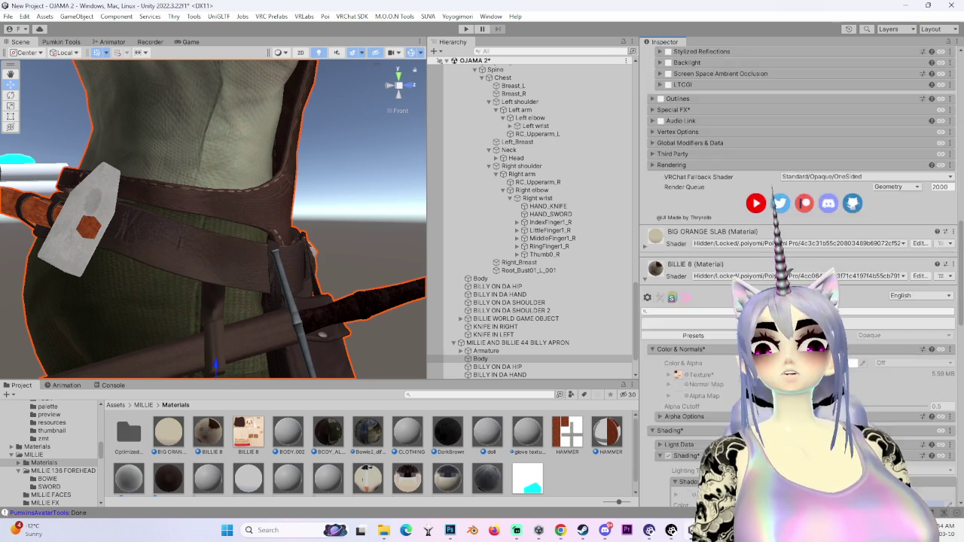
scroll(720, 403, "up", 3)
left_click(684, 223)
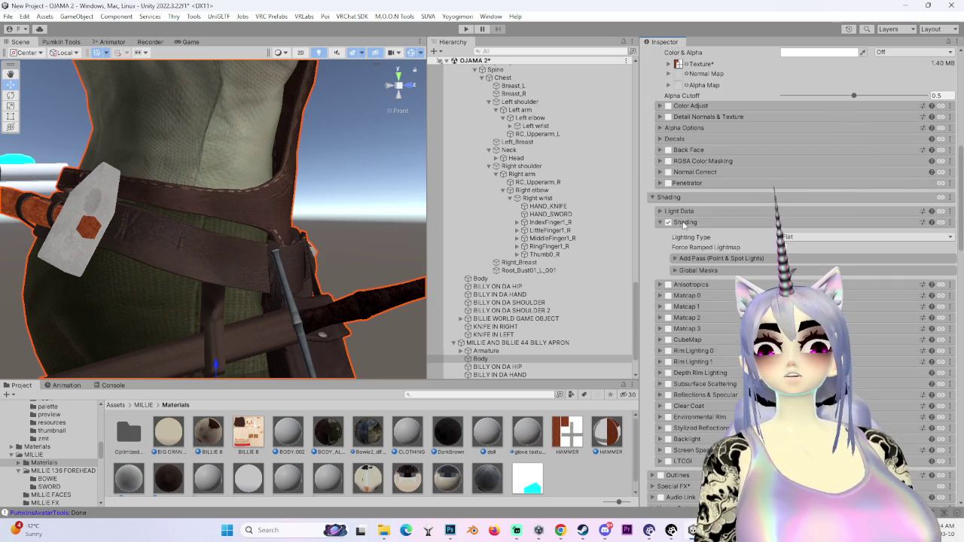
left_click(950, 222)
left_click(891, 267)
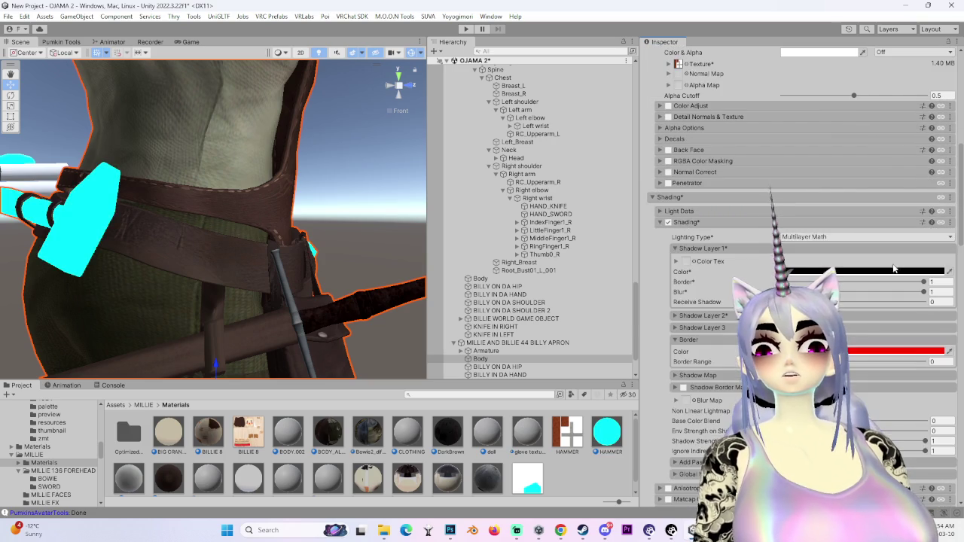
mouse_move(49, 238)
left_mouse_down()
mouse_move(305, 220)
mouse_move(157, 227)
left_mouse_up()
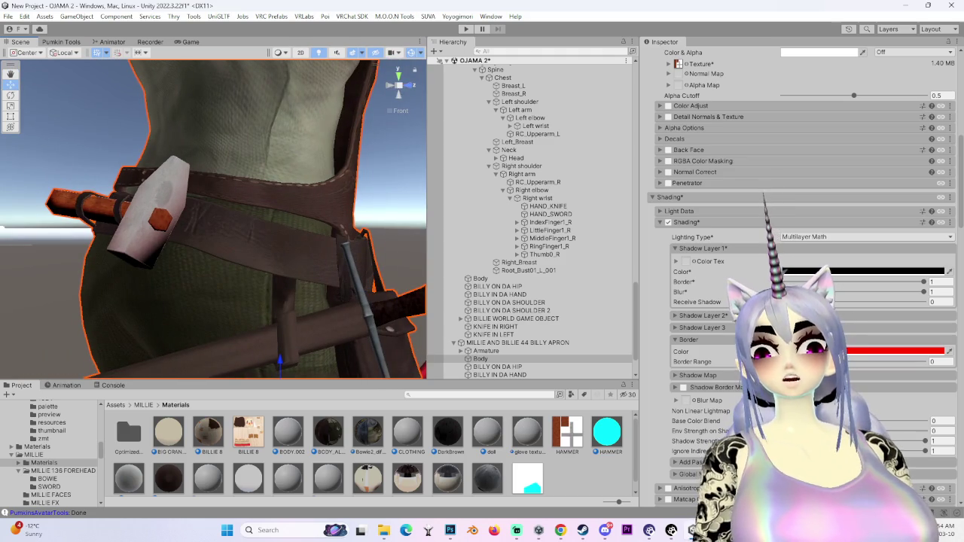
left_click(858, 302)
scroll(734, 388, "down", 4)
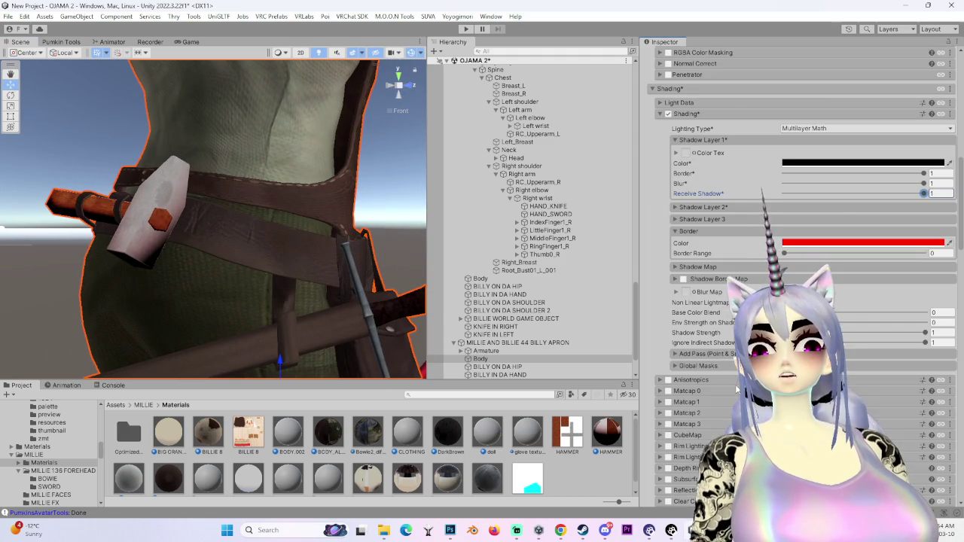
scroll(737, 389, "down", 15)
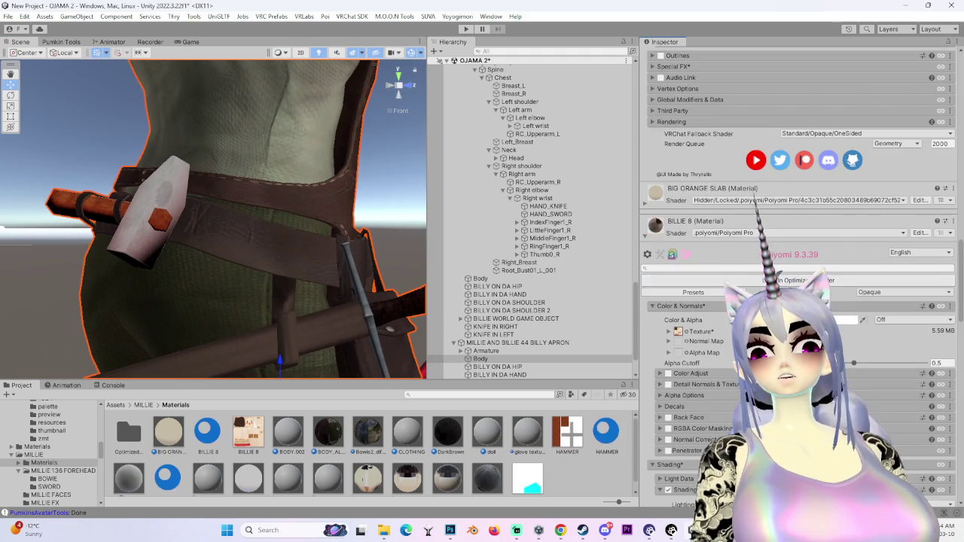
Copy BILLIE 8's Shading settings, including its light-blue shadow layer
scroll(736, 390, "down", 5)
left_click(896, 349)
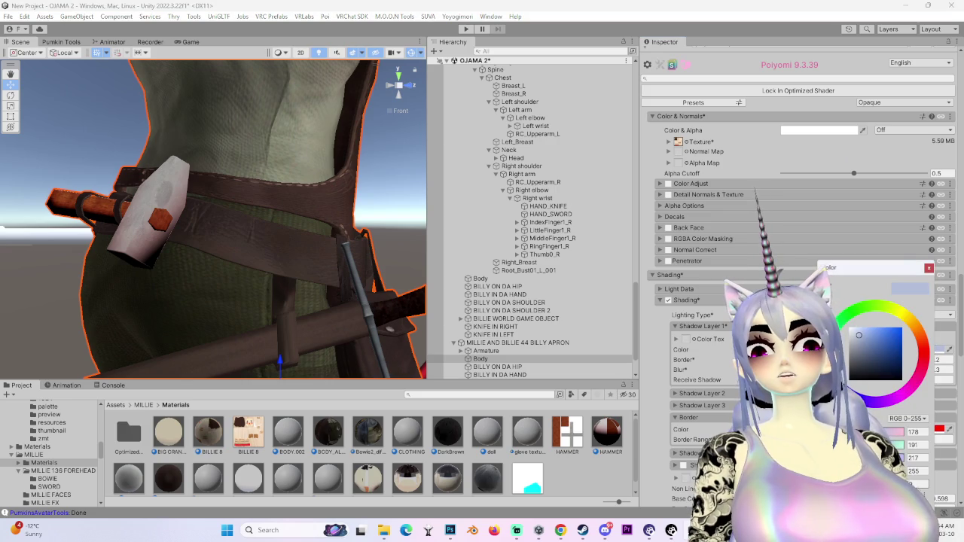
right_click(961, 312)
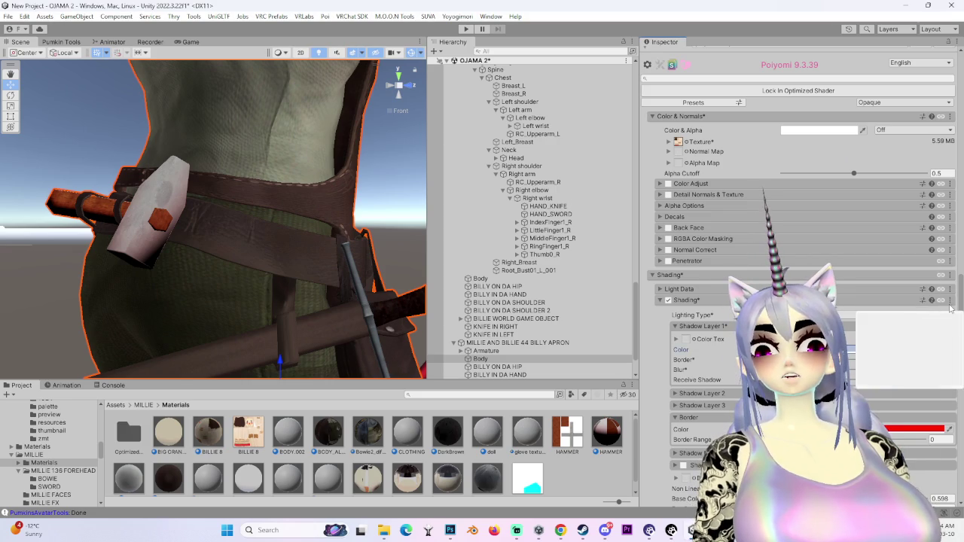
left_click(888, 335)
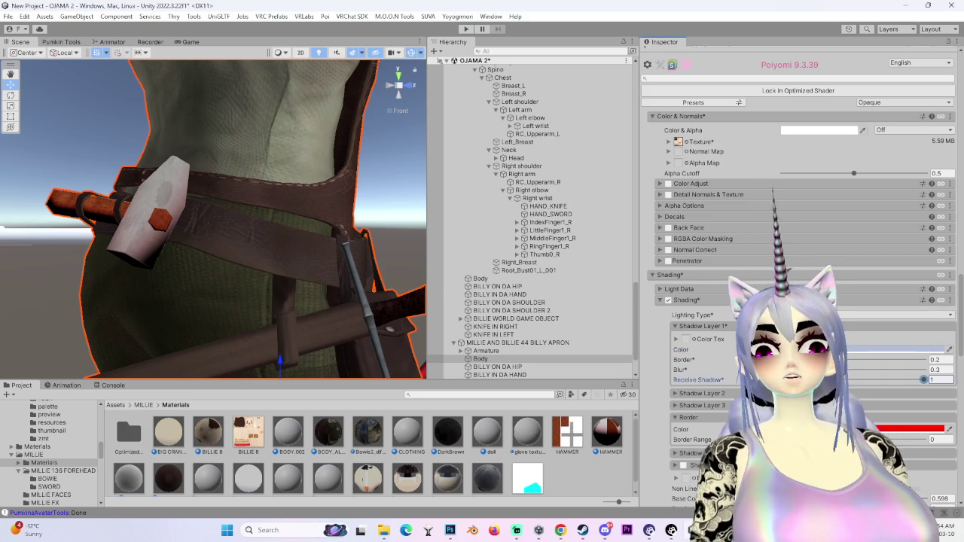
Set receive shadow to 1 and paste BILLIE 8's shading into the HAMMER material's Shading section
left_click(925, 380)
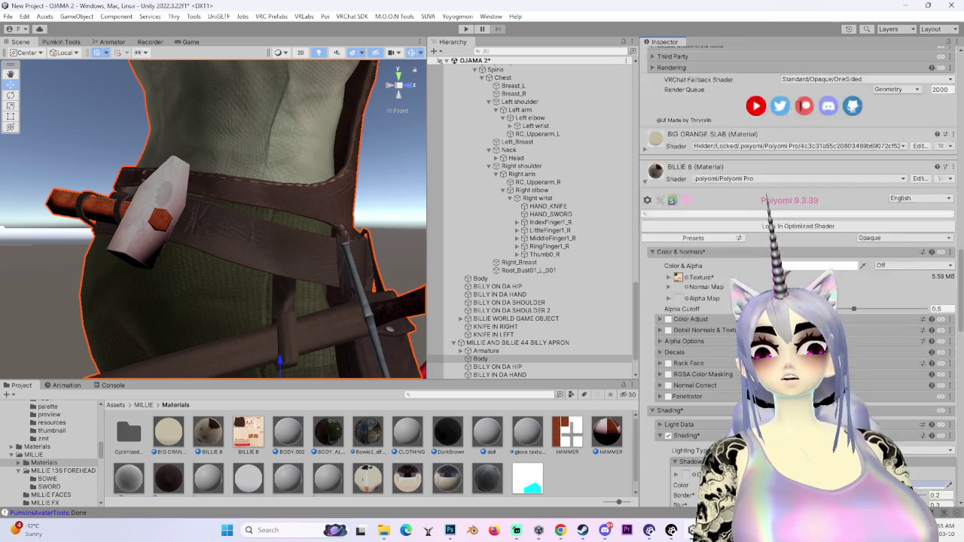
scroll(799, 301, "down", 15)
scroll(799, 272, "up", 5)
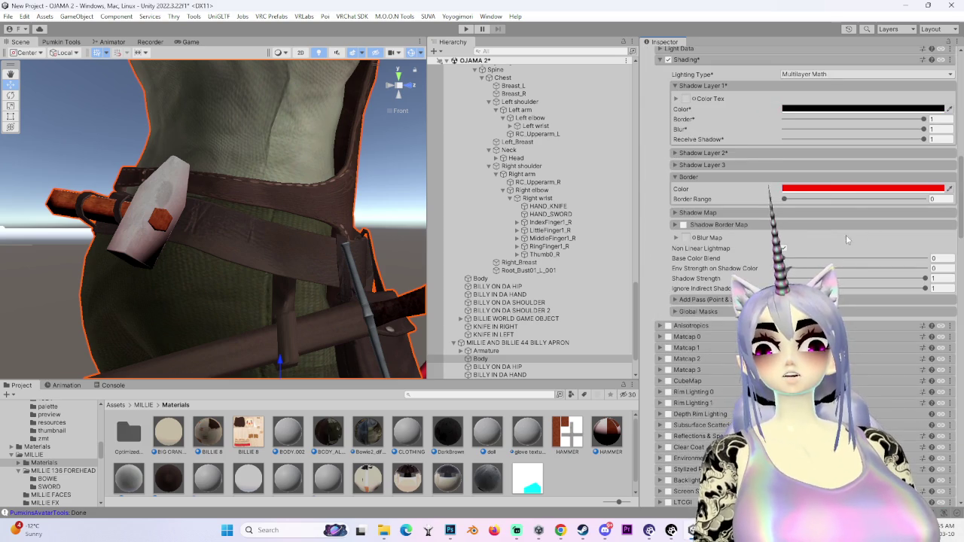
scroll(846, 240, "up", 2)
left_click(950, 155)
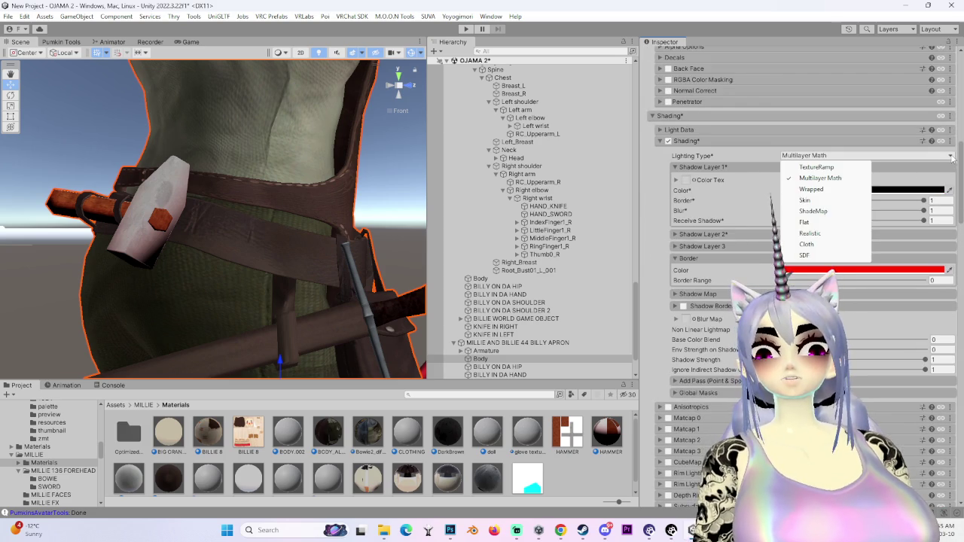
right_click(950, 155)
left_click(903, 191)
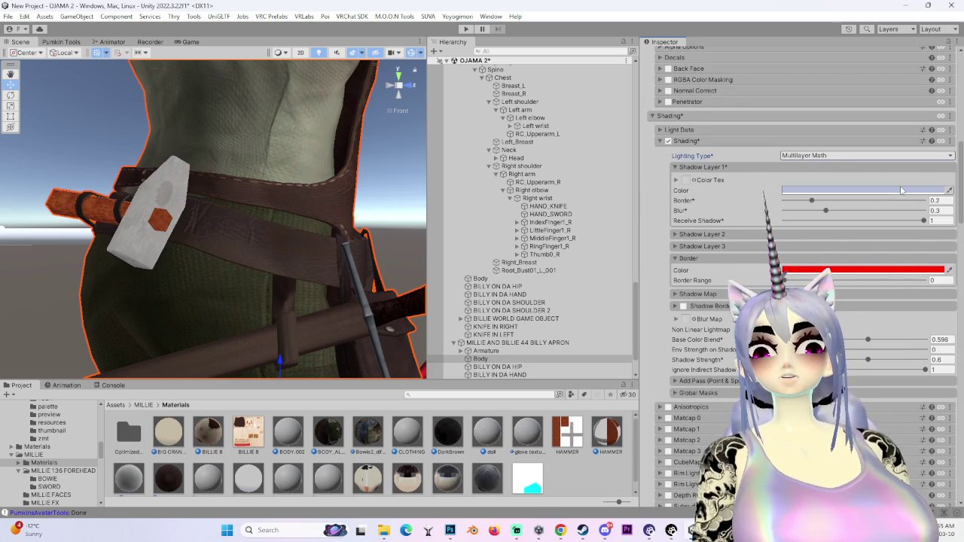
Orbit the Scene view around the hammer to check its new shading
left_click_drag(225, 213, 308, 182)
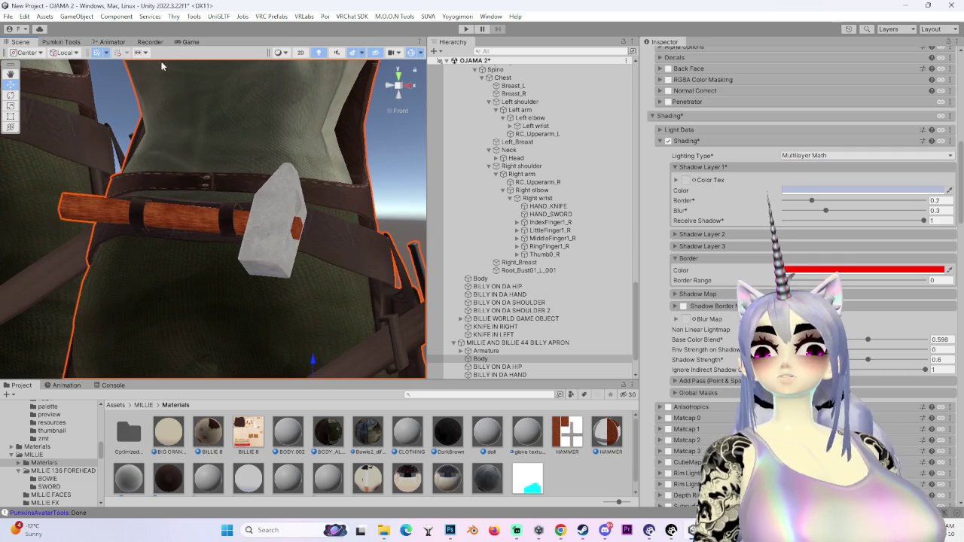
left_click(319, 53)
mouse_move(279, 180)
left_mouse_down()
mouse_move(349, 202)
mouse_move(295, 223)
mouse_move(344, 214)
left_mouse_up()
mouse_move(413, 91)
left_mouse_down()
mouse_move(262, 281)
mouse_move(226, 281)
left_mouse_up()
scroll(716, 367, "up", 8)
scroll(716, 368, "down", 15)
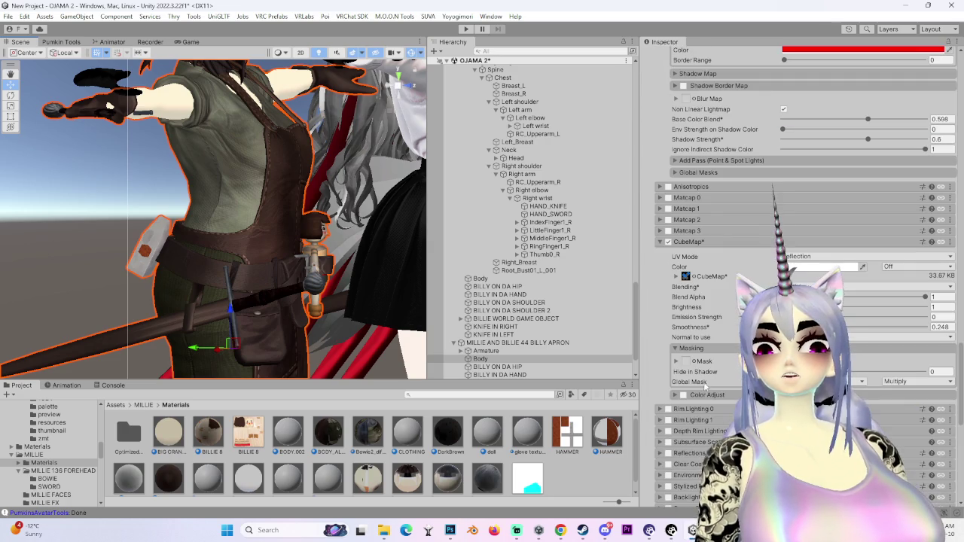
Copy the CubeMap reflection settings from the source material
left_click(950, 242)
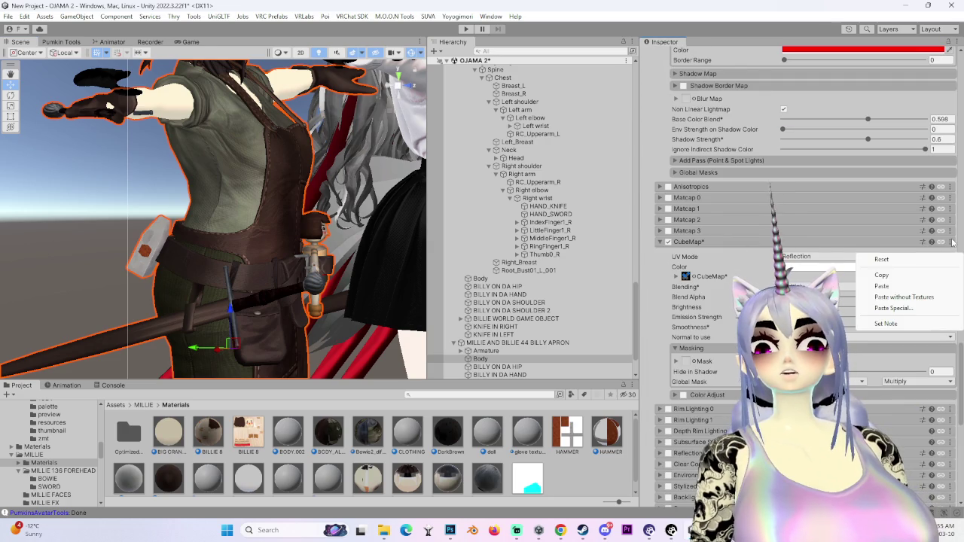
left_click(882, 286)
scroll(883, 287, "up", 15)
scroll(702, 292, "down", 15)
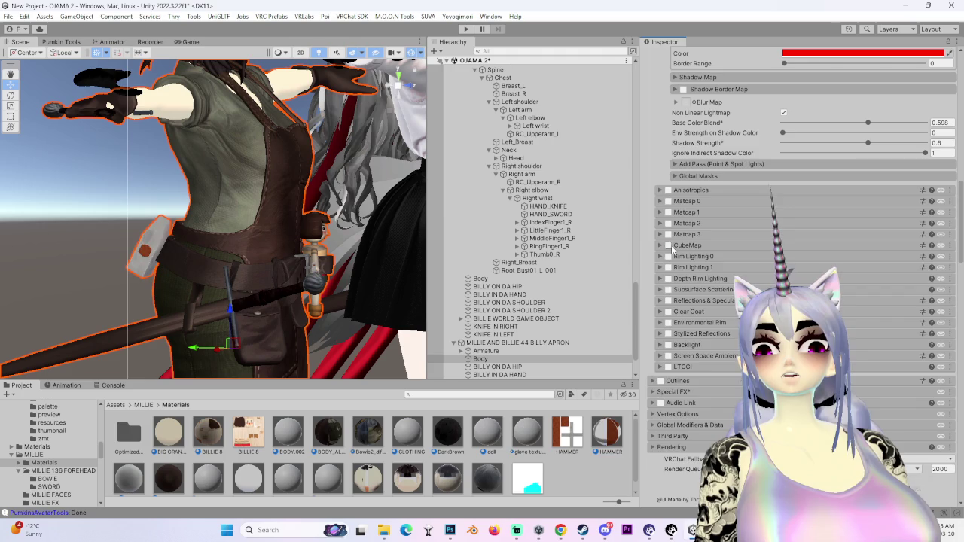
Enable CubeMap on HAMMER and paste the copied CubeMap settings into it
left_click(668, 245)
left_click(949, 247)
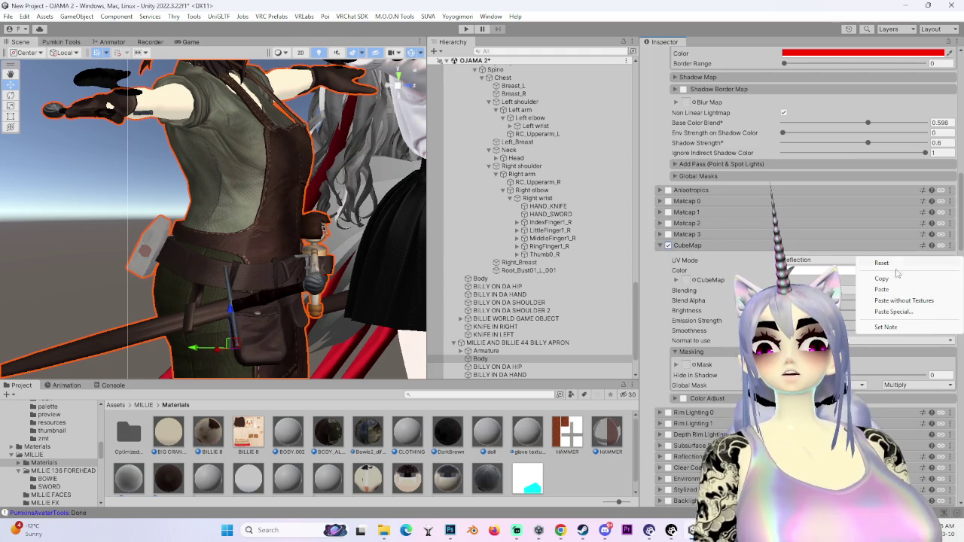
left_click(881, 290)
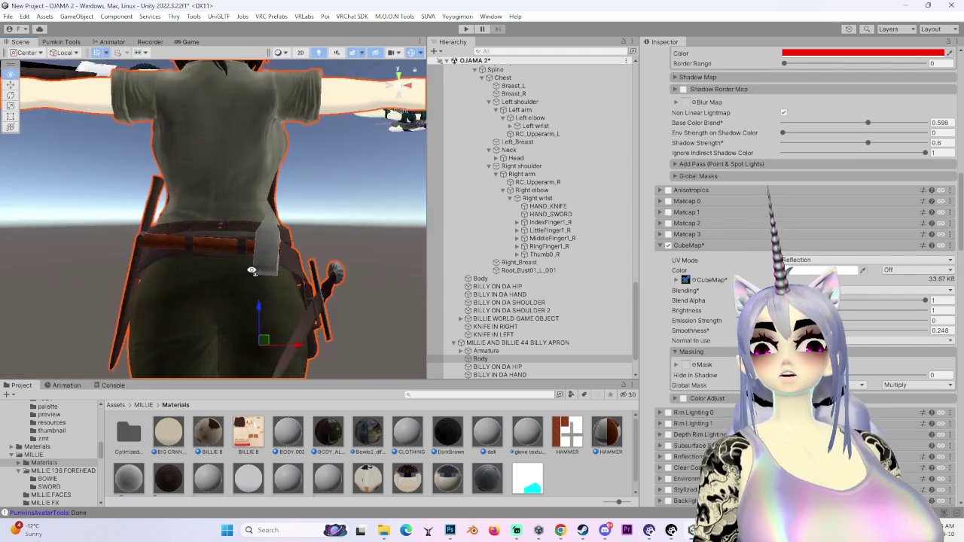
scroll(720, 298, "down", 3)
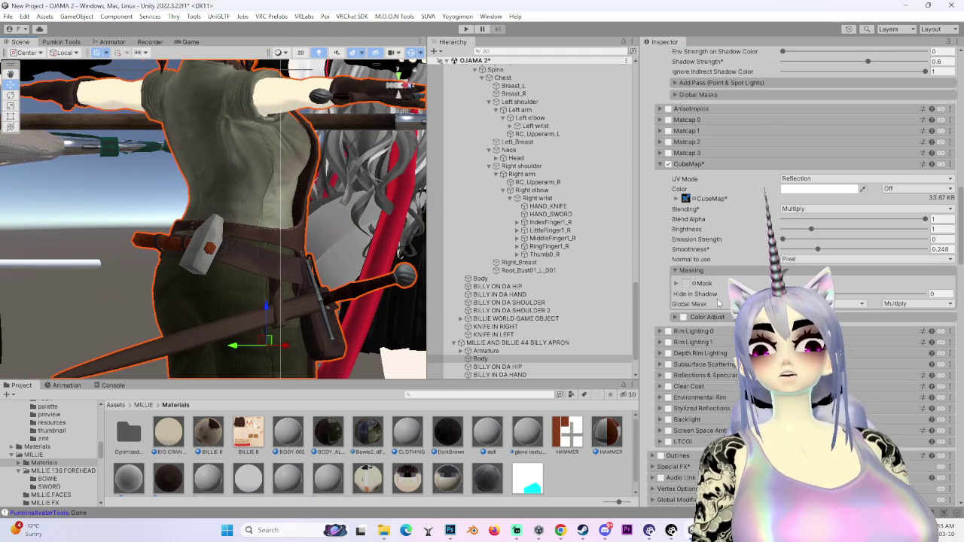
scroll(723, 309, "up", 12)
scroll(716, 331, "down", 4)
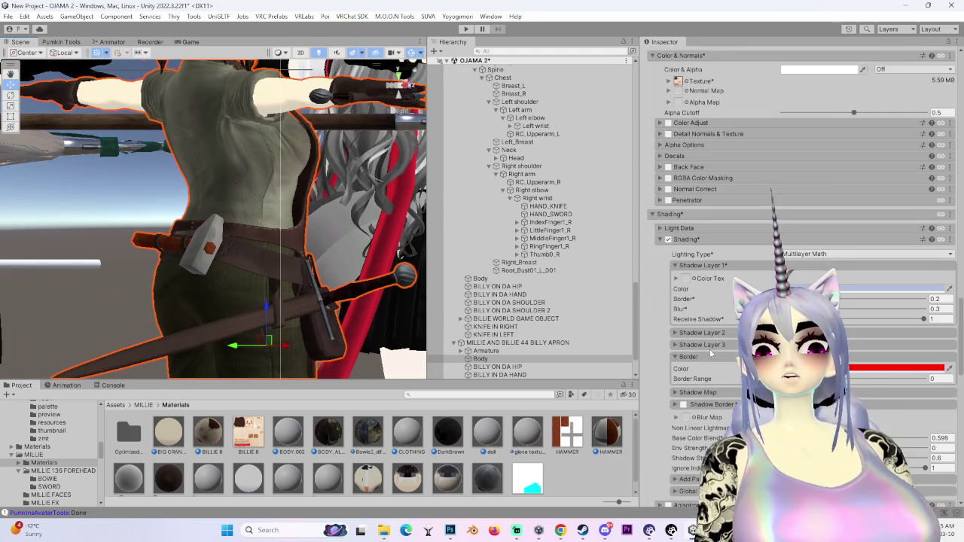
scroll(719, 348, "down", 5)
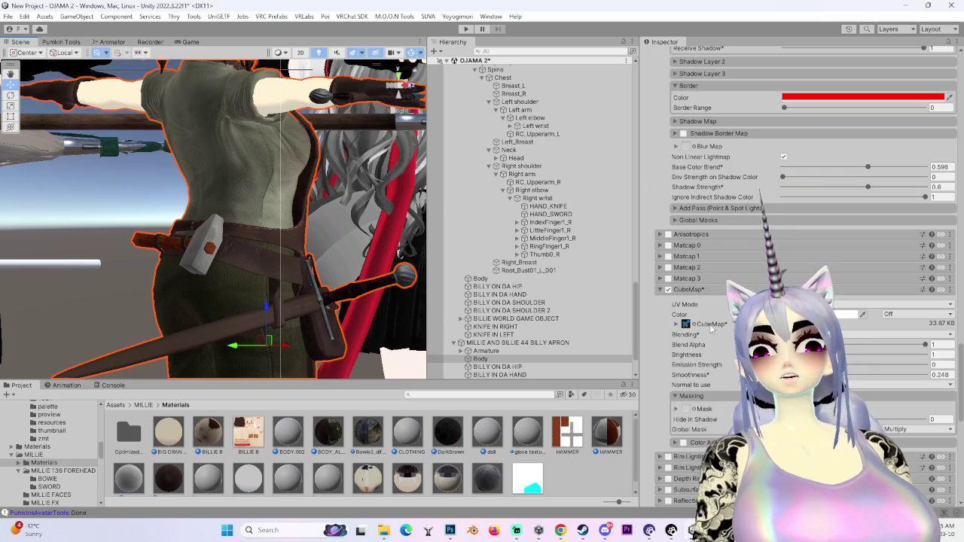
scroll(708, 354, "up", 20)
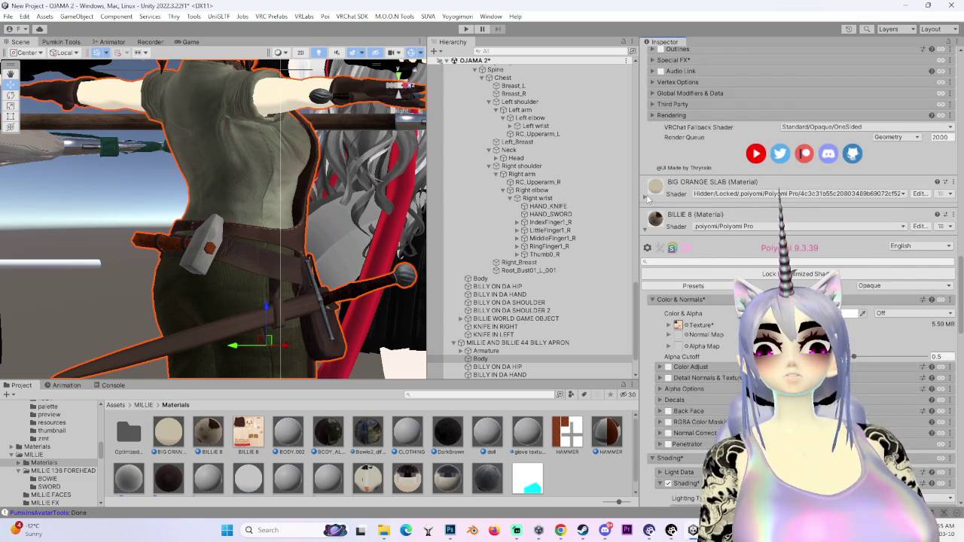
Expand the BIG ORANGE SLAB material's Shading settings and face the character's front
left_click(646, 197)
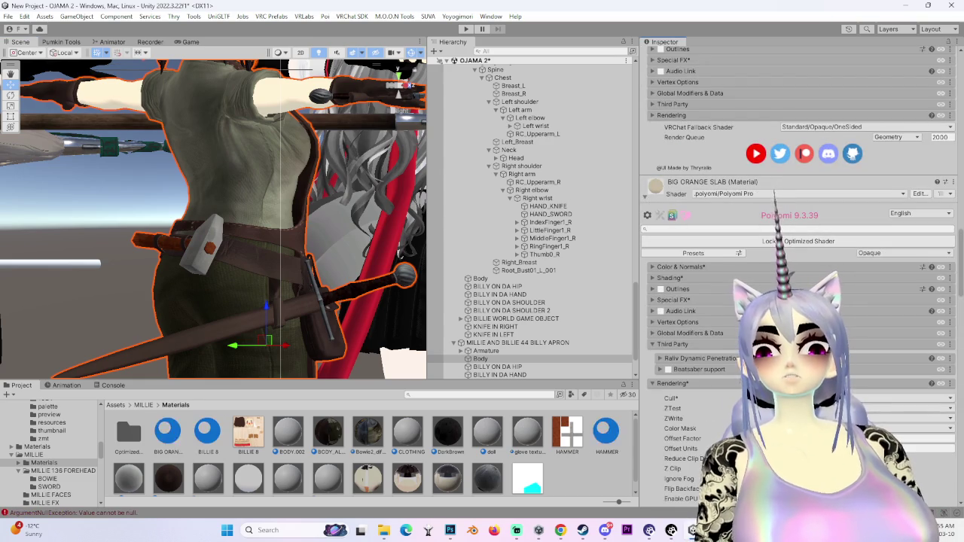
left_click(675, 279)
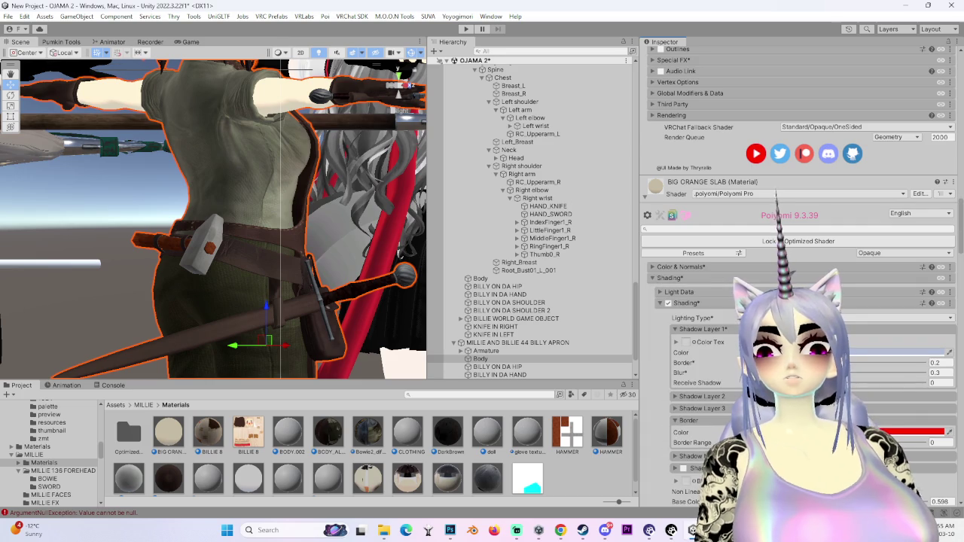
left_click_drag(152, 197, 422, 189)
mouse_move(292, 195)
left_mouse_down()
mouse_move(375, 193)
mouse_move(178, 186)
mouse_move(339, 188)
mouse_move(240, 253)
mouse_move(181, 154)
left_mouse_up()
scroll(799, 226, "up", 1)
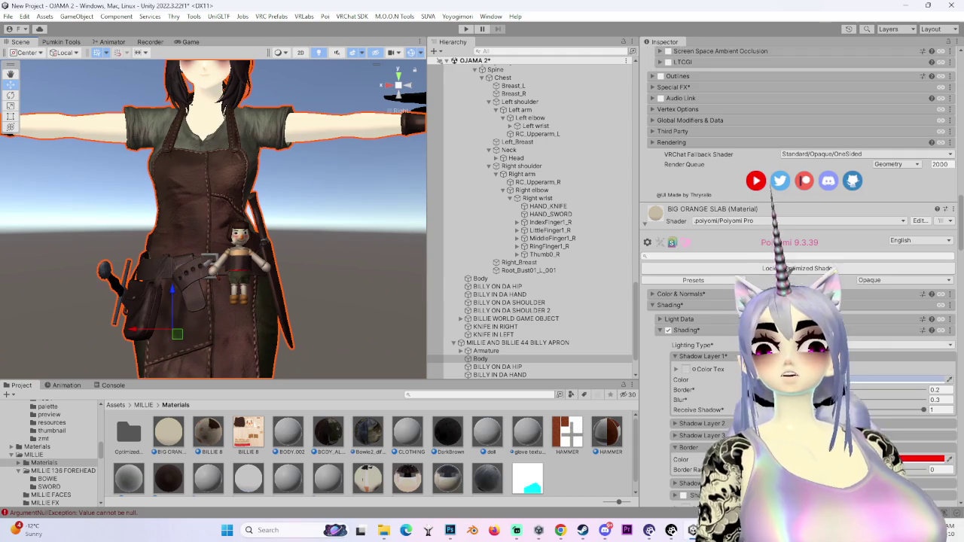
scroll(678, 251, "up", 6)
scroll(695, 361, "up", 5)
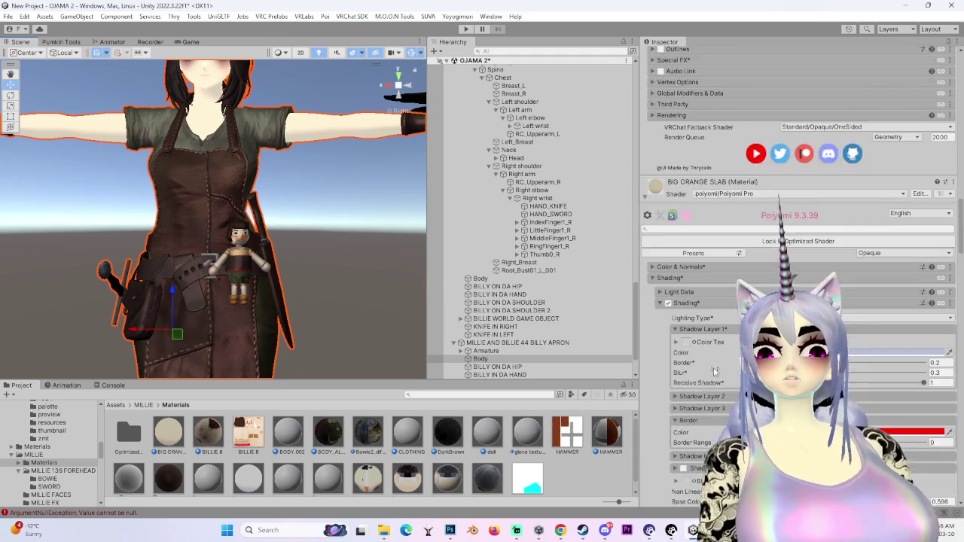
scroll(695, 360, "down", 10)
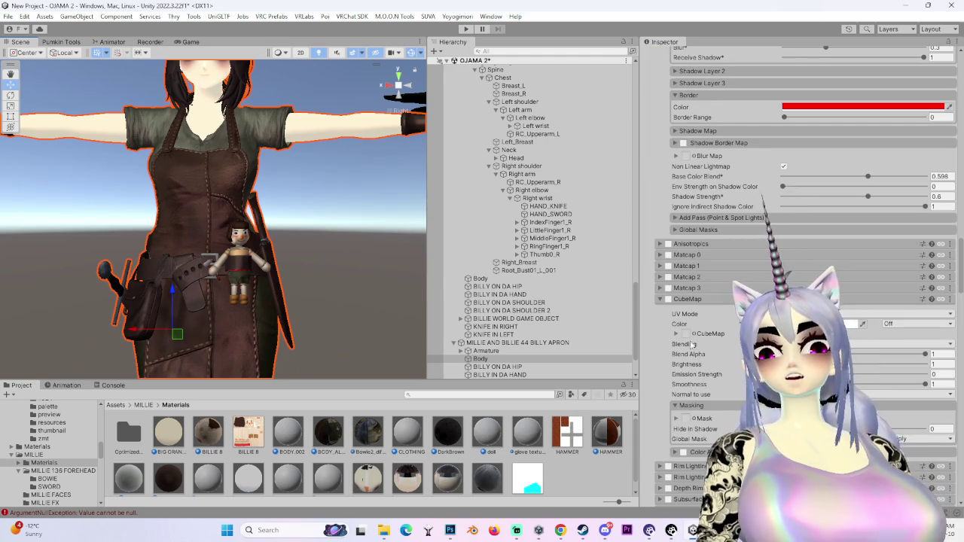
Tick CubeMap on BIG ORANGE SLAB and orbit up to the avatar's head
left_click(669, 299)
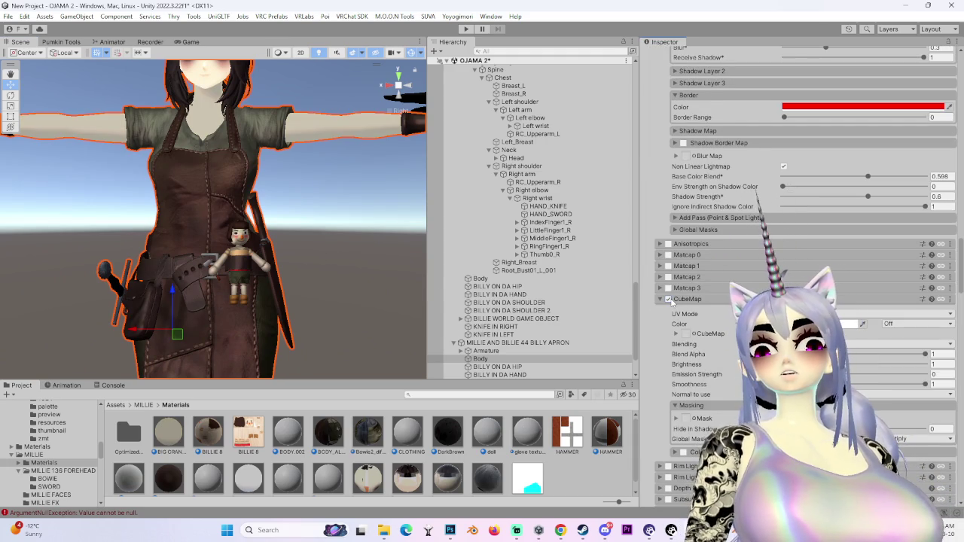
scroll(304, 278, "up", 2)
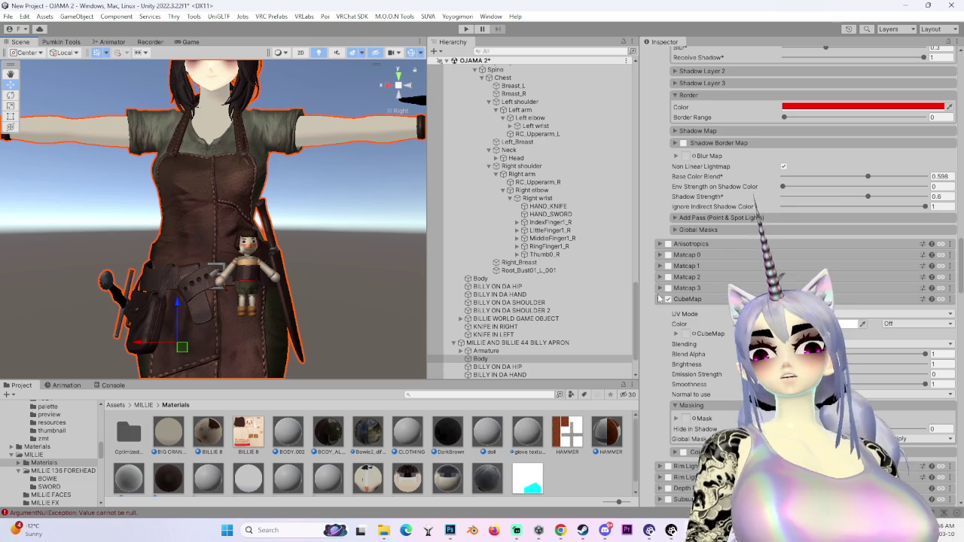
scroll(705, 324, "up", 10)
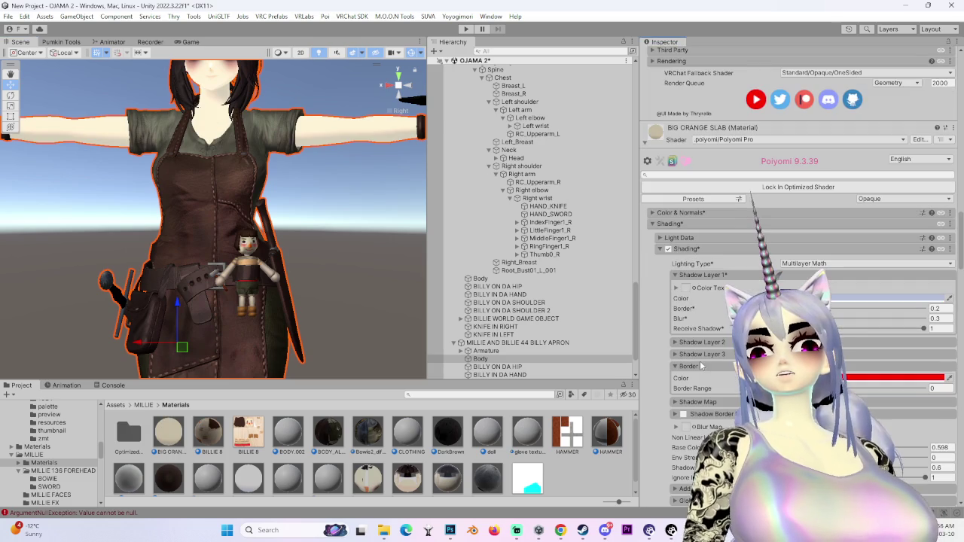
scroll(699, 360, "down", 3)
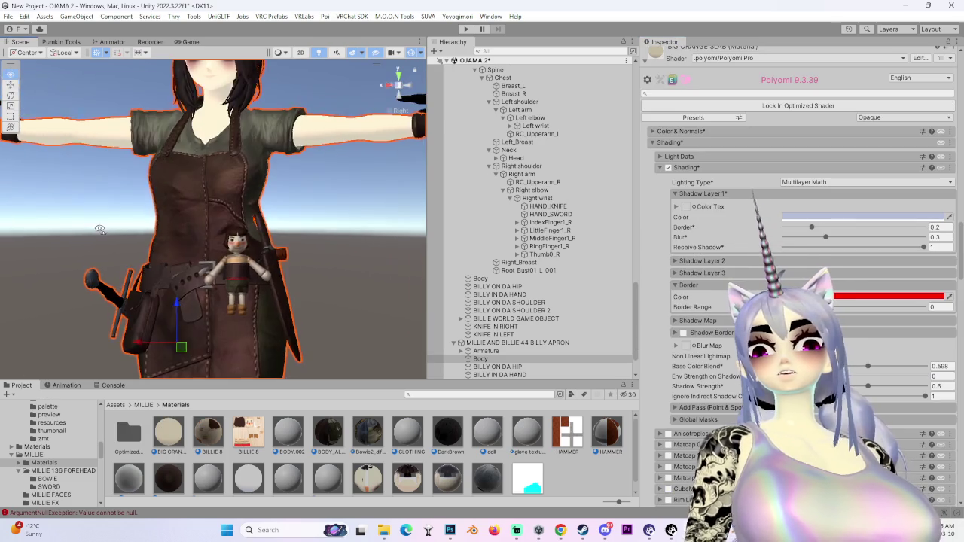
left_click_drag(226, 226, 200, 199)
scroll(728, 372, "down", 20)
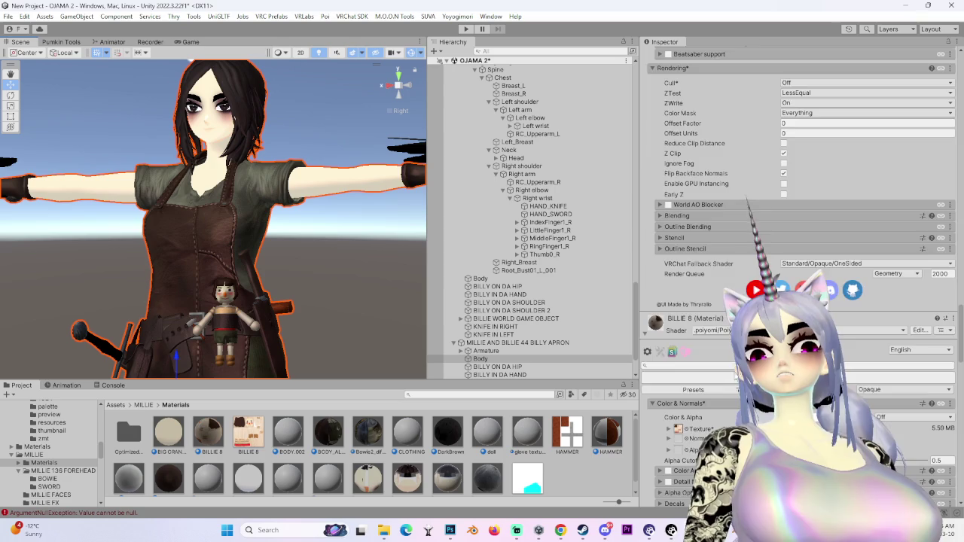
Scroll through the avatar's material settings, including BIG ORANGE SLAB's receive shadow and red border colour
scroll(725, 372, "down", 15)
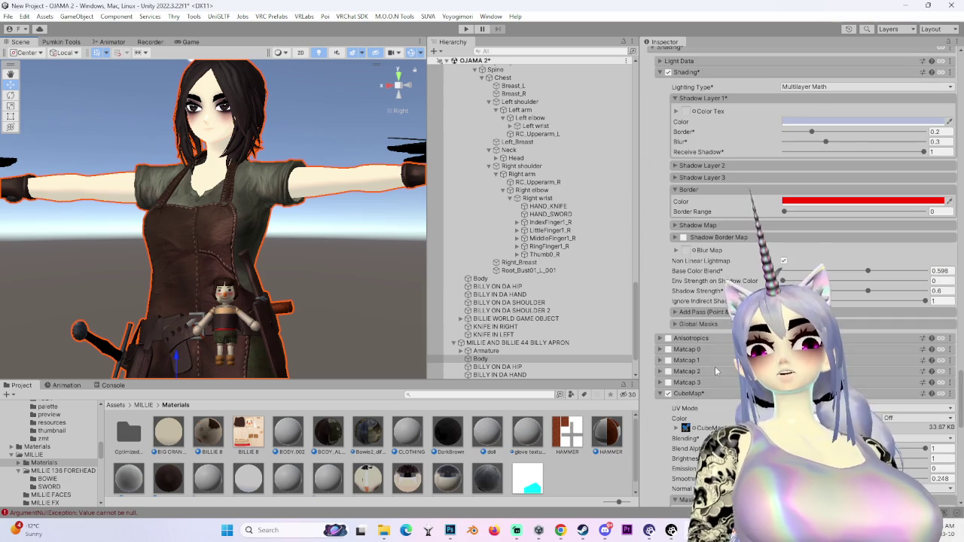
scroll(717, 374, "down", 15)
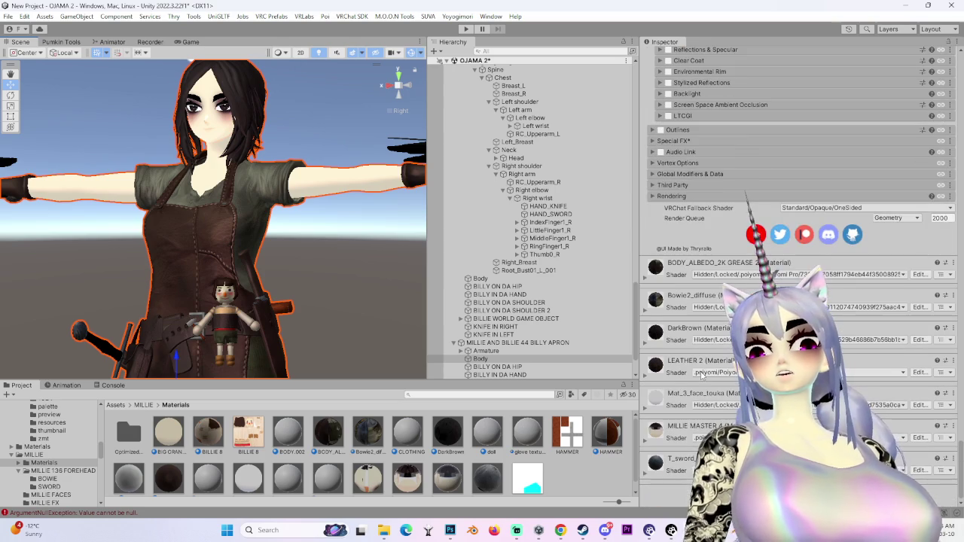
scroll(648, 437, "down", 20)
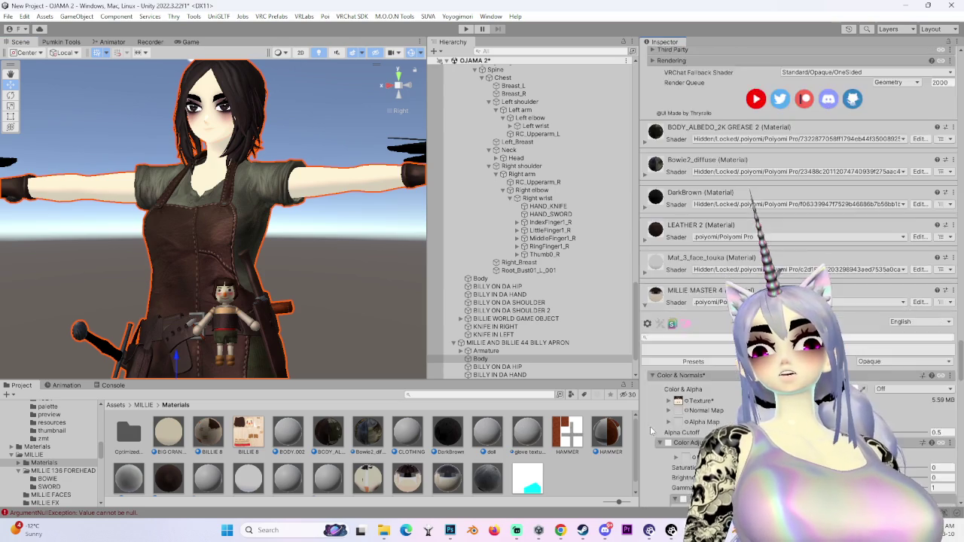
scroll(653, 430, "down", 15)
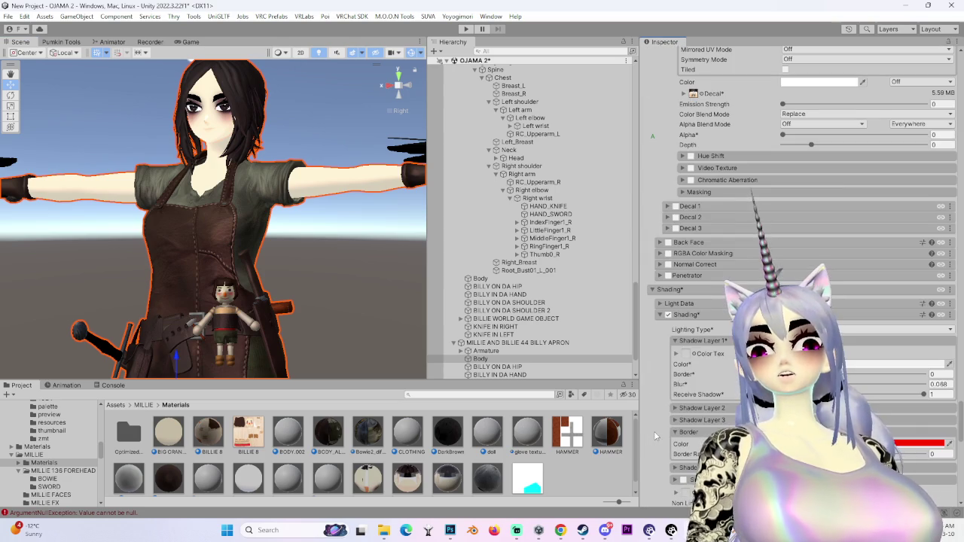
scroll(651, 441, "down", 5)
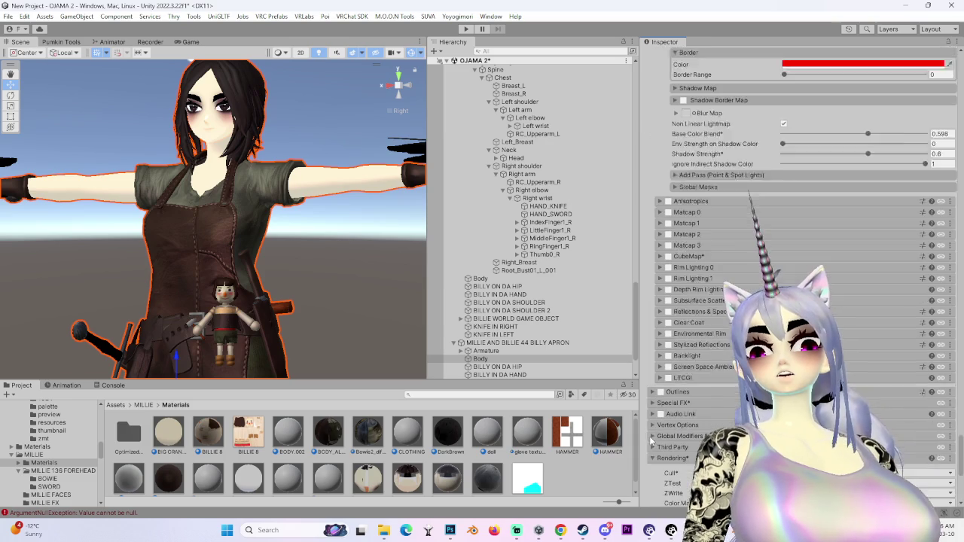
scroll(650, 440, "up", 10)
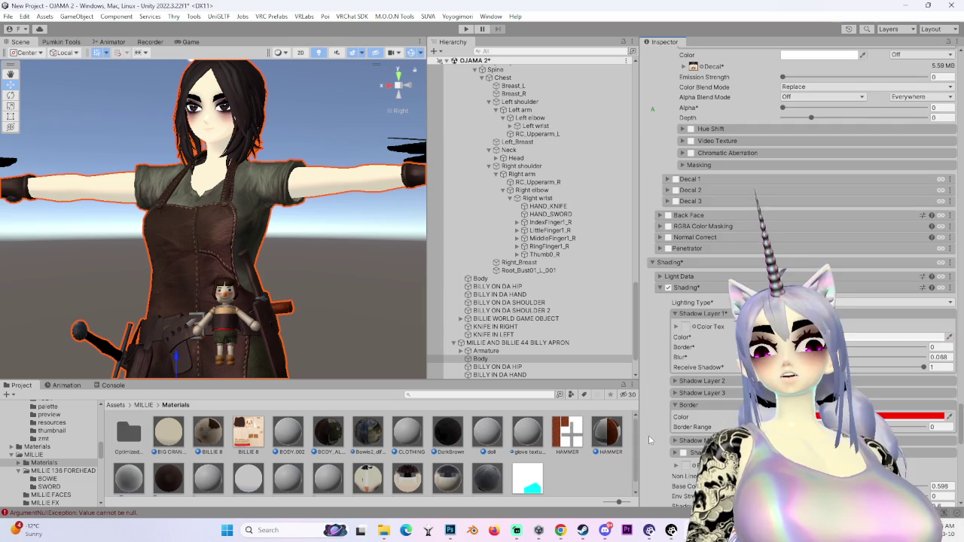
scroll(649, 440, "down", 10)
scroll(649, 444, "down", 8)
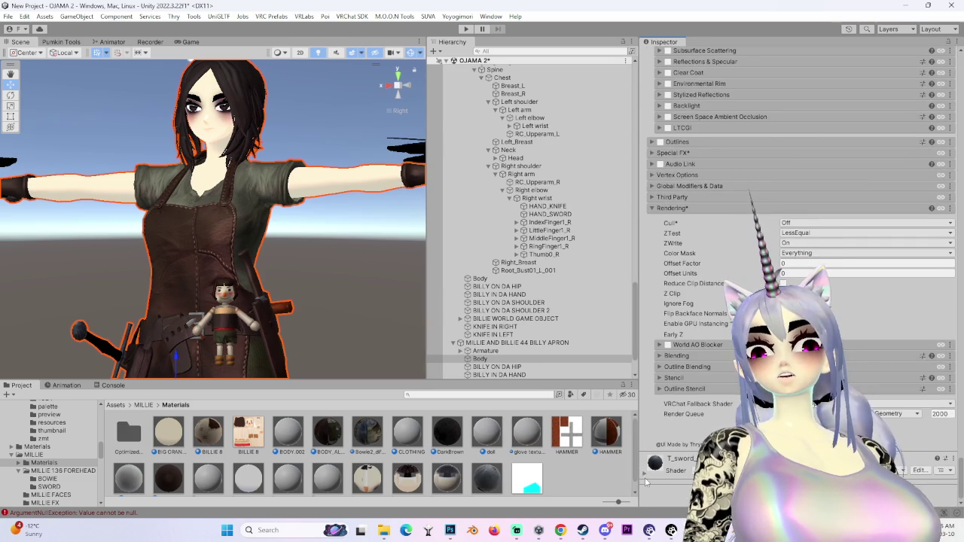
scroll(646, 476, "up", 20)
mouse_move(184, 230)
left_mouse_down()
mouse_move(183, 207)
mouse_move(241, 211)
left_mouse_up()
scroll(182, 207, "up", 5)
scroll(798, 226, "down", 5)
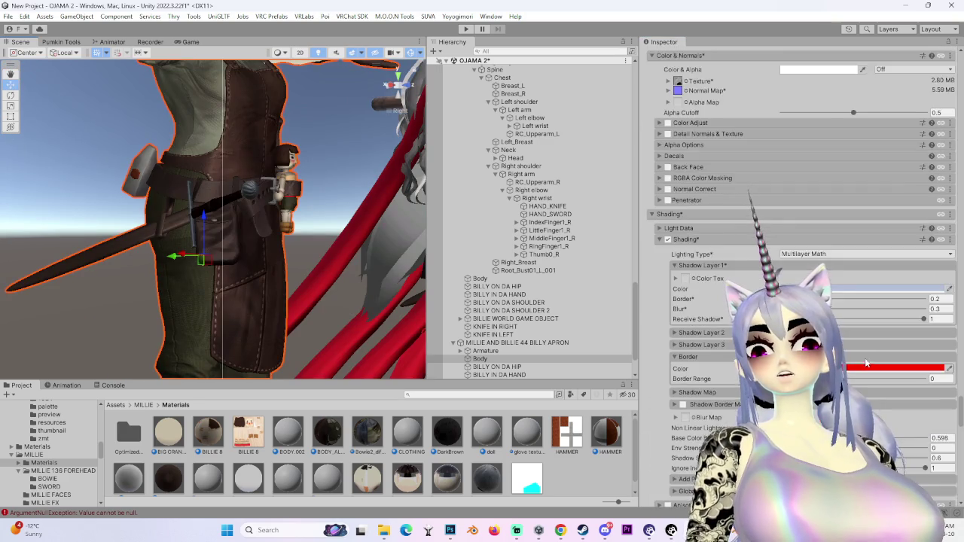
scroll(866, 308, "up", 3)
mouse_move(962, 403)
left_mouse_down()
mouse_move(957, 136)
mouse_move(953, 196)
mouse_move(949, 160)
left_mouse_up()
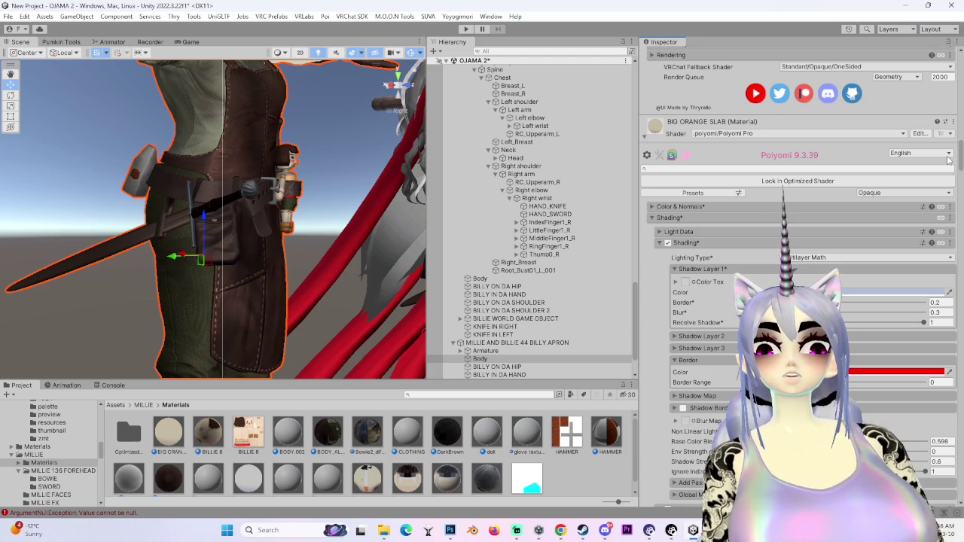
Snap the Scene view to the avatar's front and toggle scene lighting off to darken it
mouse_move(95, 251)
left_mouse_down()
mouse_move(262, 272)
mouse_move(161, 161)
mouse_move(245, 210)
mouse_move(273, 207)
mouse_move(317, 173)
mouse_move(294, 151)
mouse_move(382, 68)
left_mouse_up()
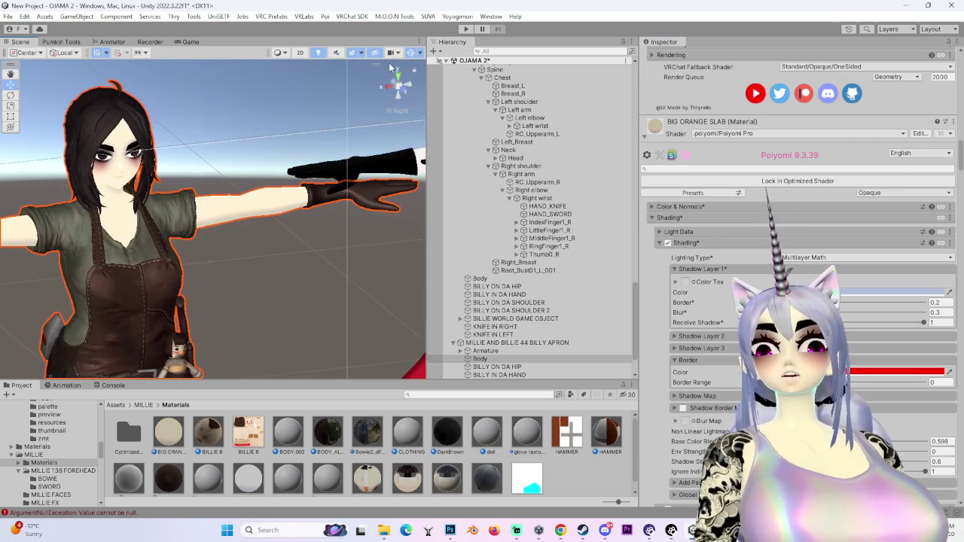
left_click(407, 89)
left_click(403, 88)
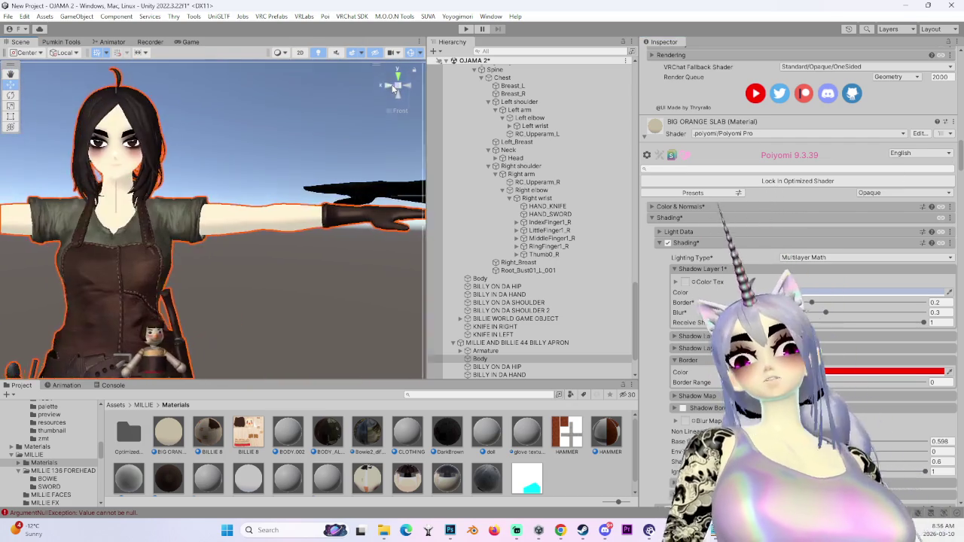
left_click(318, 54)
mouse_move(226, 226)
left_mouse_down()
mouse_move(241, 226)
mouse_move(254, 311)
mouse_move(183, 302)
mouse_move(151, 226)
left_mouse_up()
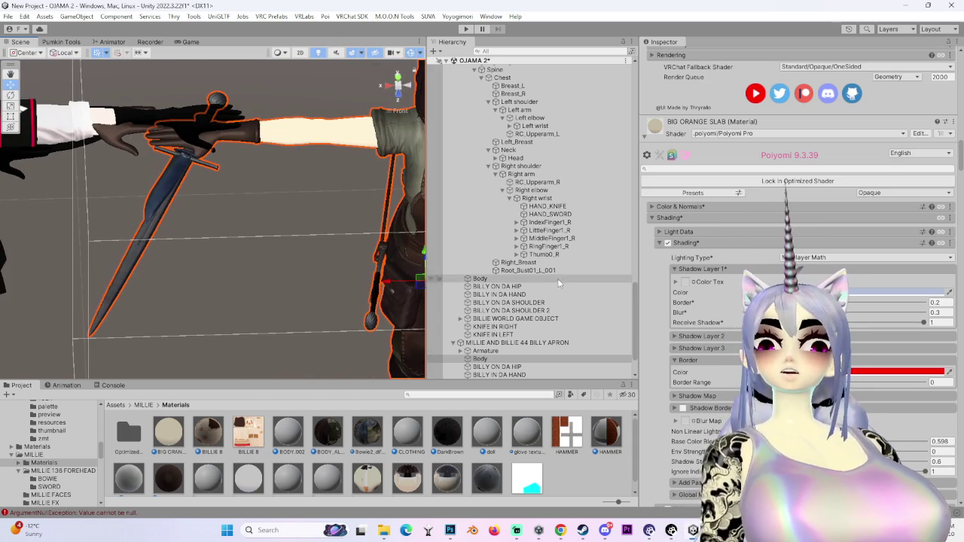
Browse the Poiyomi material foldouts, expanding the color and normals settings
scroll(477, 345, "up", 5)
scroll(478, 341, "up", 3)
scroll(738, 305, "down", 10)
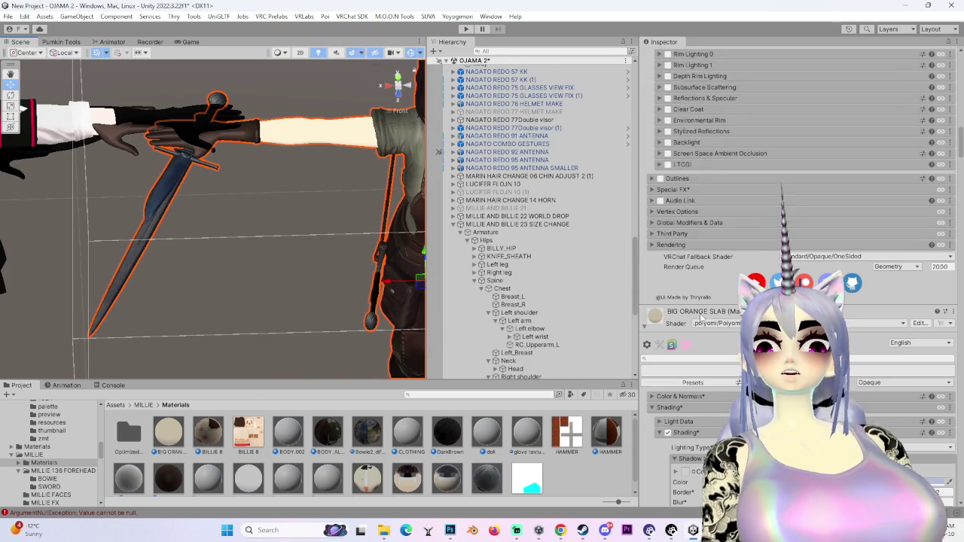
scroll(698, 312, "up", 14)
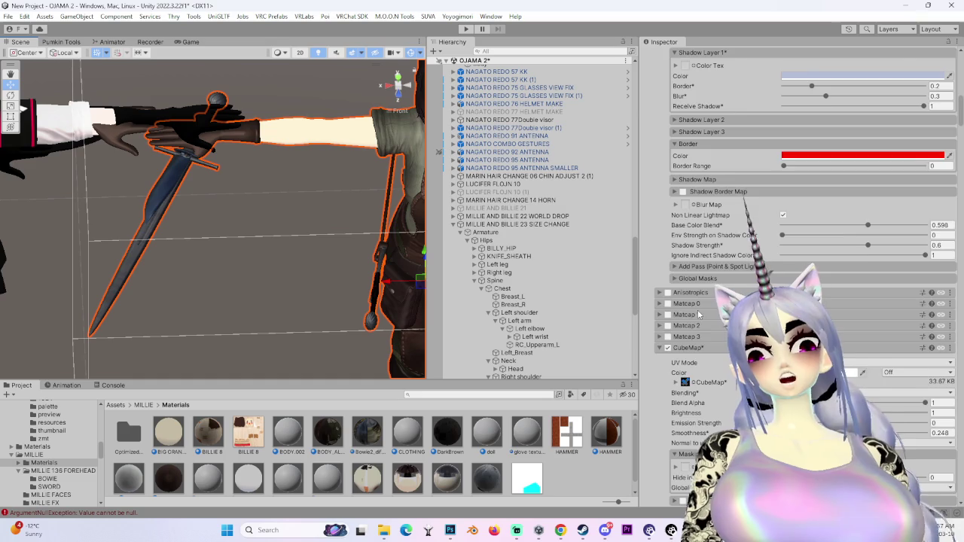
scroll(697, 317, "up", 7)
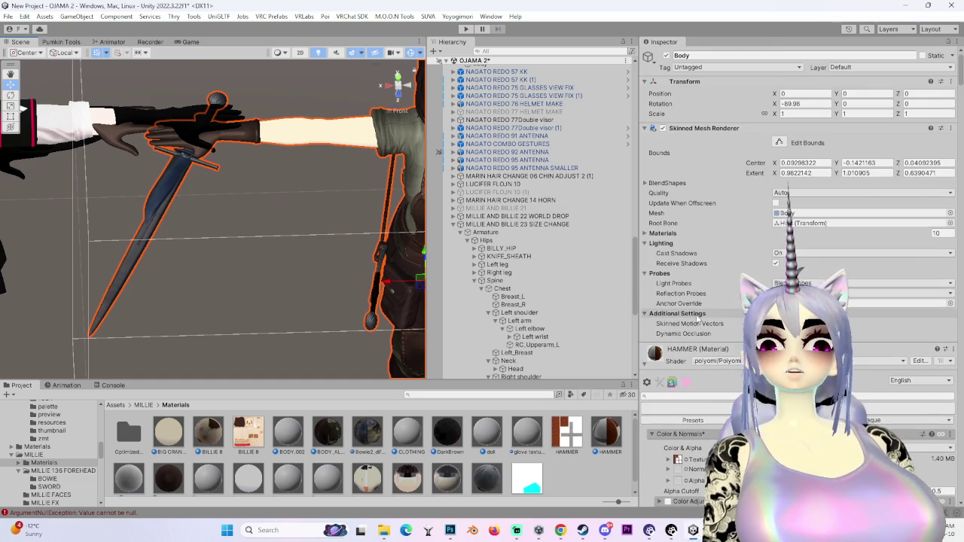
scroll(650, 363, "down", 15)
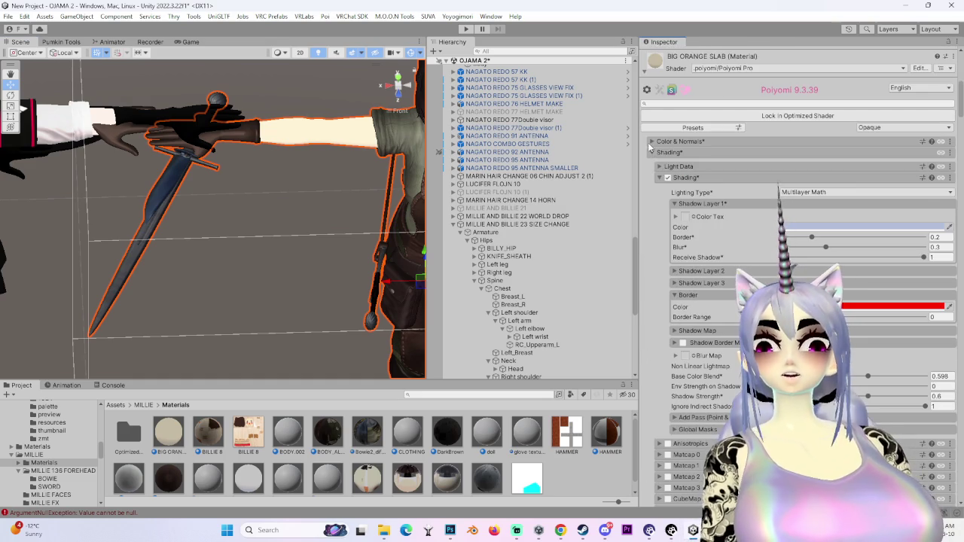
left_click(653, 142)
scroll(701, 405, "down", 15)
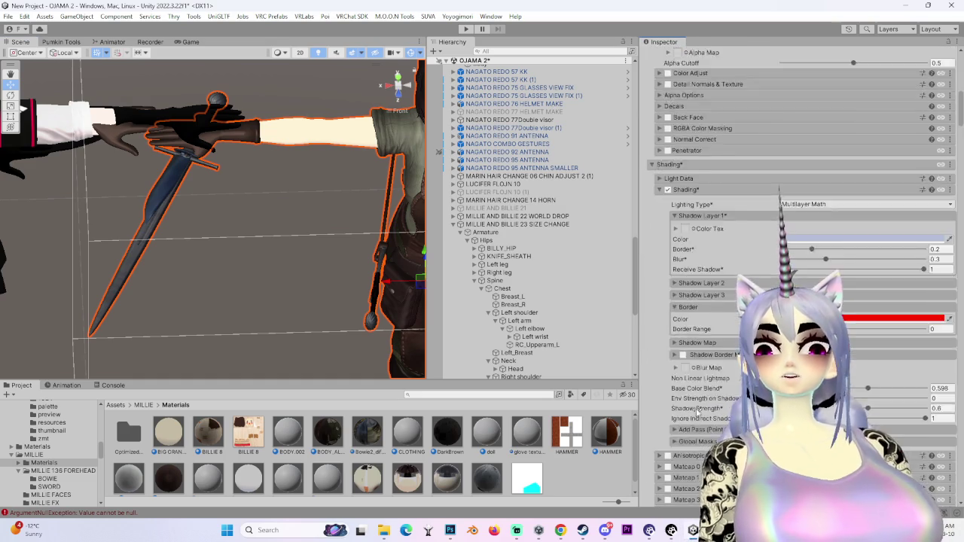
scroll(689, 409, "down", 20)
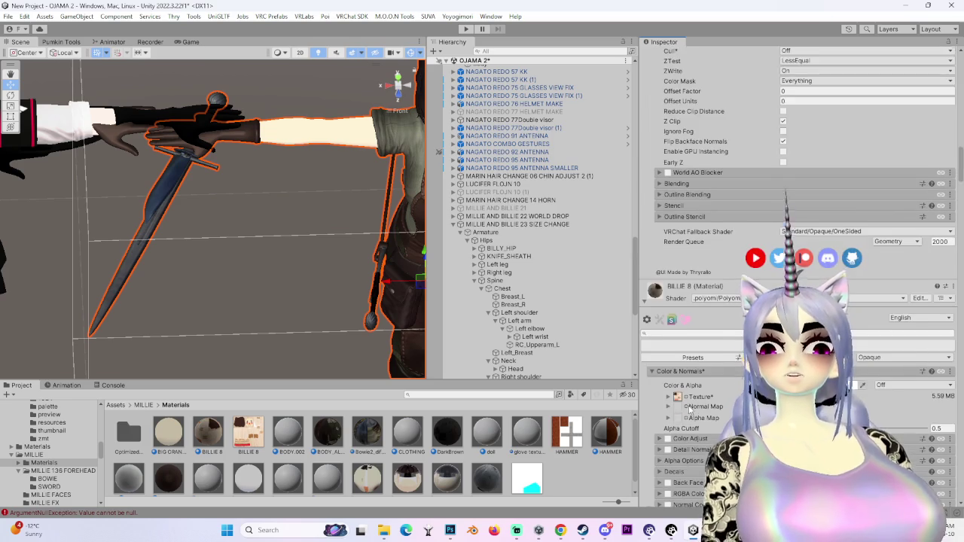
scroll(334, 223, "down", 10)
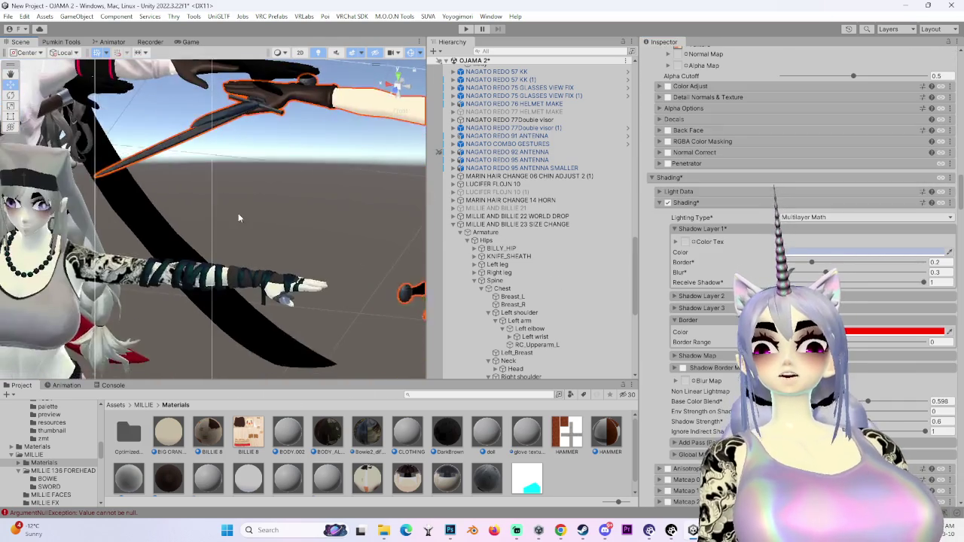
Frame the other character's body, then the white-haired avatar and the main camera
left_click(327, 355)
key("f")
scroll(527, 302, "up", 3)
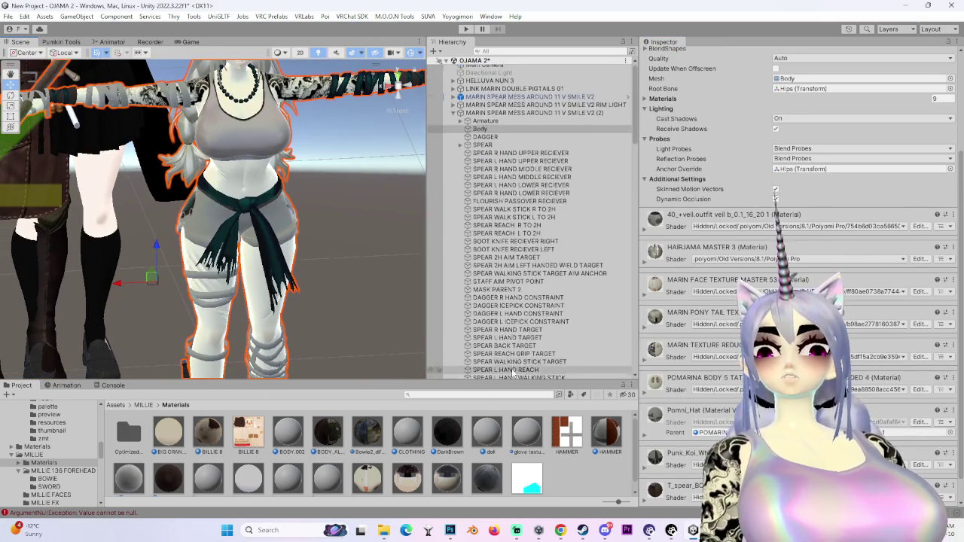
left_click(527, 117)
left_click_drag(158, 327, 409, 89)
double_click(484, 69)
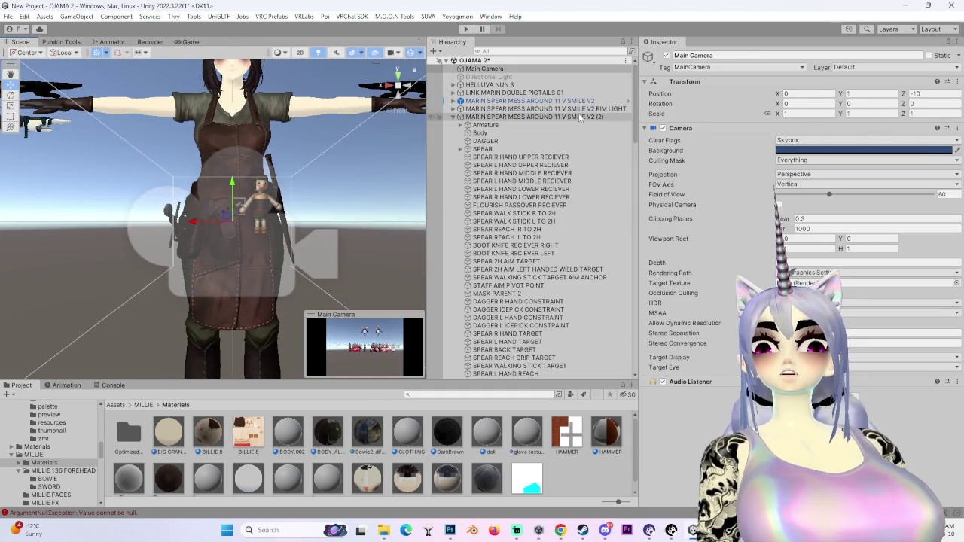
Select and frame the apron avatar, orbiting to a three-quarter view
left_click(527, 117)
left_click(250, 112)
double_click(547, 359)
scroll(260, 301, "up", 5)
scroll(317, 286, "up", 3)
left_click_drag(296, 319, 202, 283)
scroll(678, 272, "down", 5)
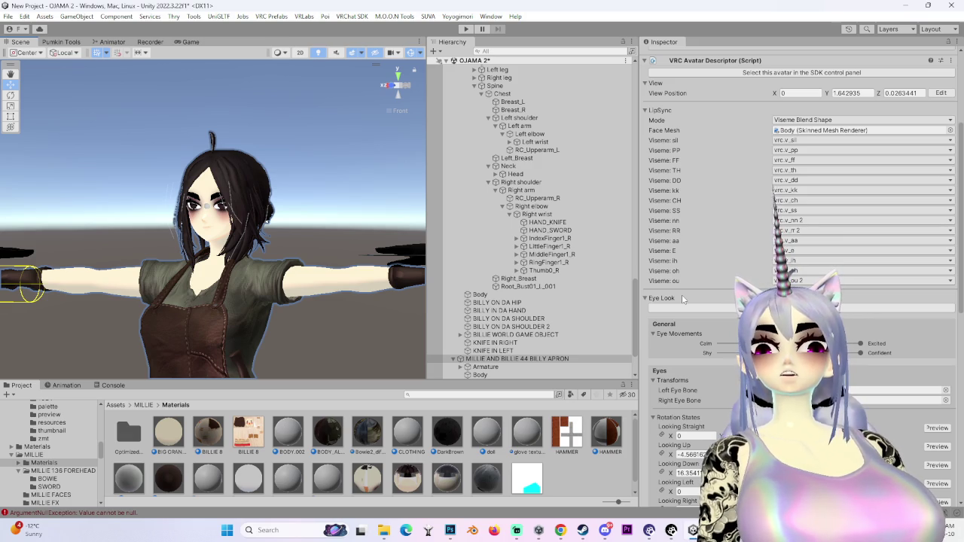
scroll(117, 275, "down", 5)
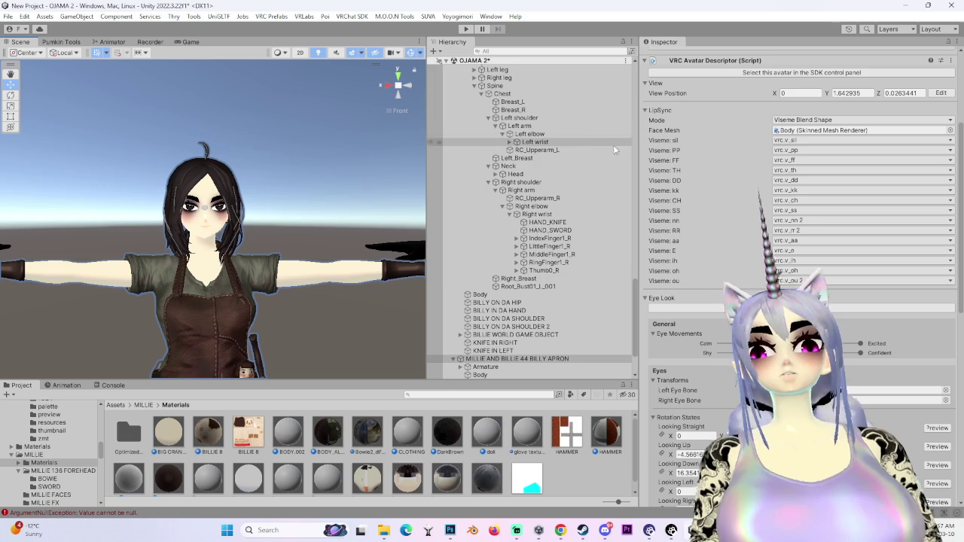
Review the apron avatar Body's blend shapes, then collapse the BILLIE 8 material
left_click(497, 296)
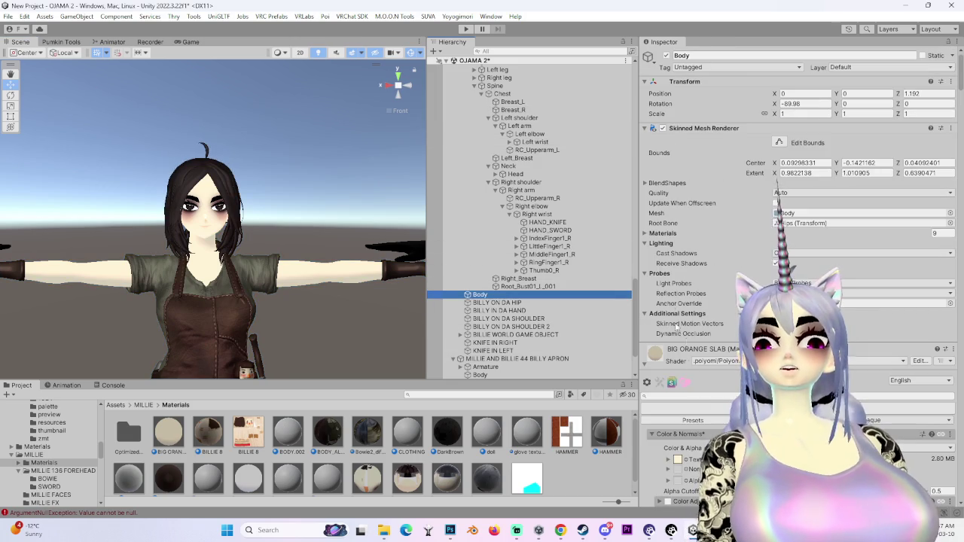
left_click(668, 183)
scroll(951, 144, "down", 3)
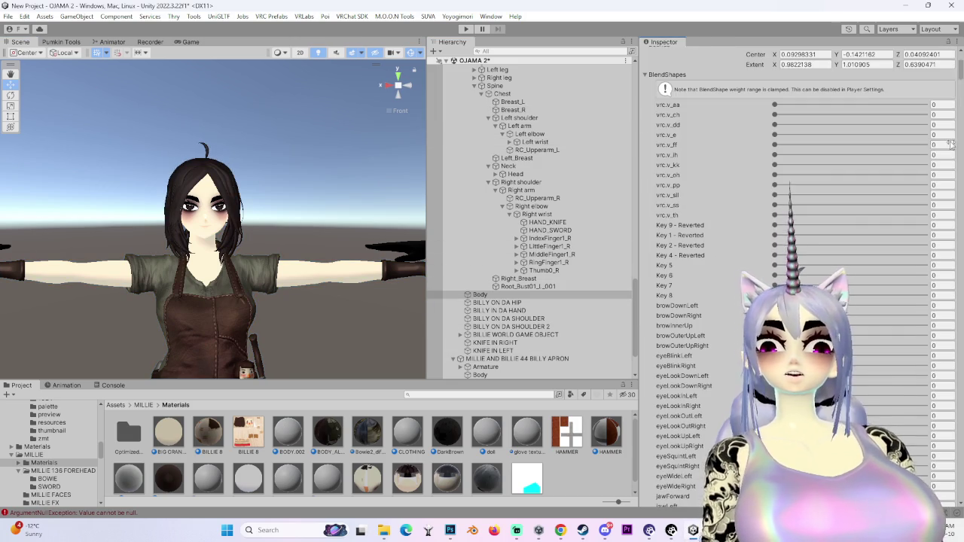
left_click(658, 75)
scroll(692, 362, "down", 15)
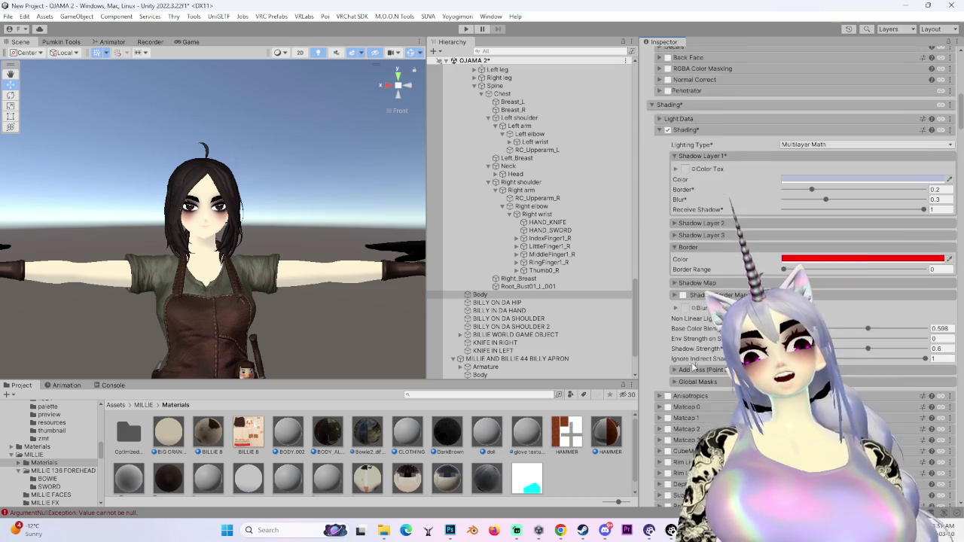
scroll(692, 362, "down", 10)
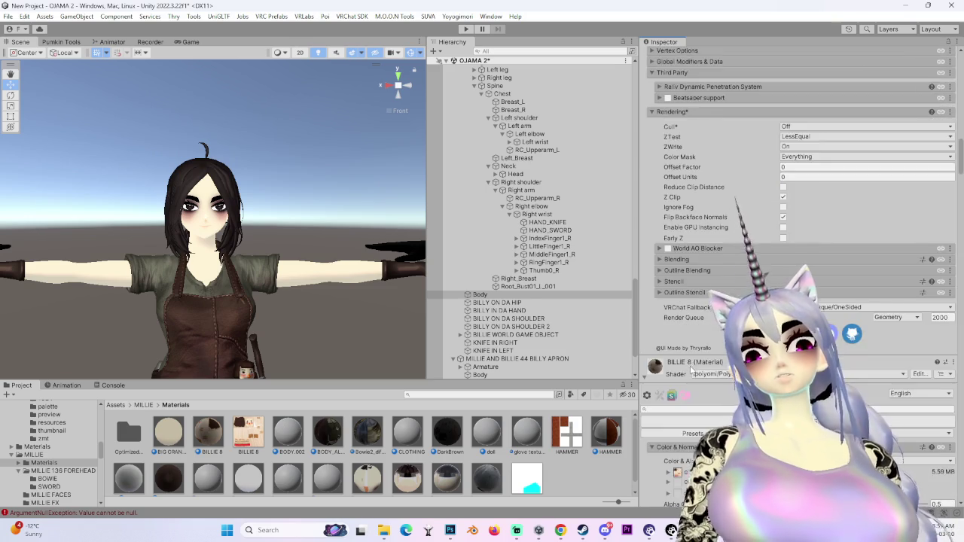
scroll(691, 366, "down", 3)
left_click(644, 162)
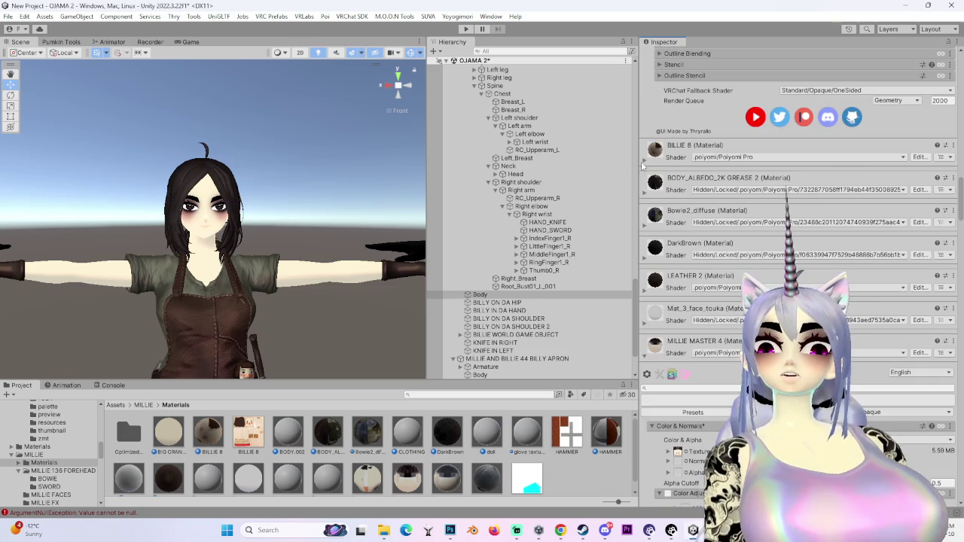
scroll(258, 196, "up", 10)
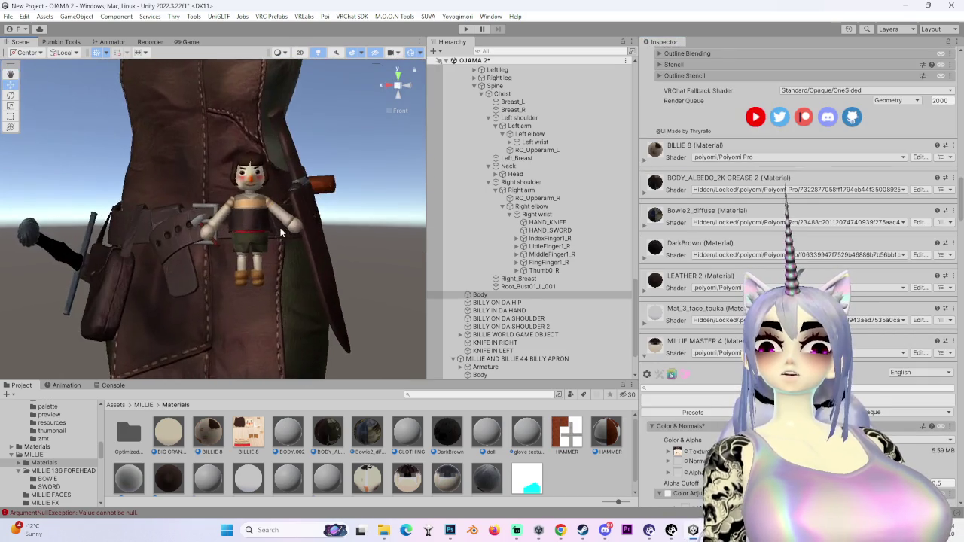
Orbit in on the belt doll and sword, then select the MILLIE AND BILLIE 23 SIZE CHANGE avatar
left_click_drag(303, 241, 329, 315)
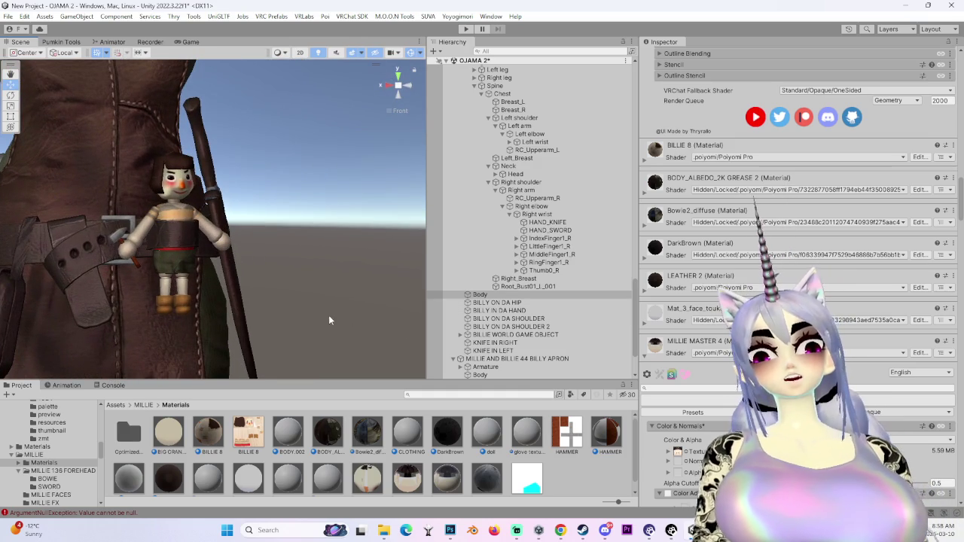
scroll(527, 226, "up", 5)
left_click(516, 210)
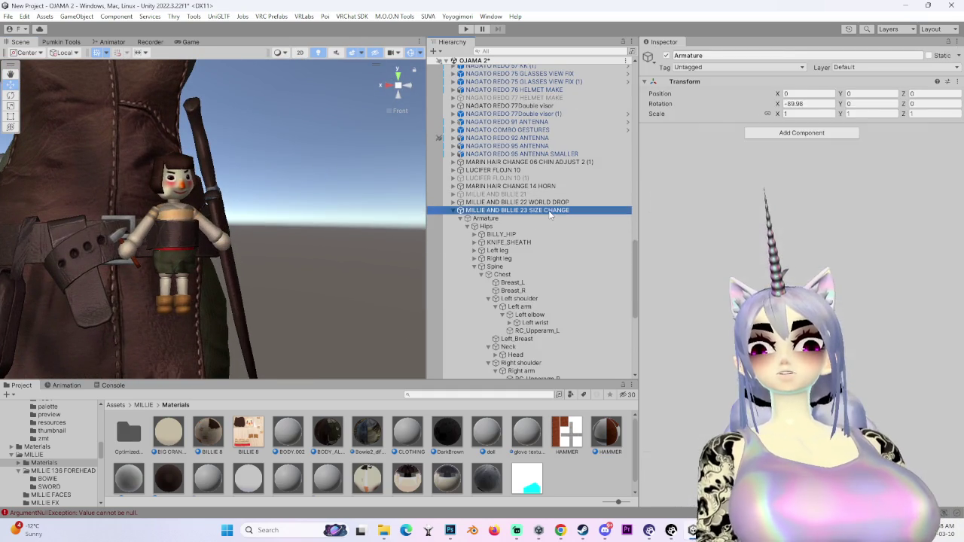
Add a BILLIE HAMMER parameter to the BILLY APRON avatar's millie params
scroll(518, 256, "down", 5)
left_click(520, 359)
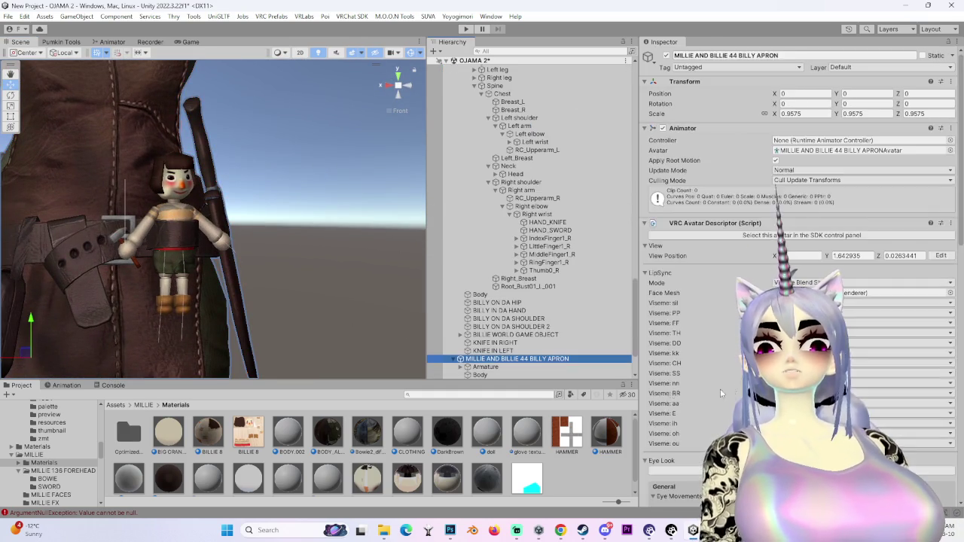
scroll(735, 404, "down", 3)
scroll(735, 405, "down", 6)
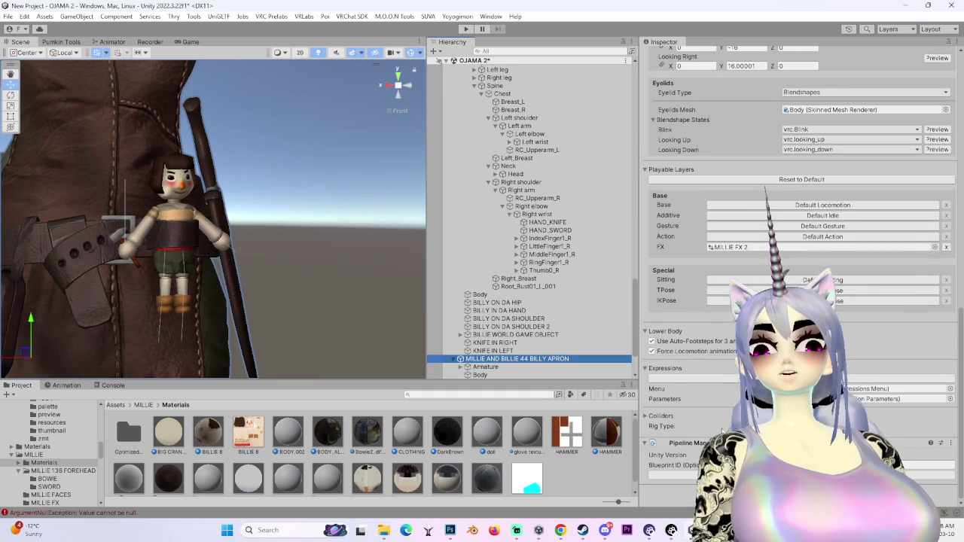
left_click(736, 399)
left_click(480, 473)
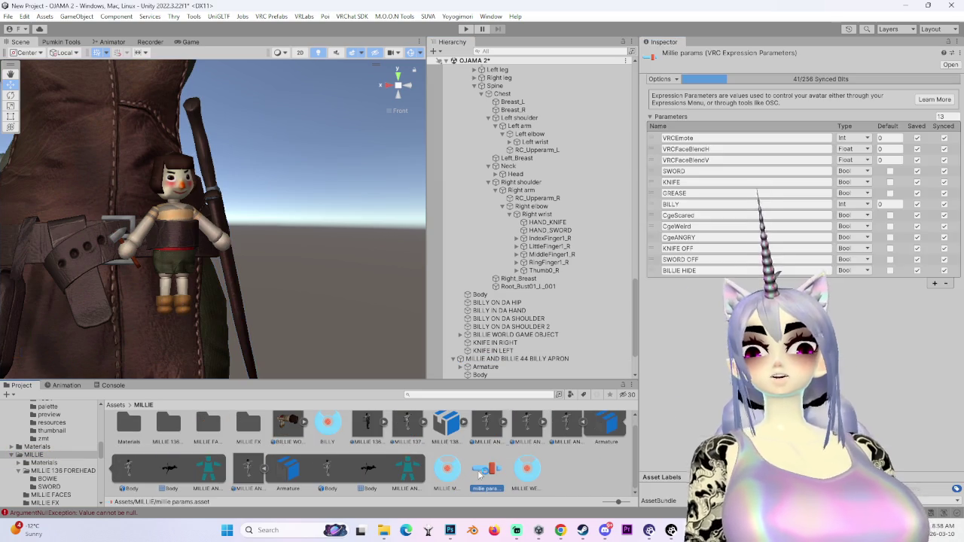
left_click(934, 284)
left_click(700, 282)
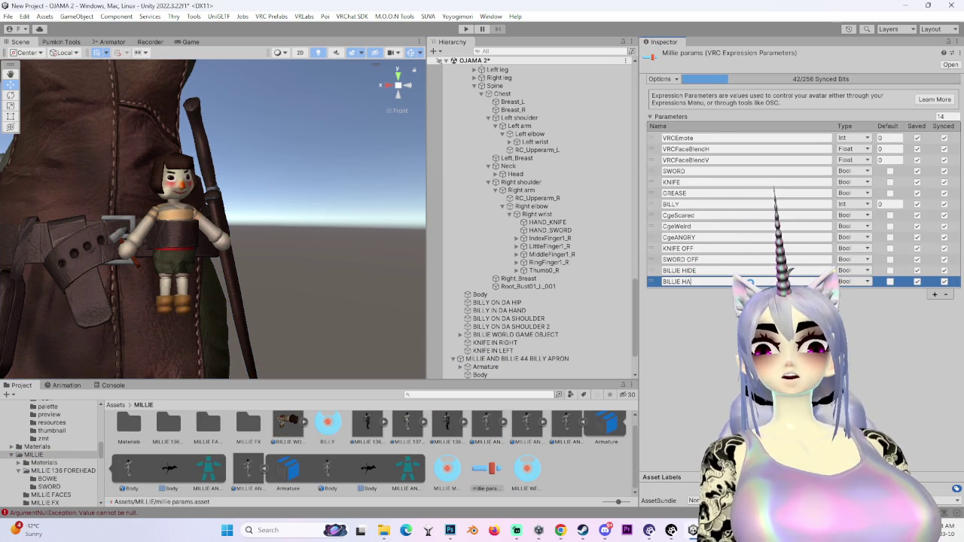
View the character's back with scene lighting on, then switch to Photoshop
mouse_move(363, 267)
left_mouse_down()
mouse_move(287, 218)
mouse_move(153, 262)
mouse_move(359, 229)
mouse_move(419, 270)
left_mouse_up()
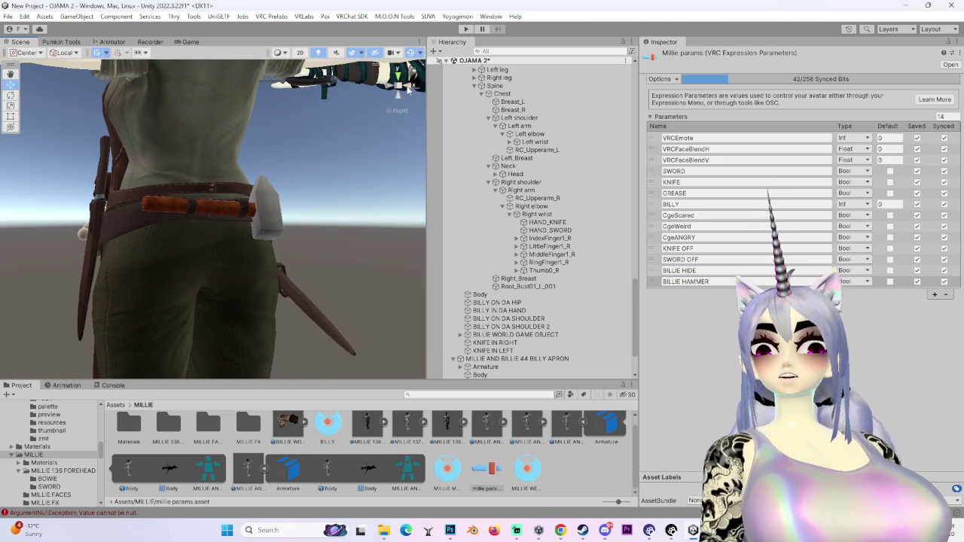
left_click(398, 86)
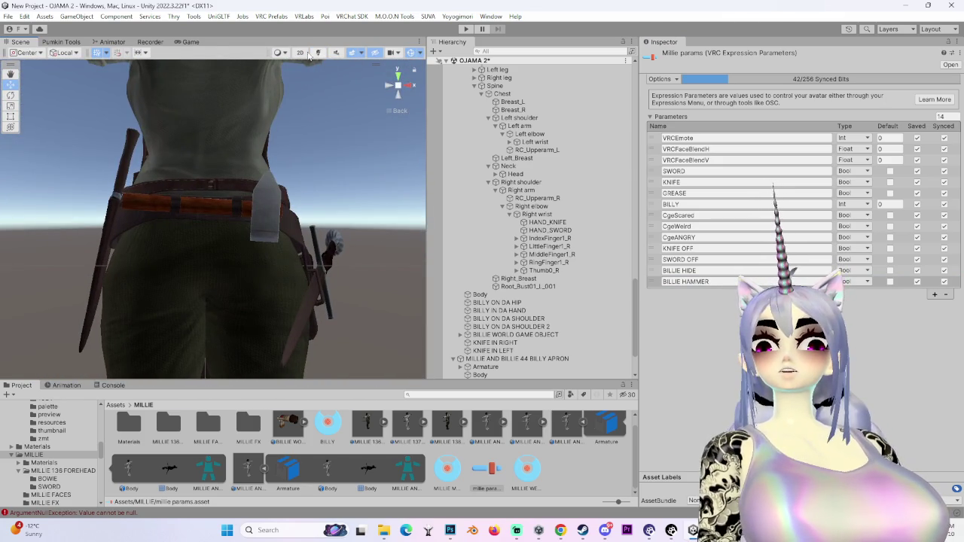
left_click(317, 53)
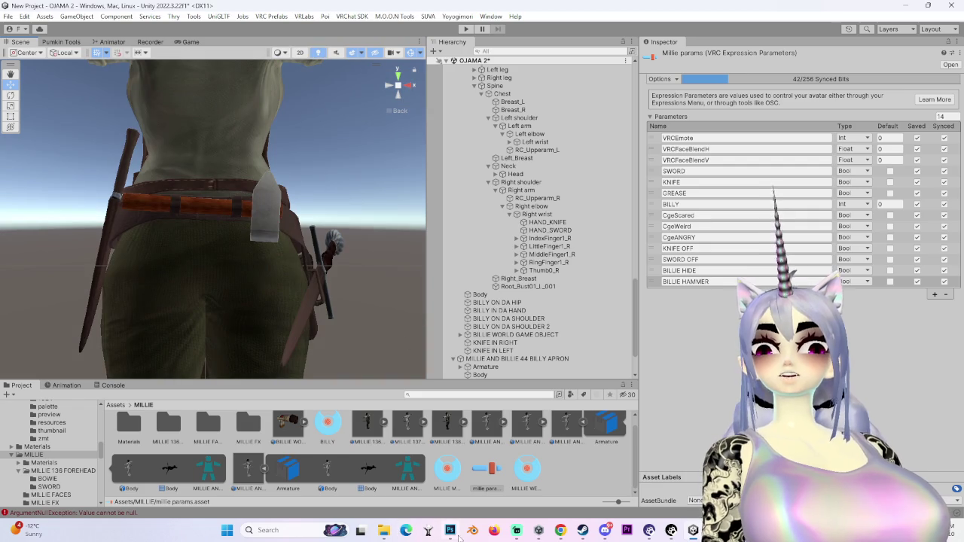
key("alt+Tab")
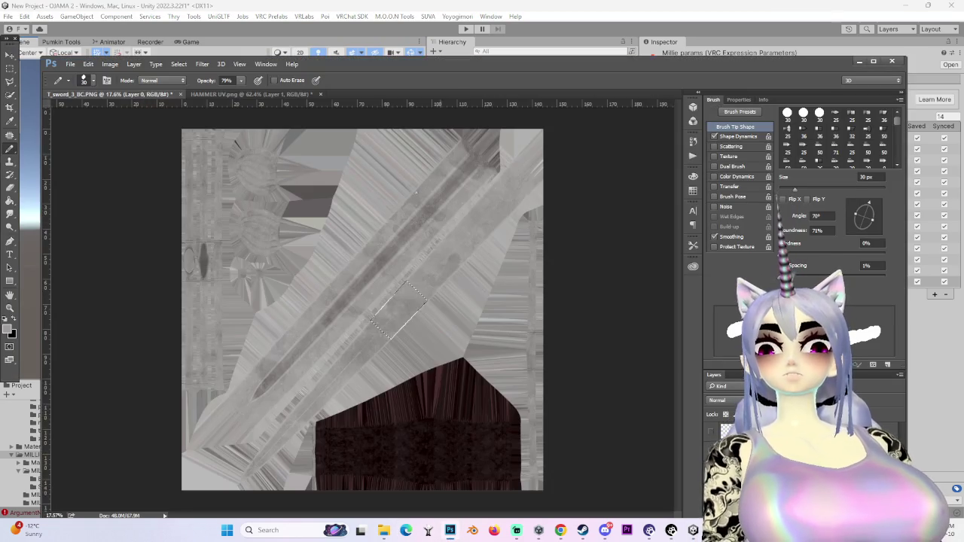
On HAMMER UV.png, bucket-fill the grey cross on Layer 4 copy with white
left_click(255, 95)
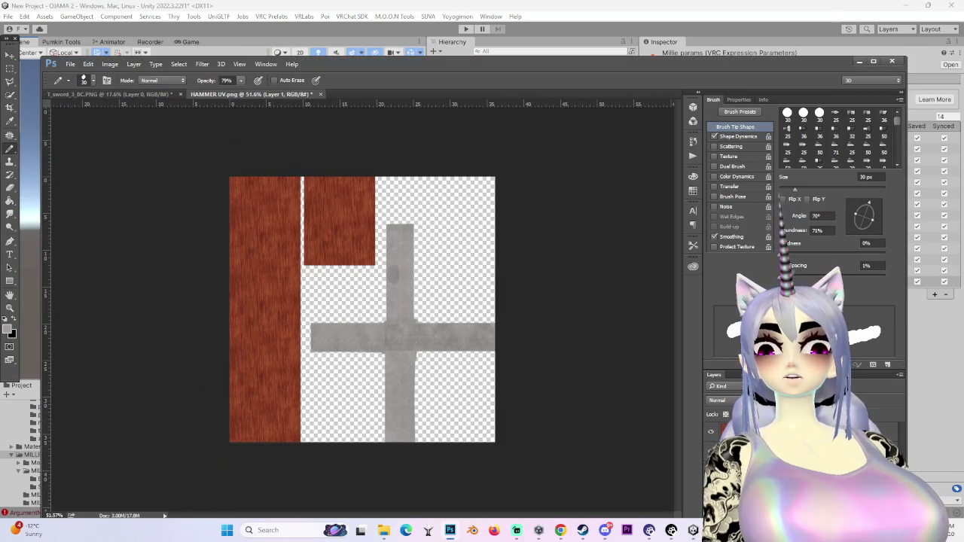
left_click(753, 444)
left_click(710, 445)
left_click(710, 445)
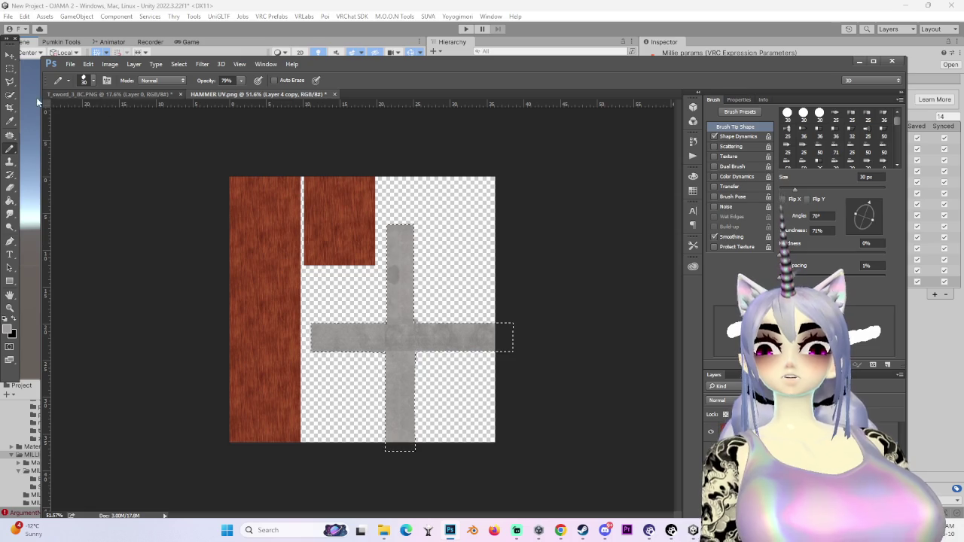
left_click(11, 201)
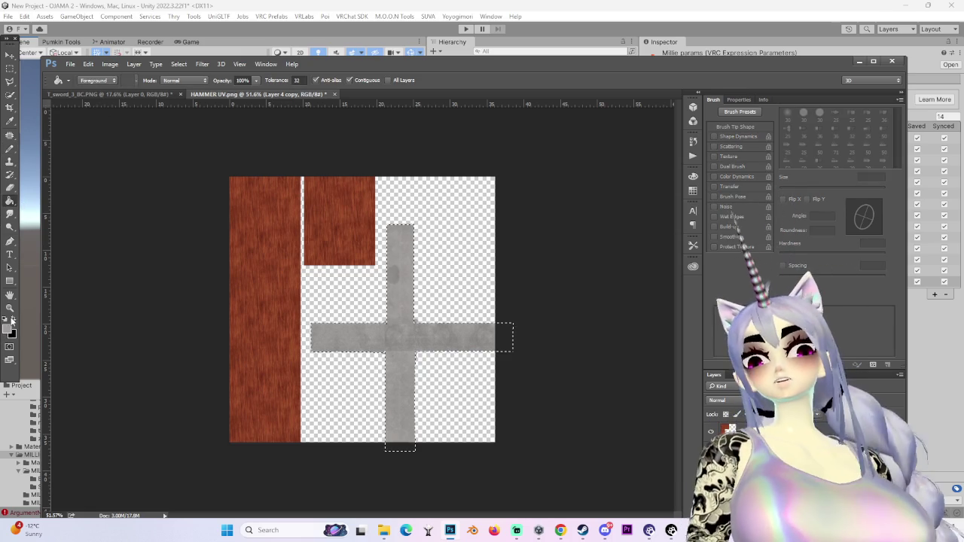
left_click(9, 328)
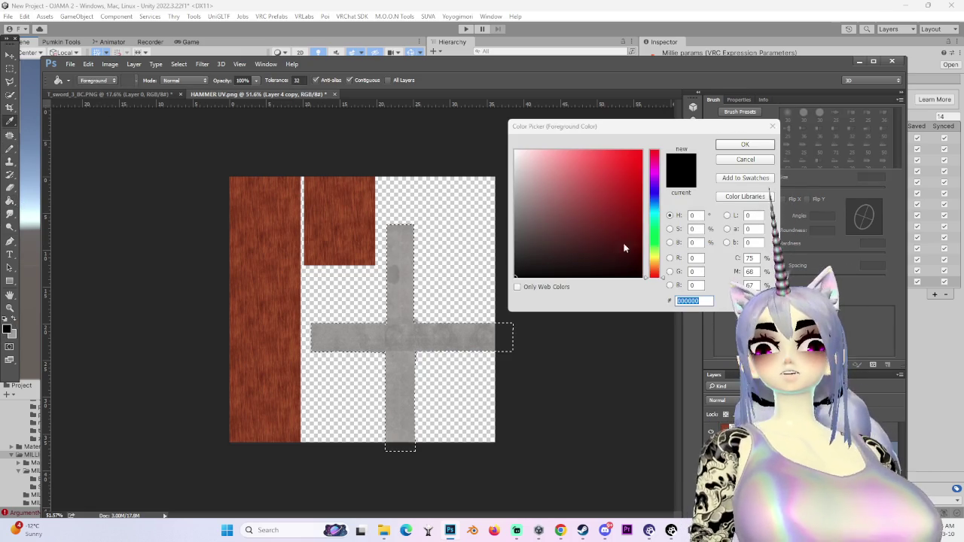
left_click(751, 146)
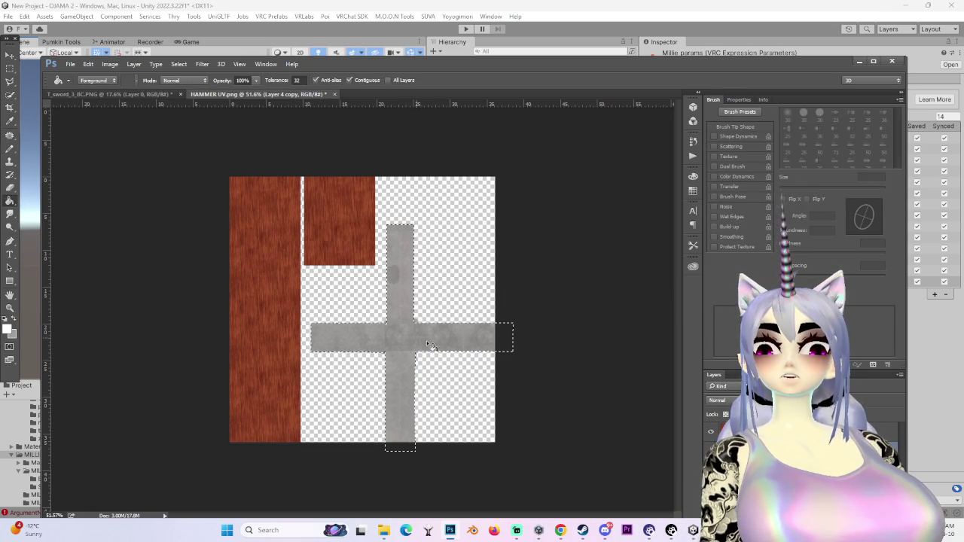
left_click(404, 346)
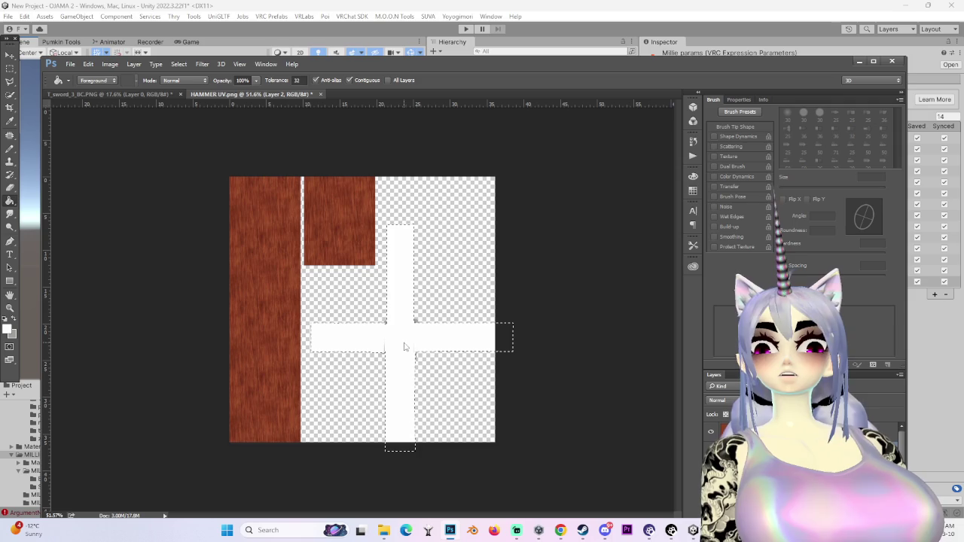
Undo the first white fill and refill the cross so it is solid white
scroll(434, 401, "up", 2)
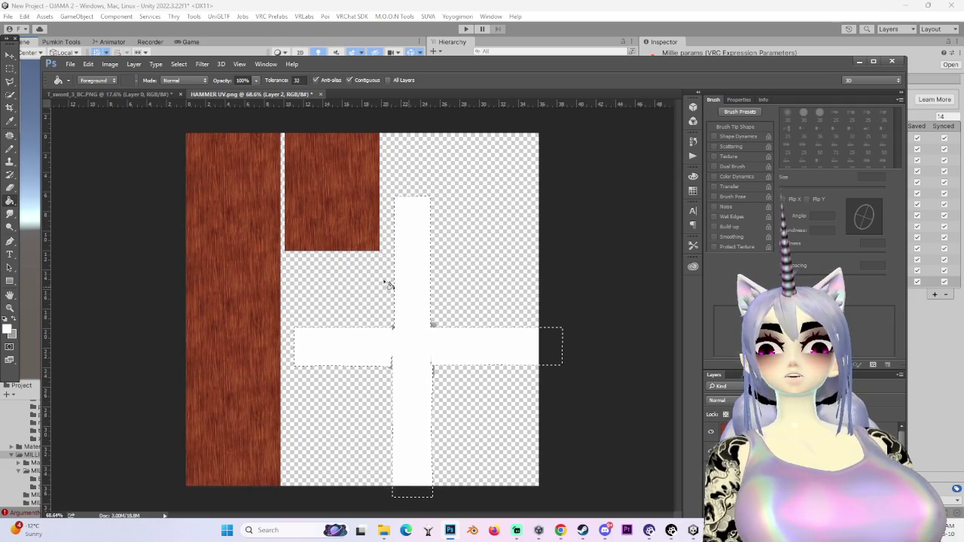
scroll(364, 323, "up", 4)
scroll(334, 279, "down", 1)
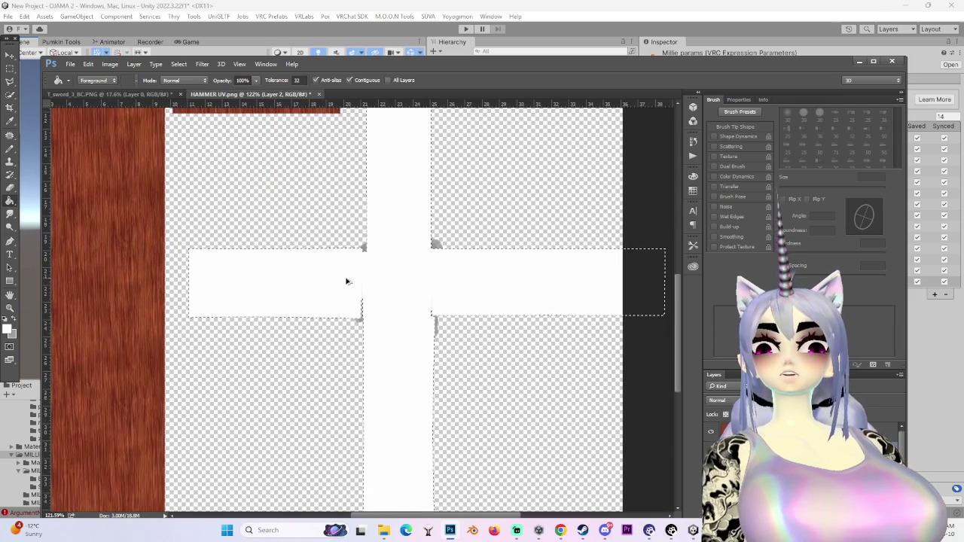
key("ctrl+z")
scroll(352, 283, "down", 1)
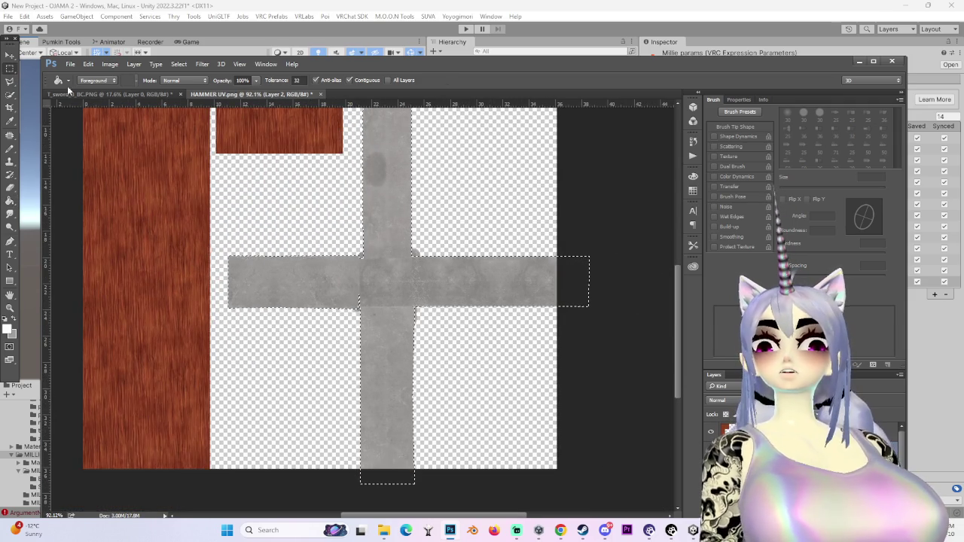
left_click(9, 68)
left_click(632, 294)
scroll(354, 287, "left", 2)
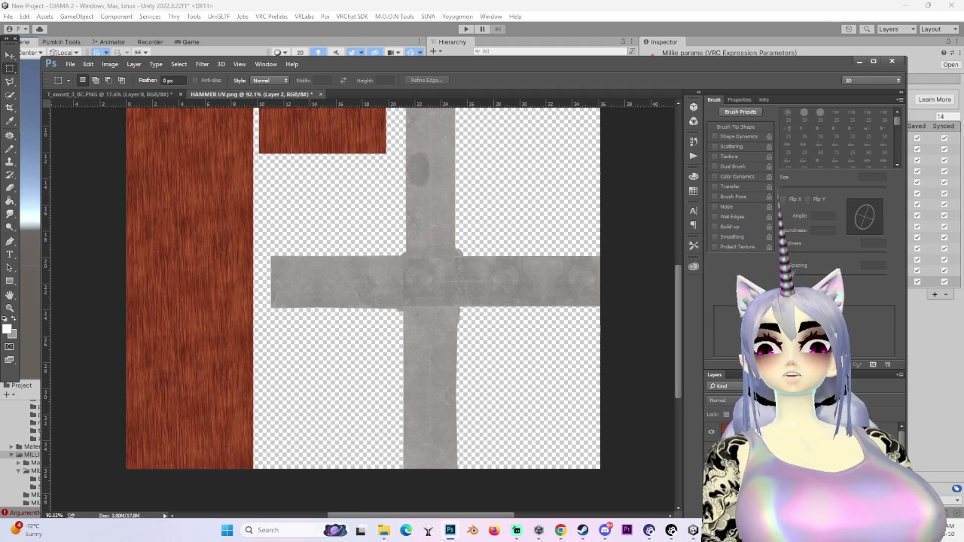
key("ctrl+z")
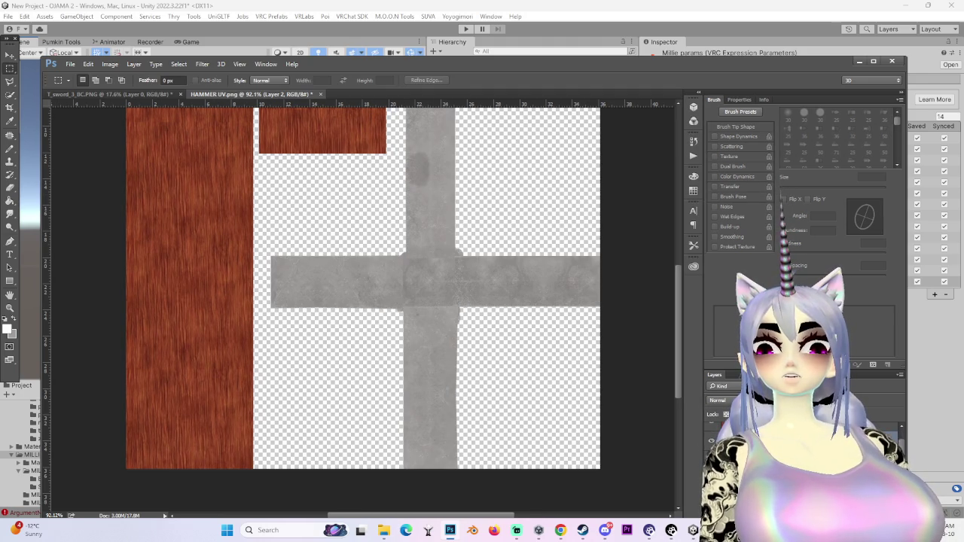
right_click(761, 441)
key("Escape")
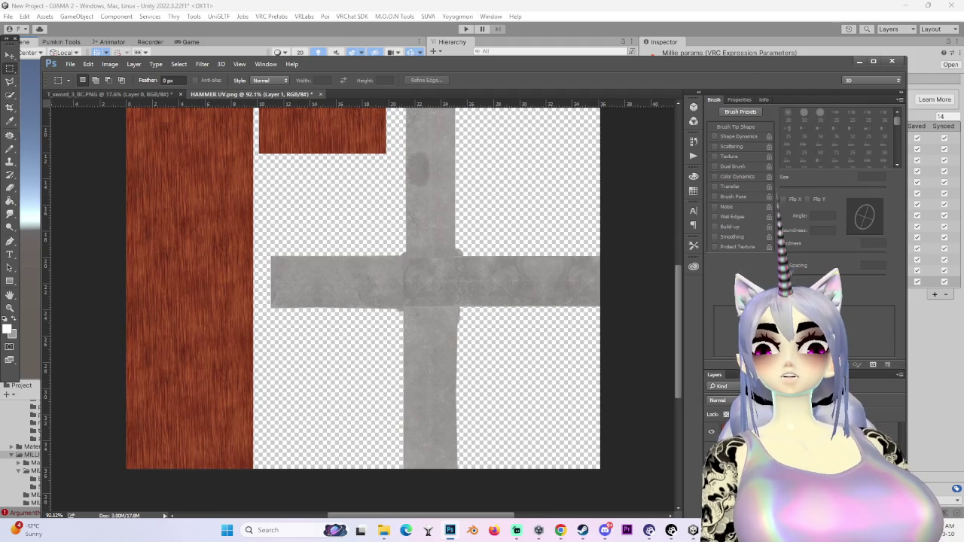
left_click(9, 201)
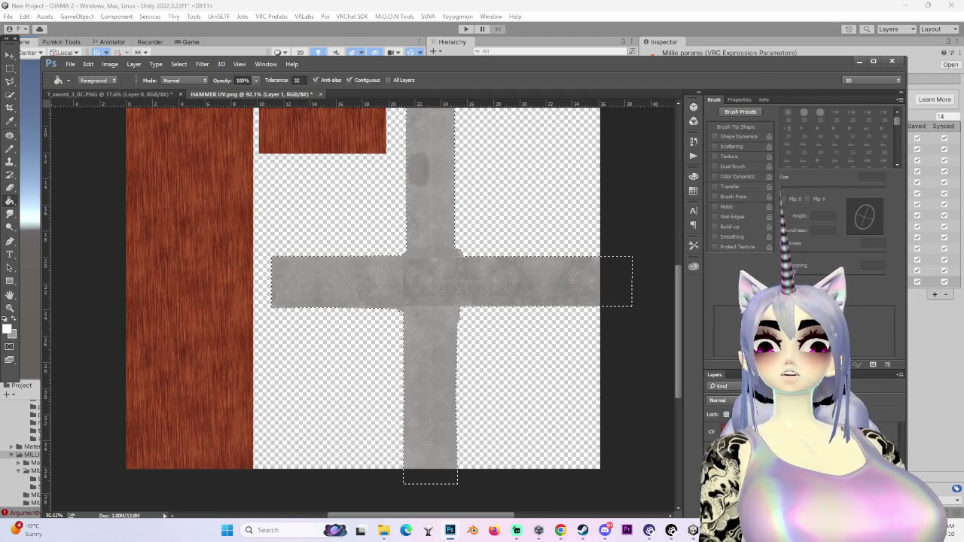
left_click(443, 299)
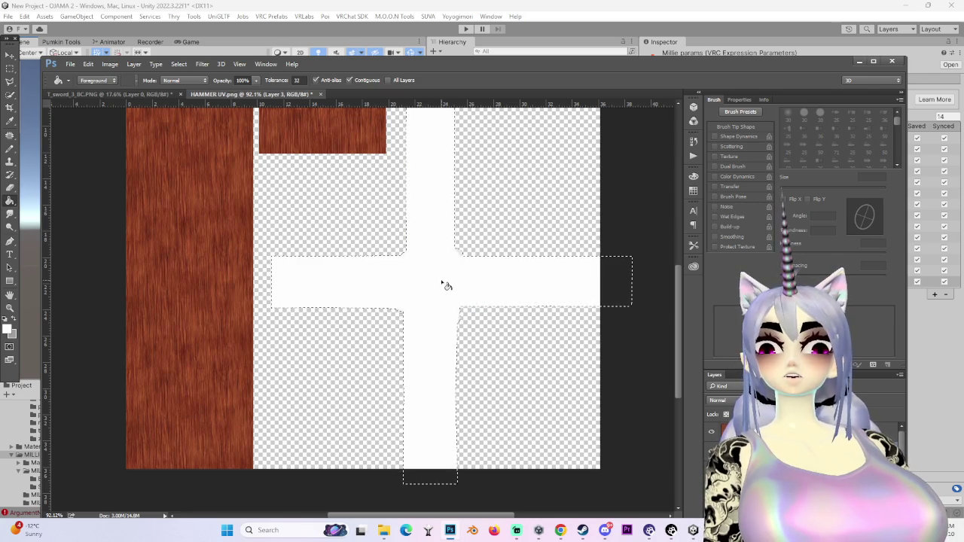
Set the foreground colour to #000000 and fill everything around the cross black
scroll(363, 286, "down", 1)
left_click(9, 68)
left_click(508, 183)
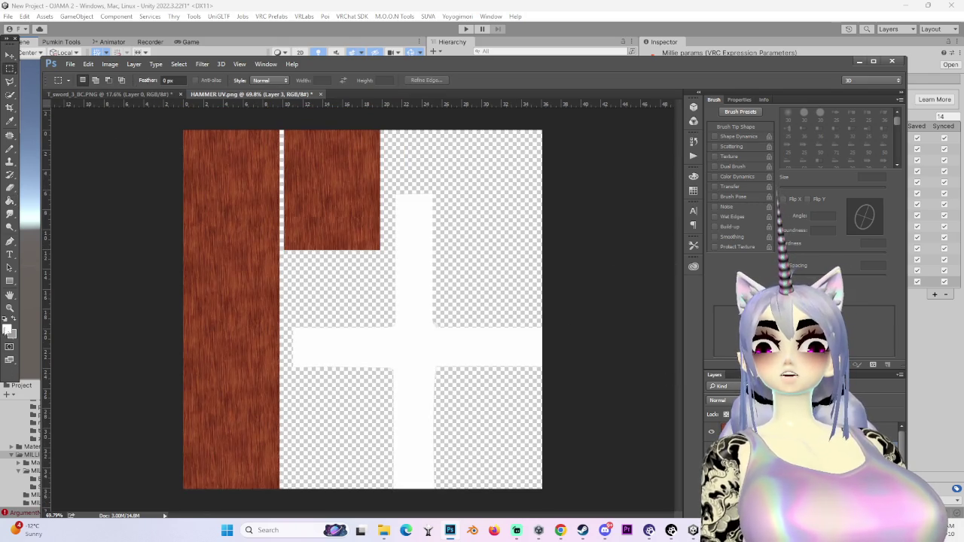
left_click(6, 328)
type("000000")
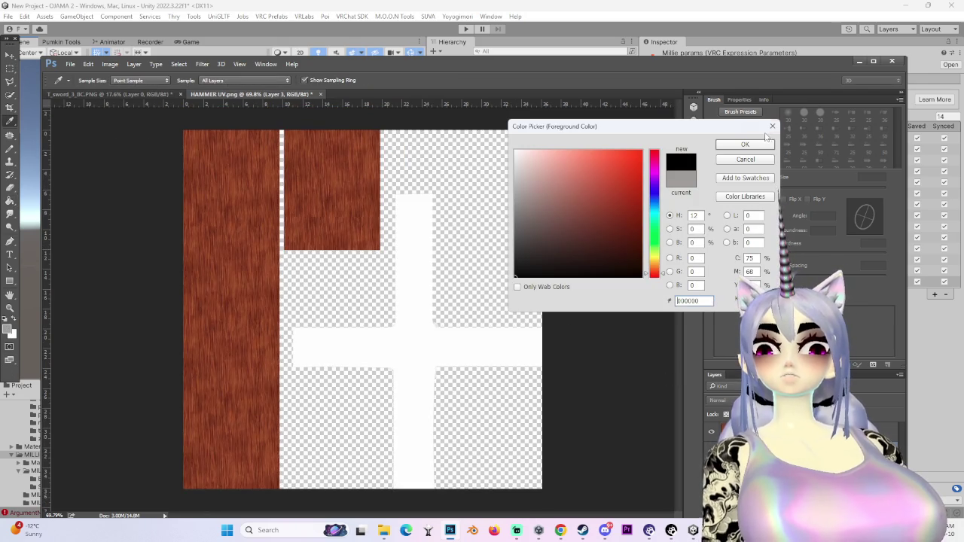
key("Return")
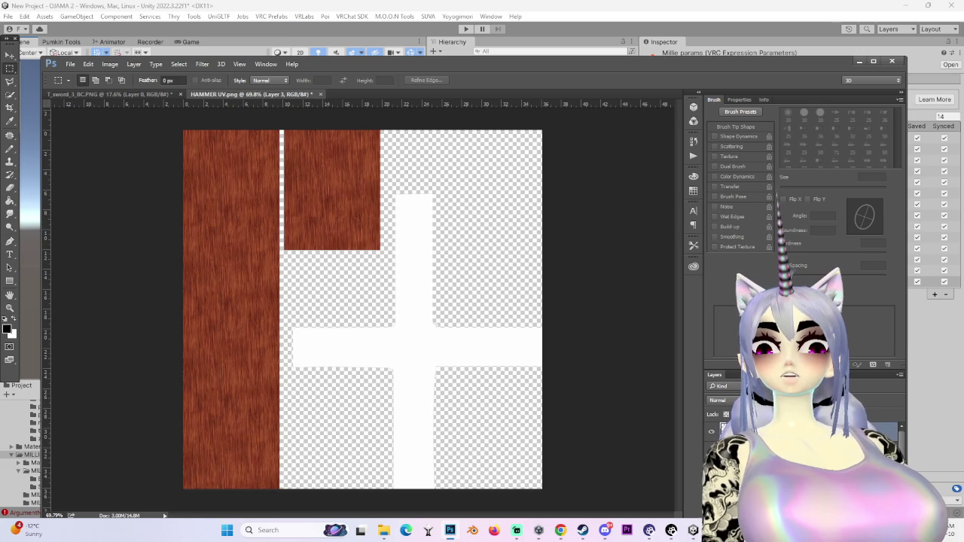
left_click(10, 201)
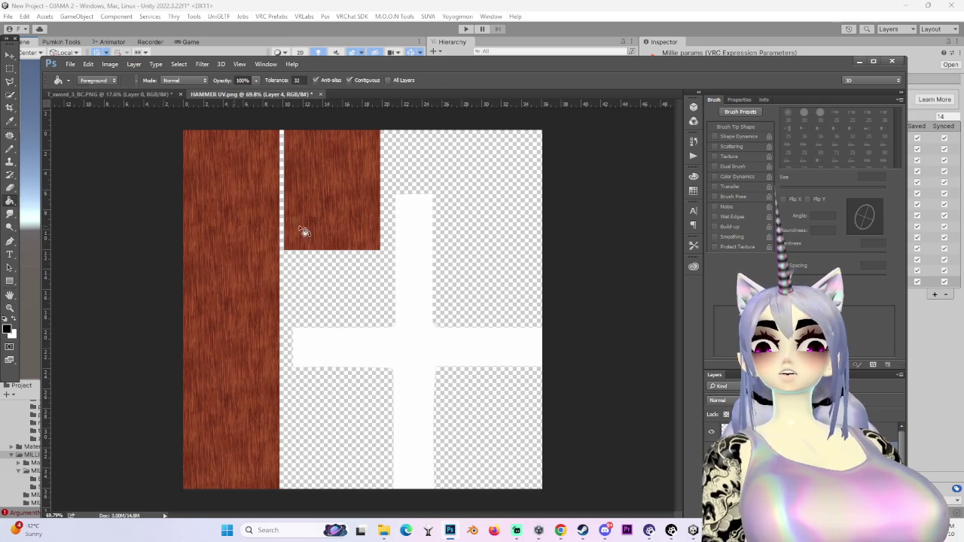
left_click(538, 225)
Begin a Save As of the image with JPEG as the file format
left_click(69, 64)
left_click(111, 179)
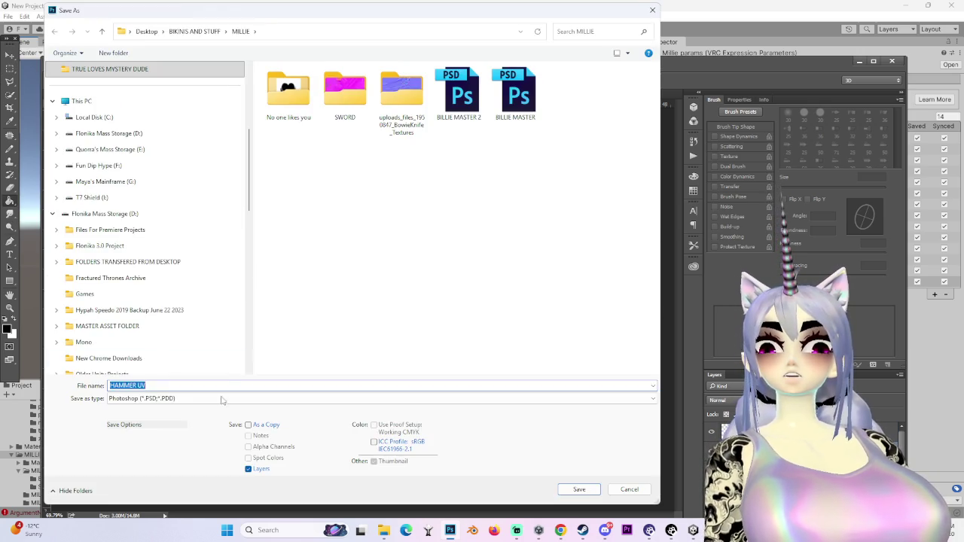
left_click(223, 399)
left_click(139, 298)
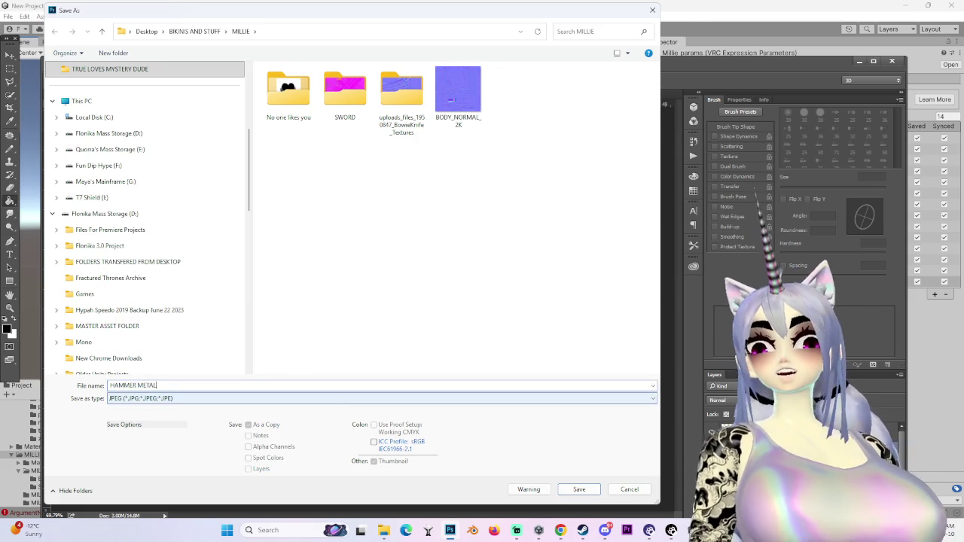
Save the metal mask as the JPEG HAMMER METAL, accepting the quality settings
key("Return")
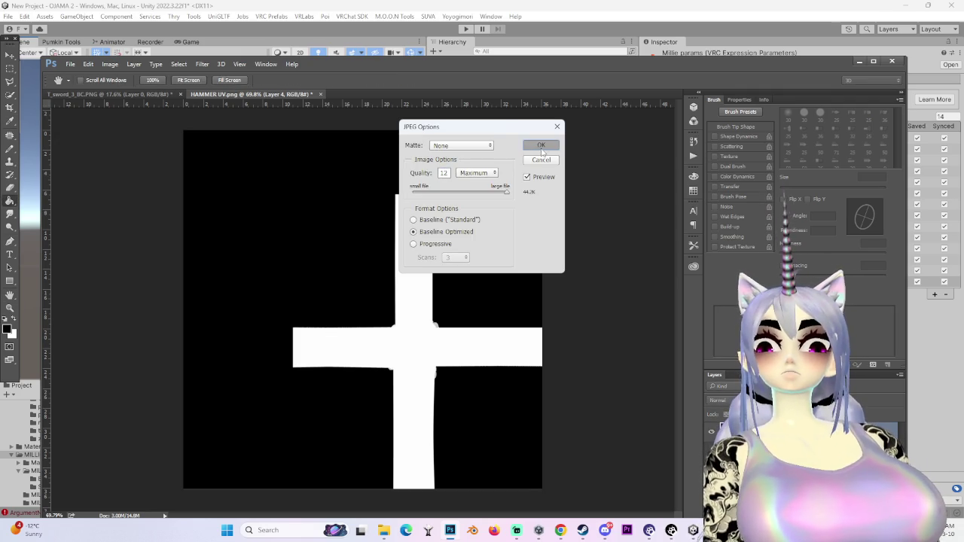
left_click(541, 146)
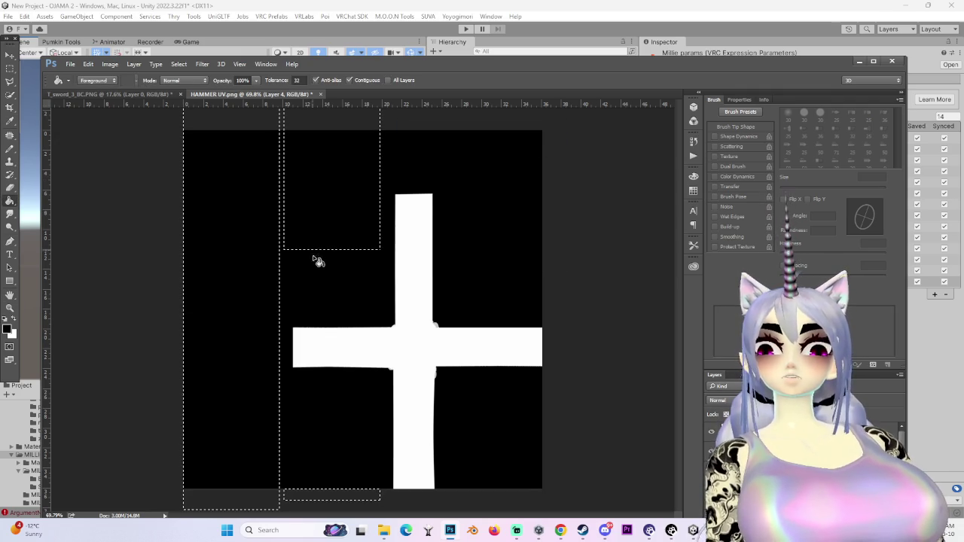
scroll(317, 257, "down", 2)
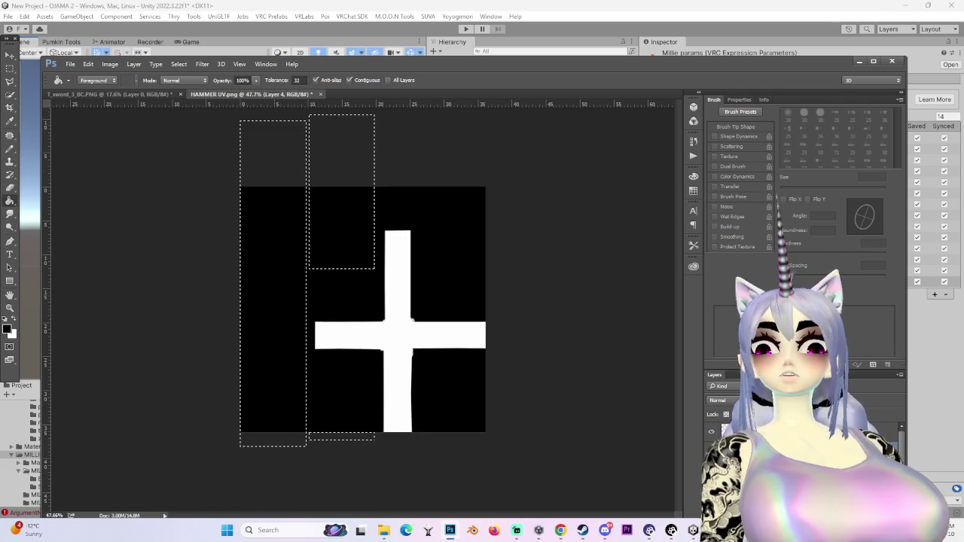
On a new layer, fill the wood handle areas white with the cross kept black
key("ctrl+j")
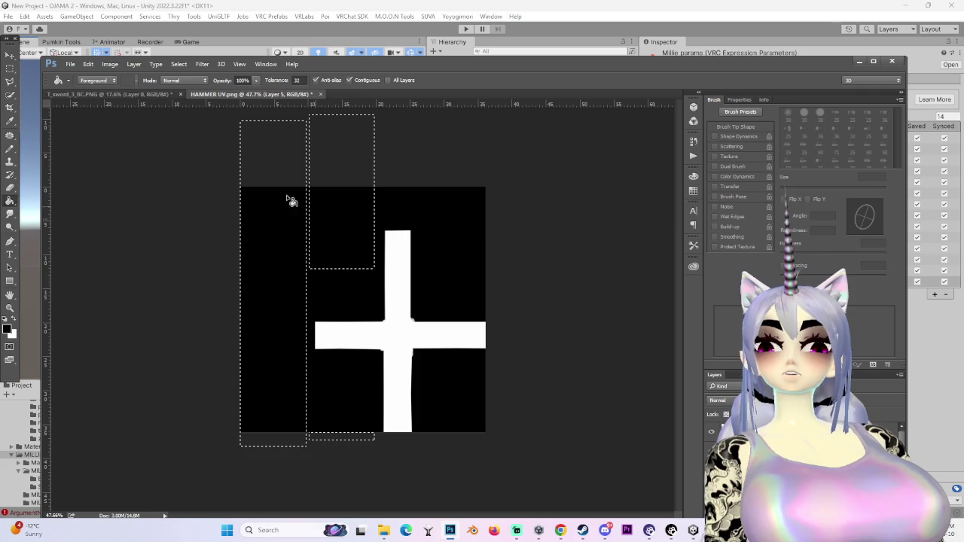
left_click(16, 321)
left_click(326, 205)
key("ctrl+z")
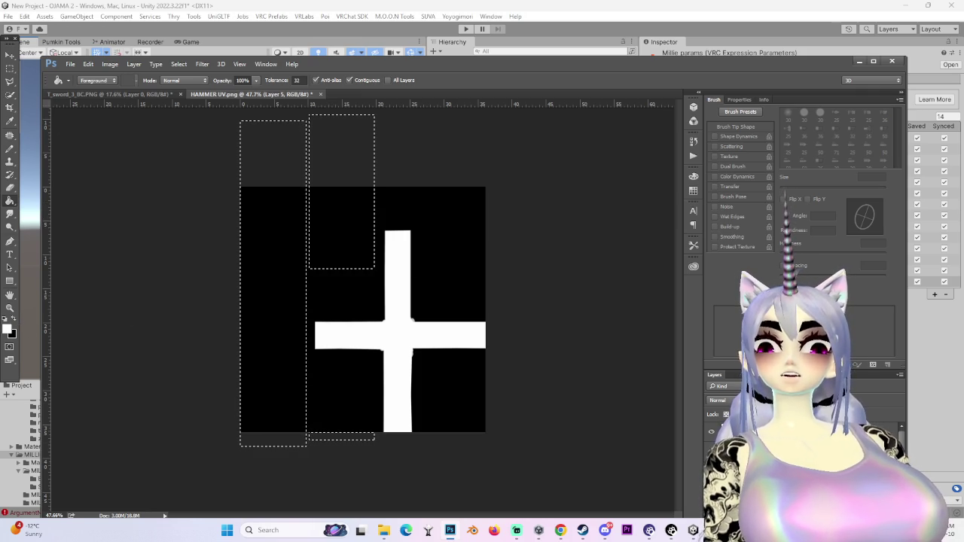
left_click(367, 242)
key("m")
key("ctrl+d")
key("ctrl+z")
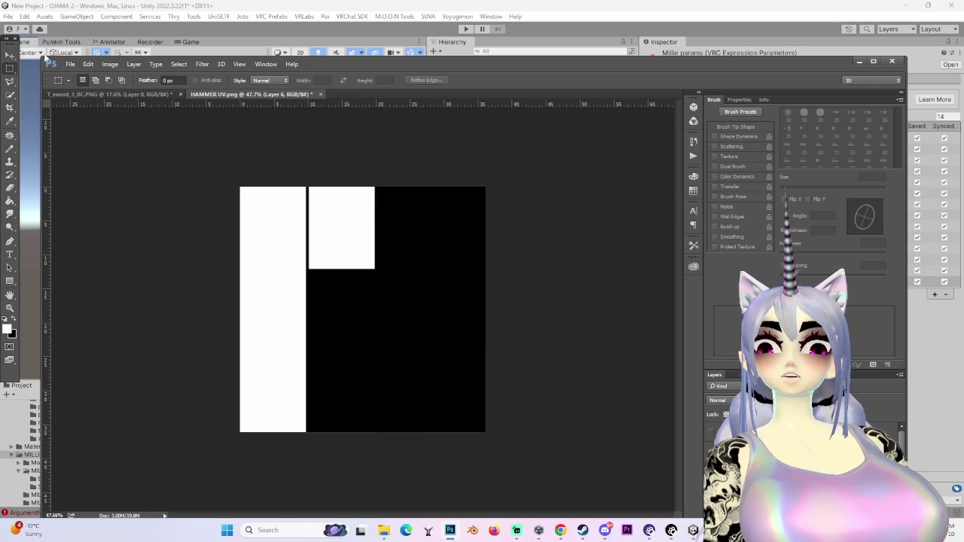
Save the wood mask as the JPEG HAMMER WOOD, accepting the quality settings
left_click(70, 64)
left_click(174, 189)
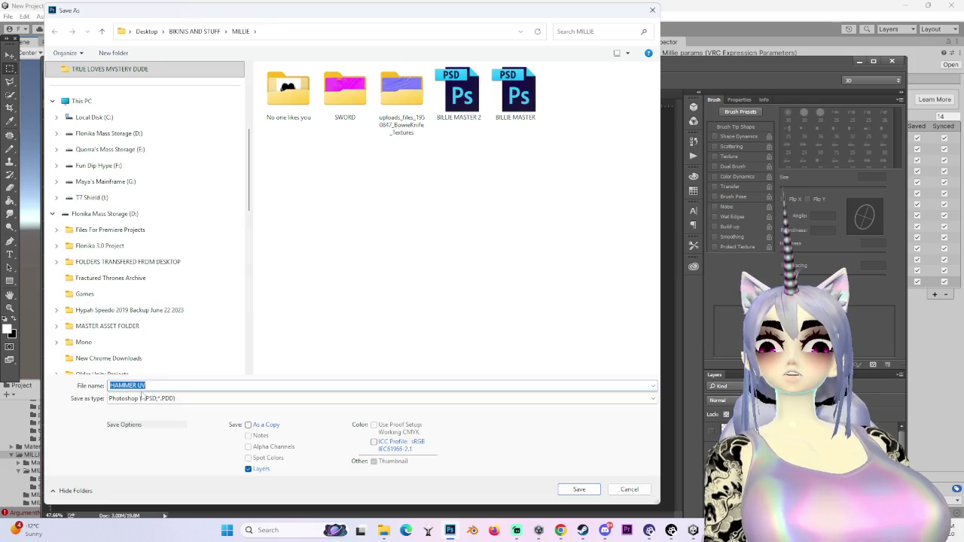
left_click(143, 398)
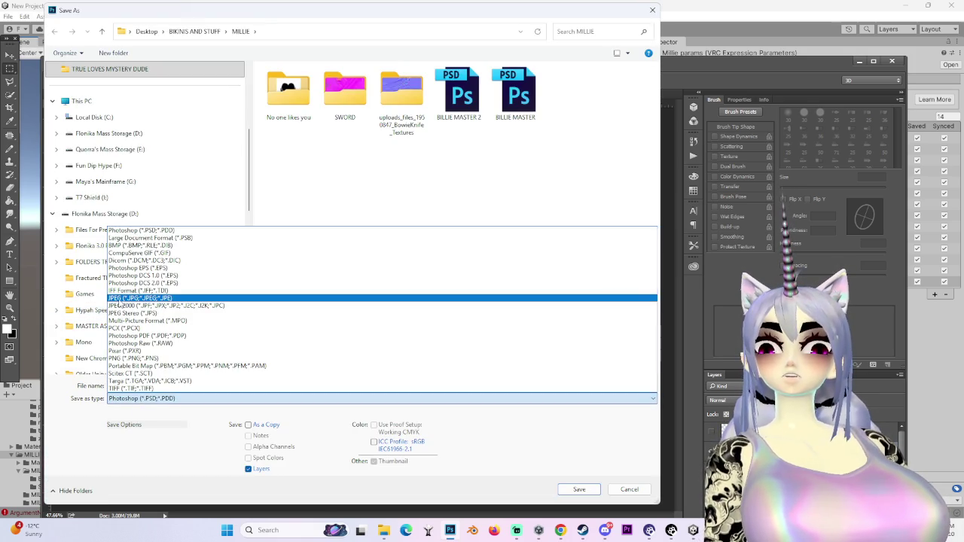
left_click(120, 299)
type("HAMMER WOOD")
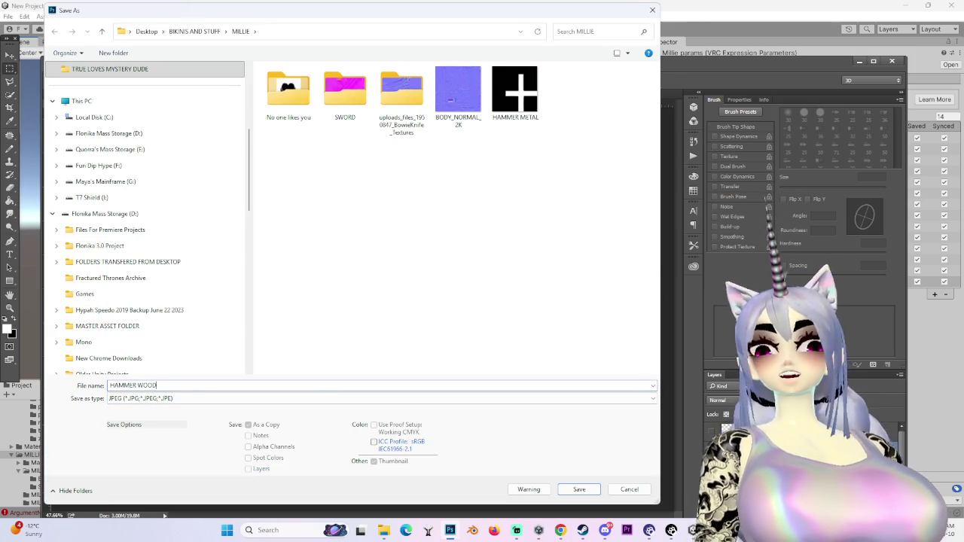
key("Return")
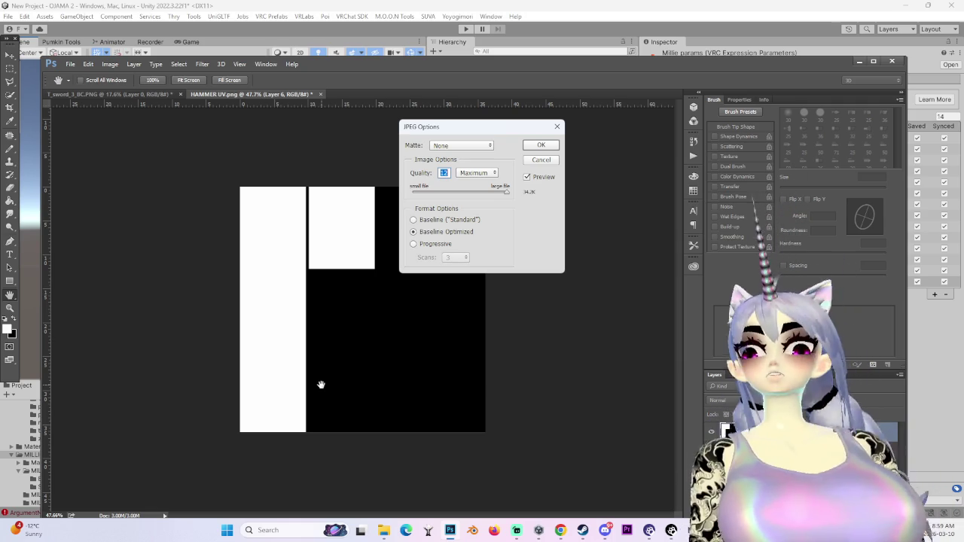
left_click(540, 145)
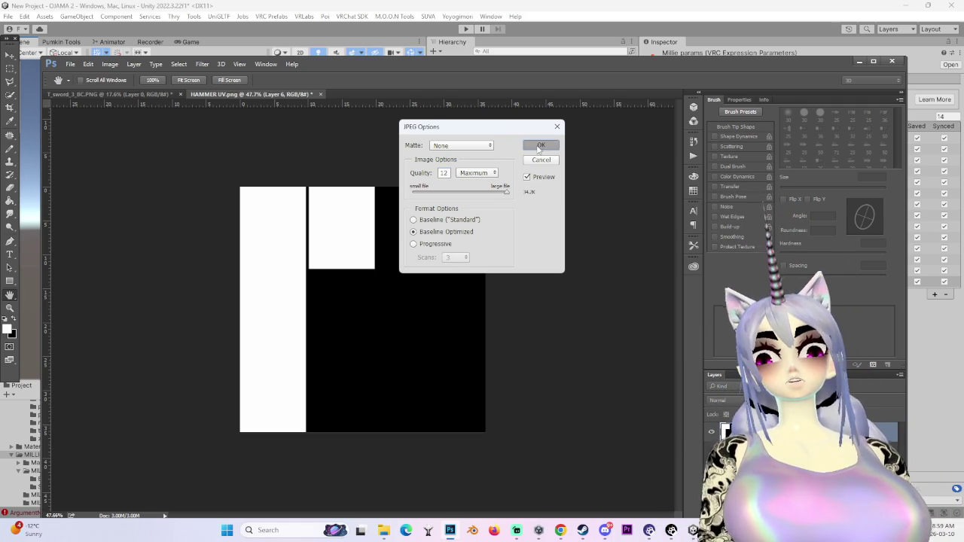
Minimize Photoshop and return to the avatar's hip in the Unity scene
left_click(857, 62)
mouse_move(298, 282)
left_mouse_down()
mouse_move(359, 289)
mouse_move(314, 210)
left_mouse_up()
scroll(359, 289, "up", 6)
Select the Body mesh and expand the HAMMER material's main texture settings
left_click(314, 211)
scroll(645, 183, "down", 6)
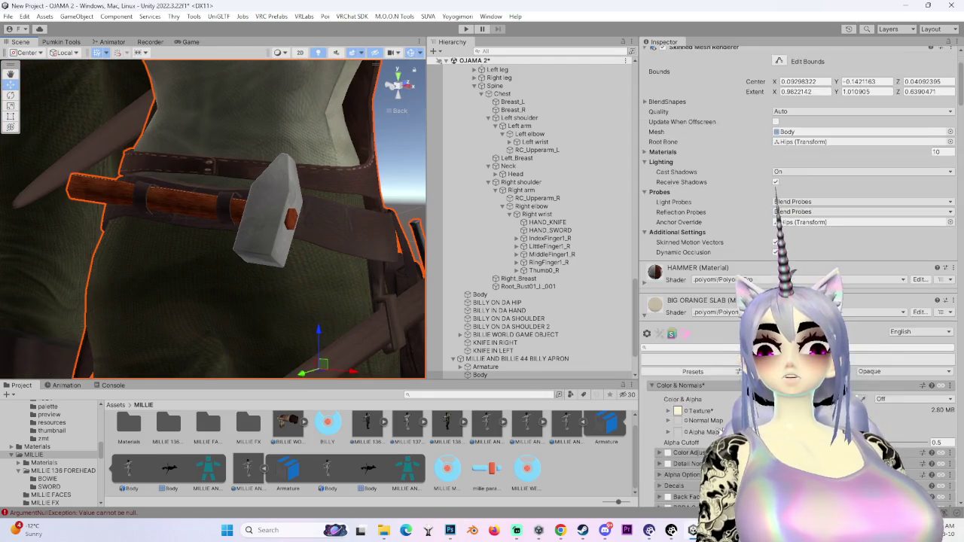
left_click(645, 179)
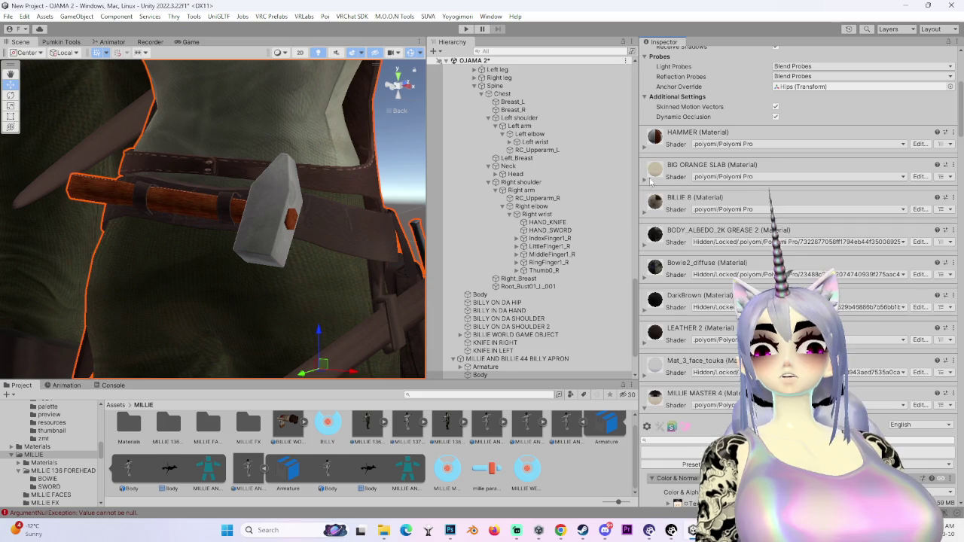
left_click(644, 146)
left_click(677, 241)
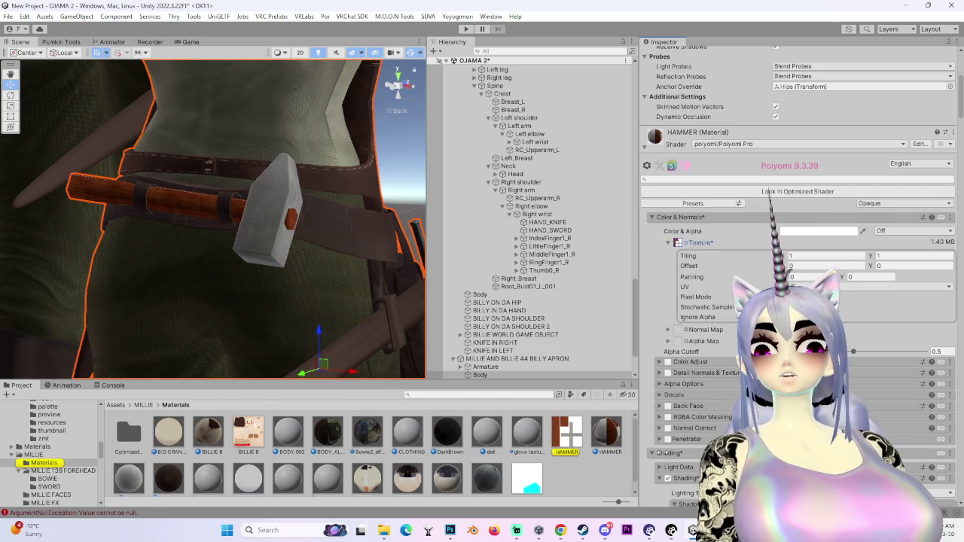
scroll(676, 242, "down", 6)
scroll(660, 351, "down", 6)
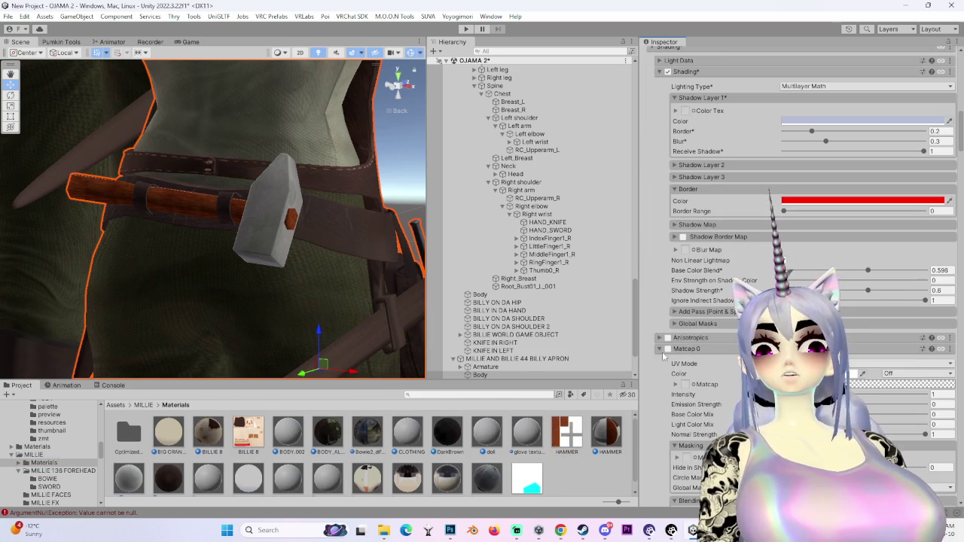
scroll(719, 416, "up", 5)
scroll(720, 415, "down", 12)
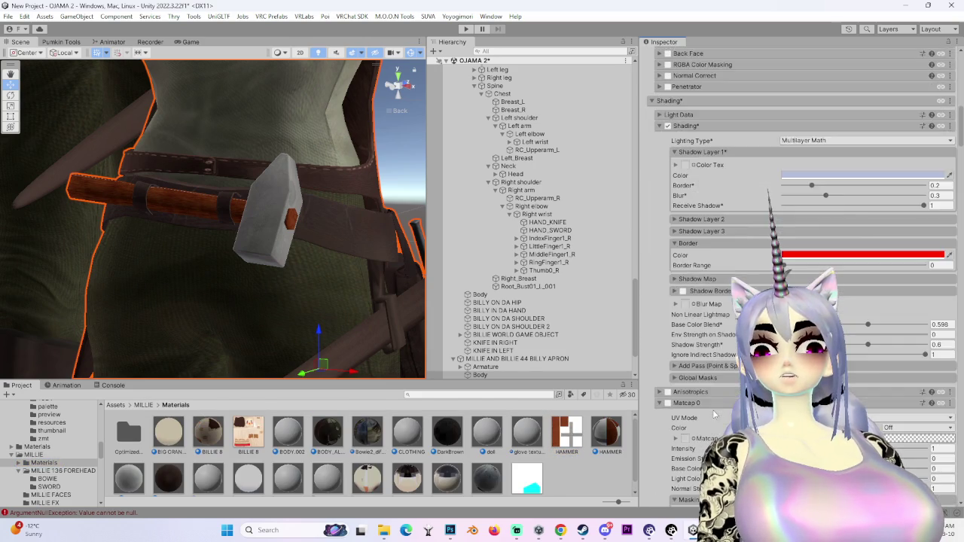
scroll(705, 414, "down", 6)
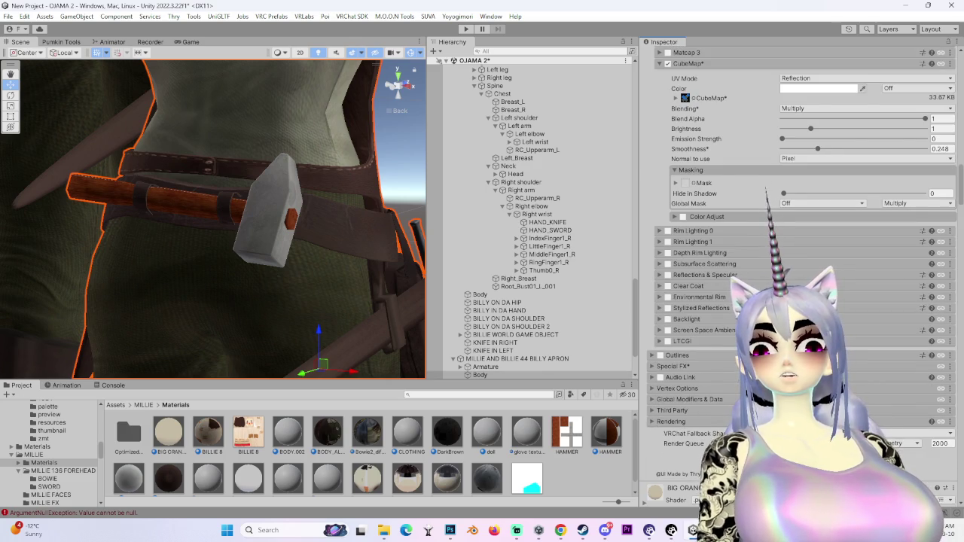
scroll(653, 423, "up", 9)
scroll(658, 209, "up", 11)
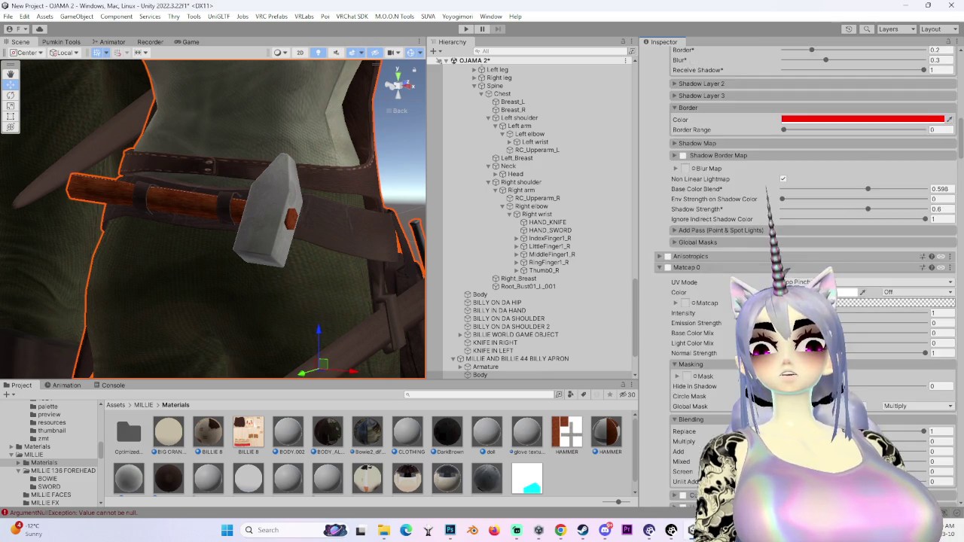
Collapse Shading and enable Reflections & Specular on the hammer material
left_click(658, 209)
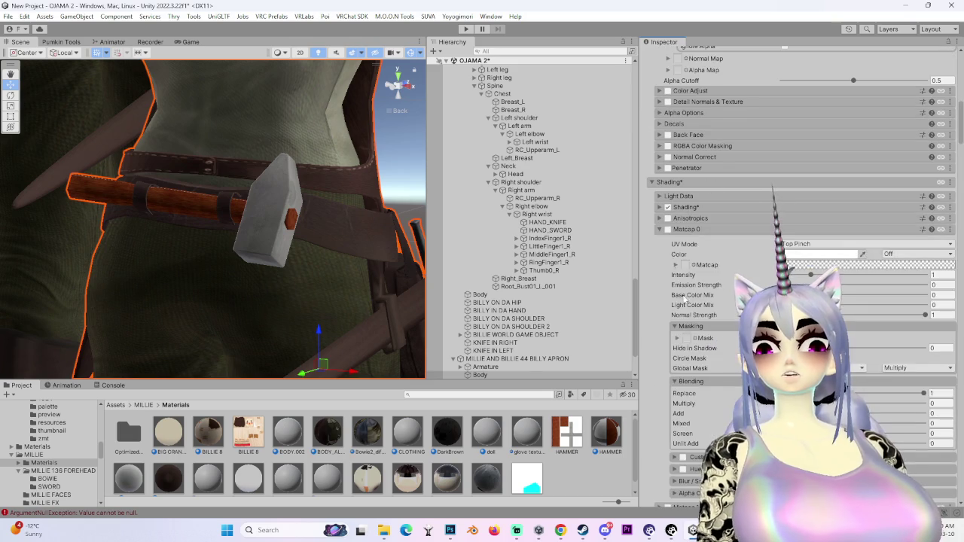
scroll(678, 181, "up", 2)
scroll(682, 320, "down", 2)
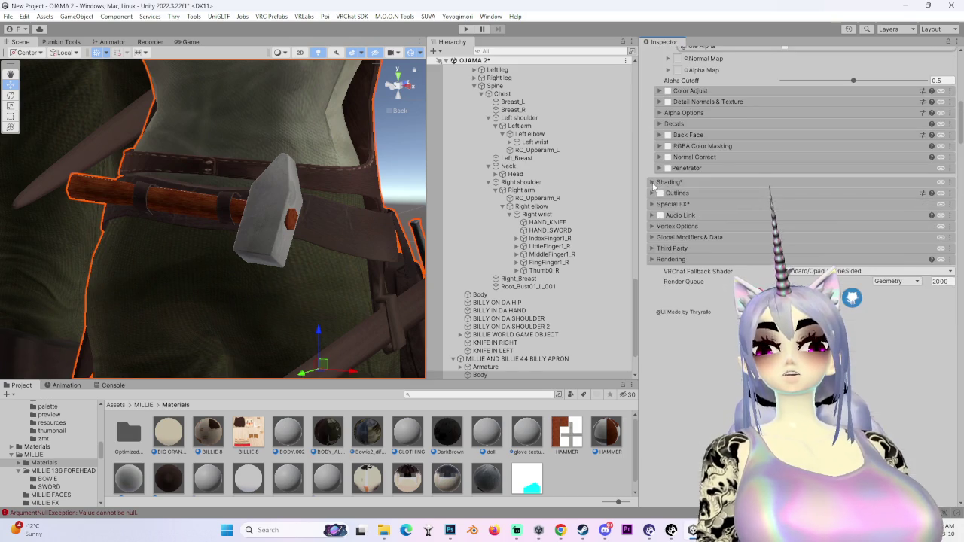
scroll(673, 307, "down", 9)
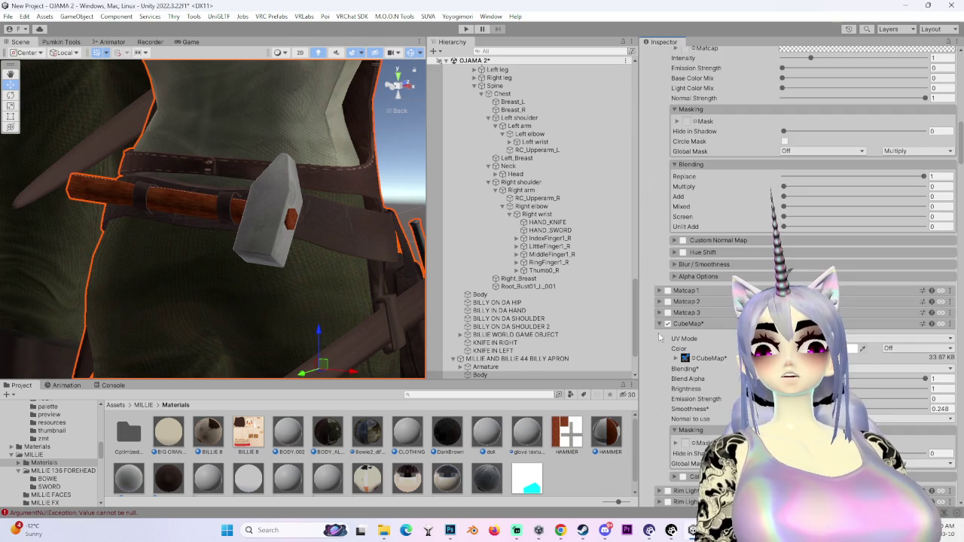
scroll(674, 405, "down", 2)
left_click(668, 319)
right_click(667, 319)
left_click(660, 319)
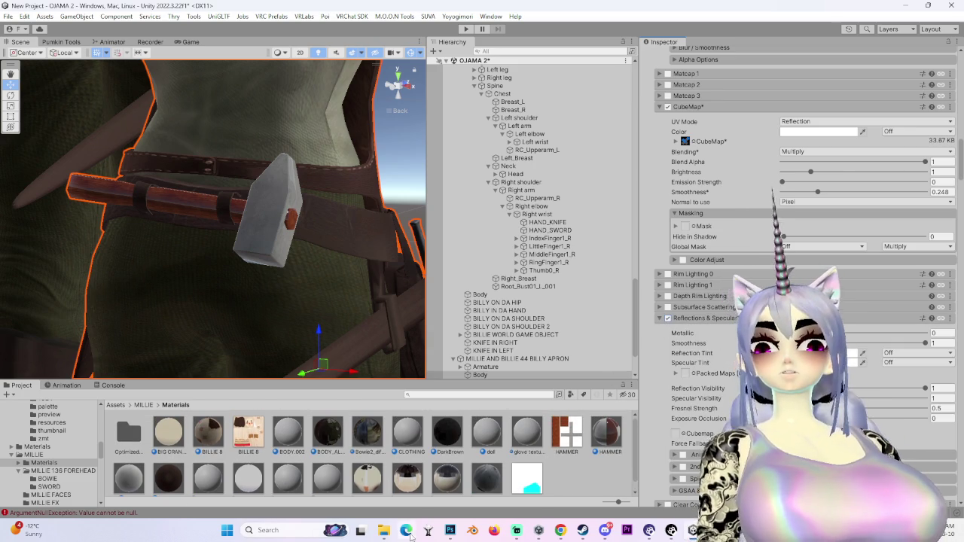
Bring the hammer masks in from the MILLIE folder and expand Packed Maps
mouse_move(384, 532)
left_click(425, 474)
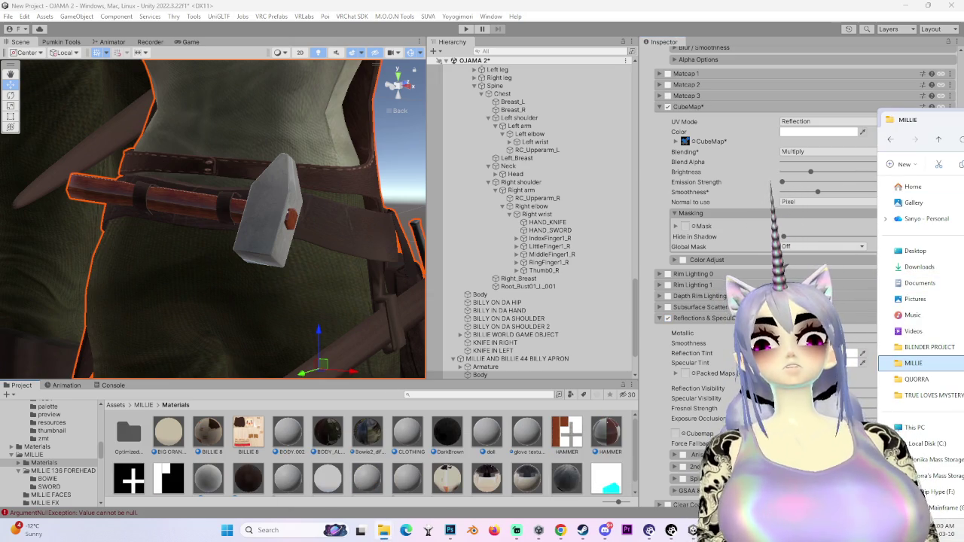
scroll(666, 170, "up", 3)
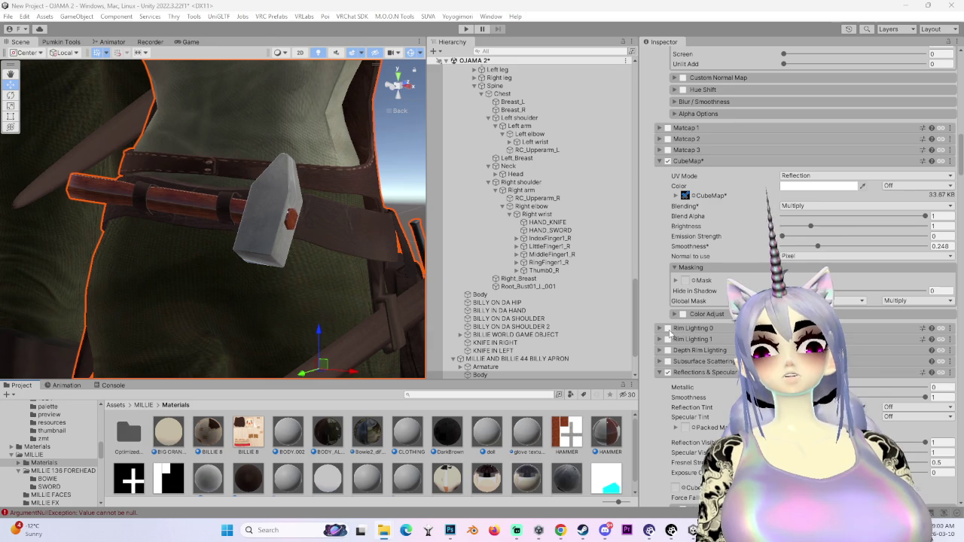
scroll(686, 384, "down", 3)
left_click(675, 373)
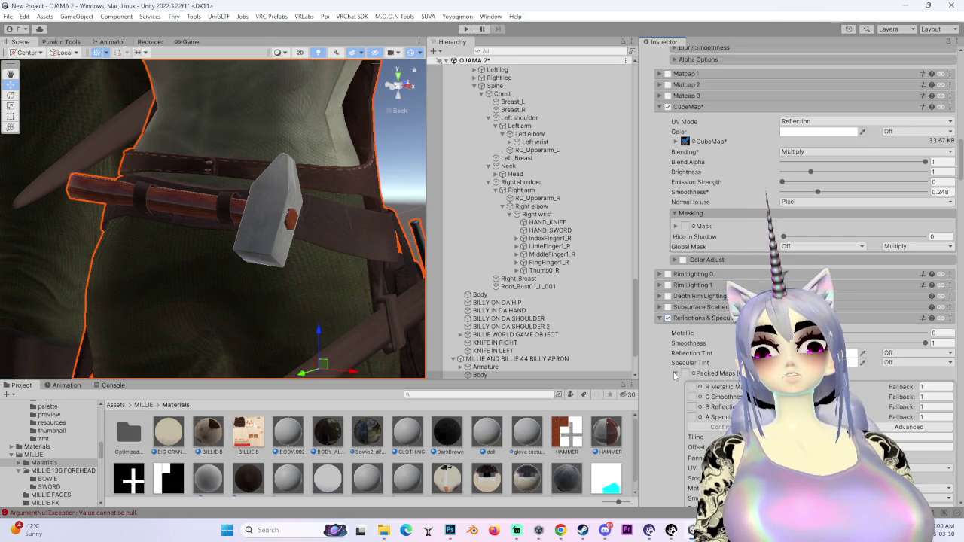
scroll(148, 466, "down", 1)
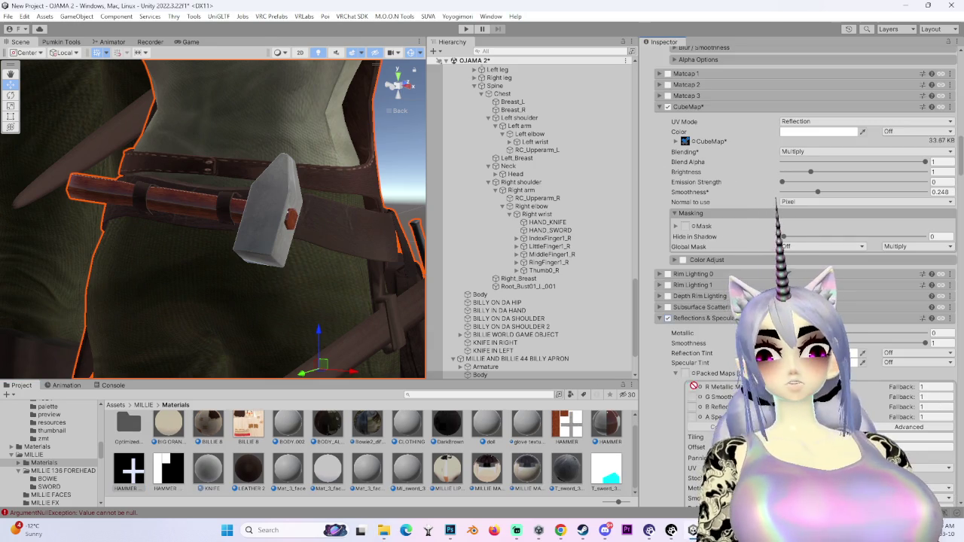
Set Metallic to 1 and lower Smoothness to about 0.5, checking the hammer head
mouse_move(316, 248)
left_mouse_down()
mouse_move(277, 276)
mouse_move(156, 259)
mouse_move(286, 271)
left_mouse_up()
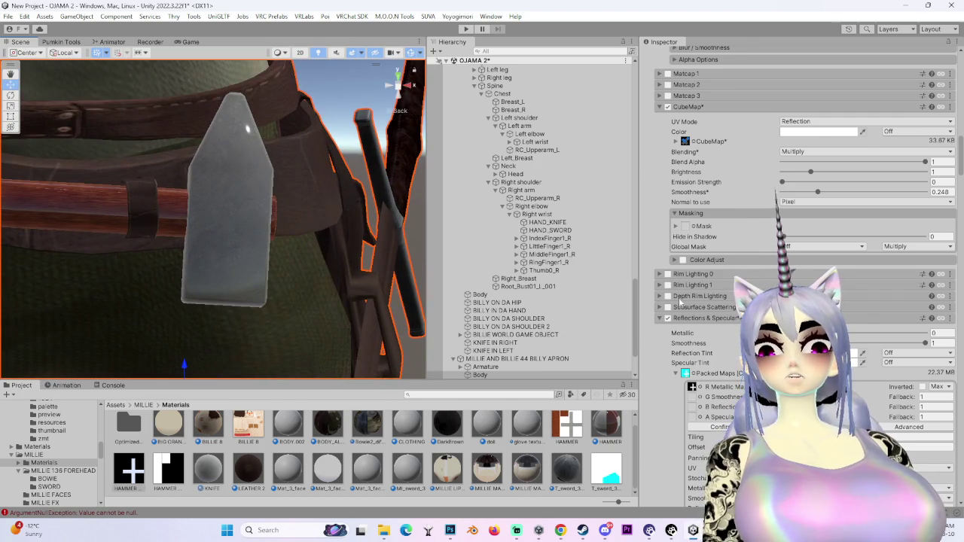
left_click_drag(908, 338, 927, 333)
mouse_move(260, 191)
left_mouse_down()
mouse_move(189, 209)
mouse_move(237, 239)
left_mouse_up()
left_click_drag(926, 343, 867, 343)
mouse_move(121, 151)
left_mouse_down()
mouse_move(101, 125)
mouse_move(151, 157)
mouse_move(243, 93)
mouse_move(195, 201)
mouse_move(301, 262)
mouse_move(161, 253)
mouse_move(338, 281)
mouse_move(469, 274)
mouse_move(391, 249)
mouse_move(315, 260)
mouse_move(251, 234)
mouse_move(271, 226)
left_mouse_up()
mouse_move(892, 343)
left_mouse_down()
mouse_move(862, 345)
mouse_move(868, 350)
left_mouse_up()
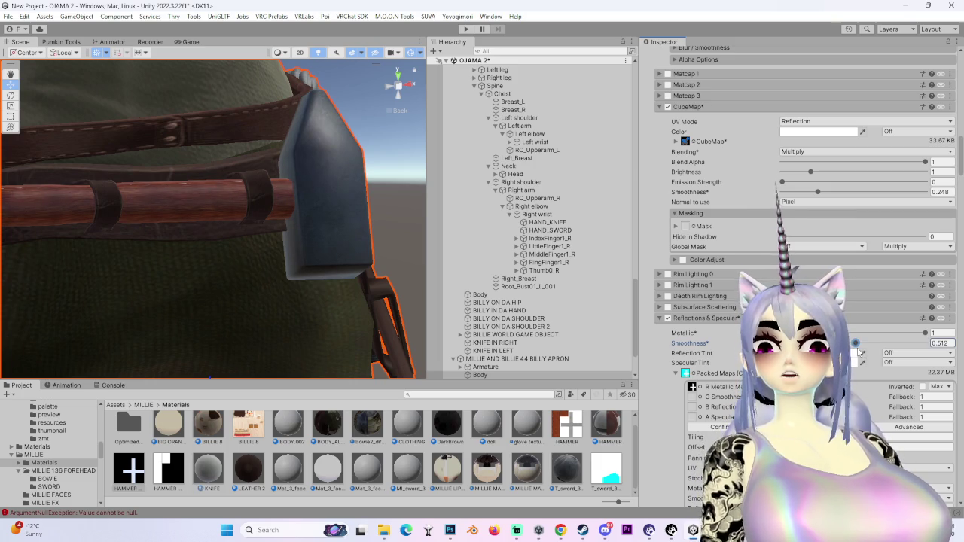
mouse_move(248, 249)
left_mouse_down()
mouse_move(183, 243)
mouse_move(276, 215)
mouse_move(263, 287)
mouse_move(206, 276)
mouse_move(238, 251)
mouse_move(311, 240)
mouse_move(296, 290)
mouse_move(198, 221)
mouse_move(301, 234)
left_mouse_up()
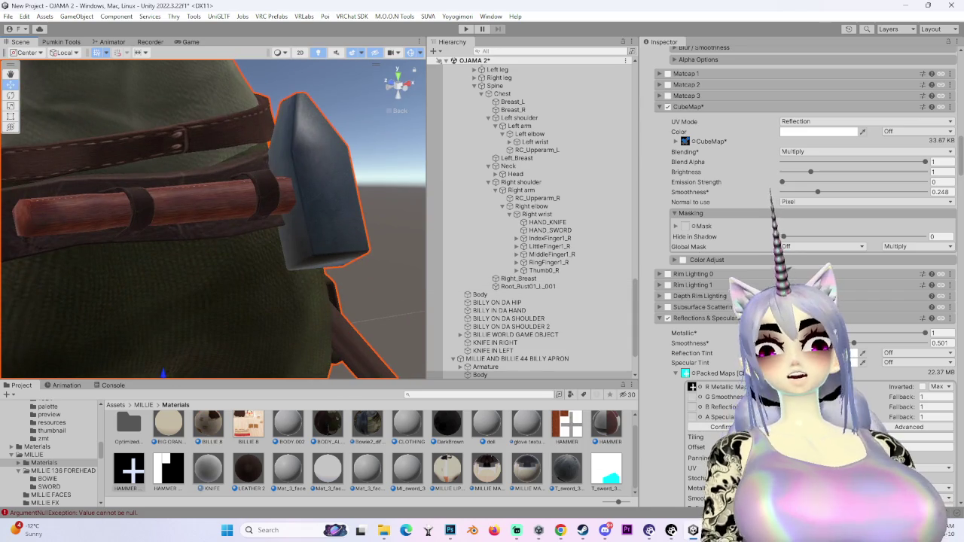
scroll(762, 238, "down", 4)
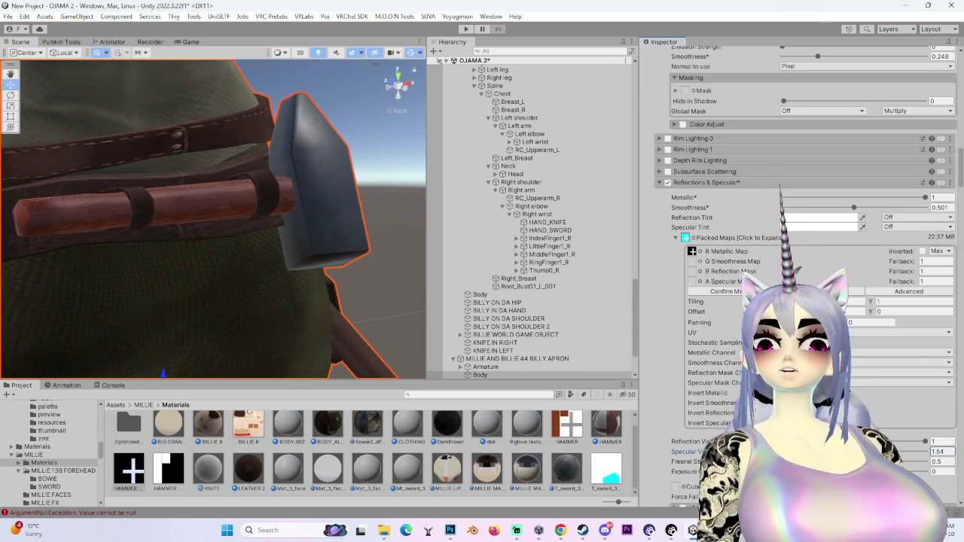
scroll(907, 431, "down", 3)
scroll(738, 257, "down", 3)
scroll(738, 256, "up", 3)
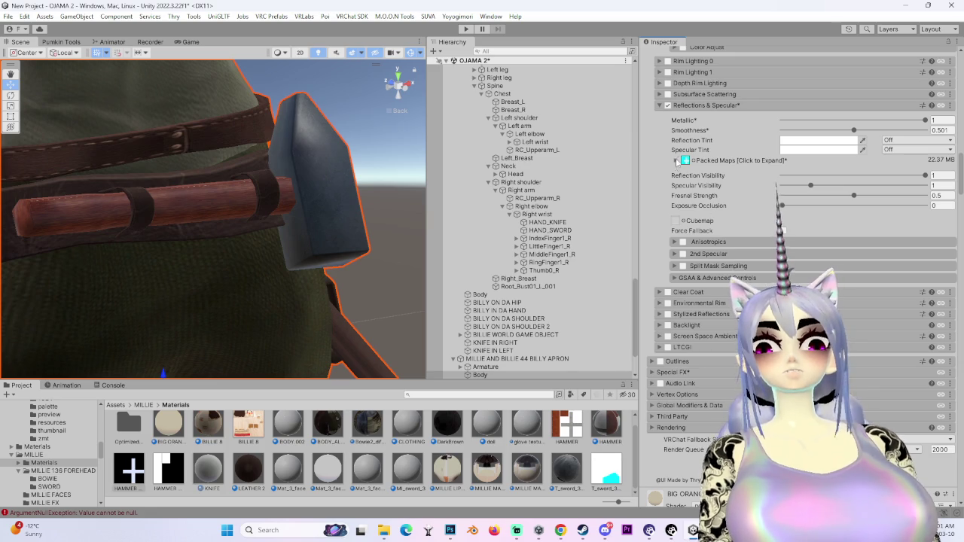
Drop the mask texture into the B Reflection Mask slot and confirm the merge
left_click(676, 162)
scroll(697, 183, "up", 1)
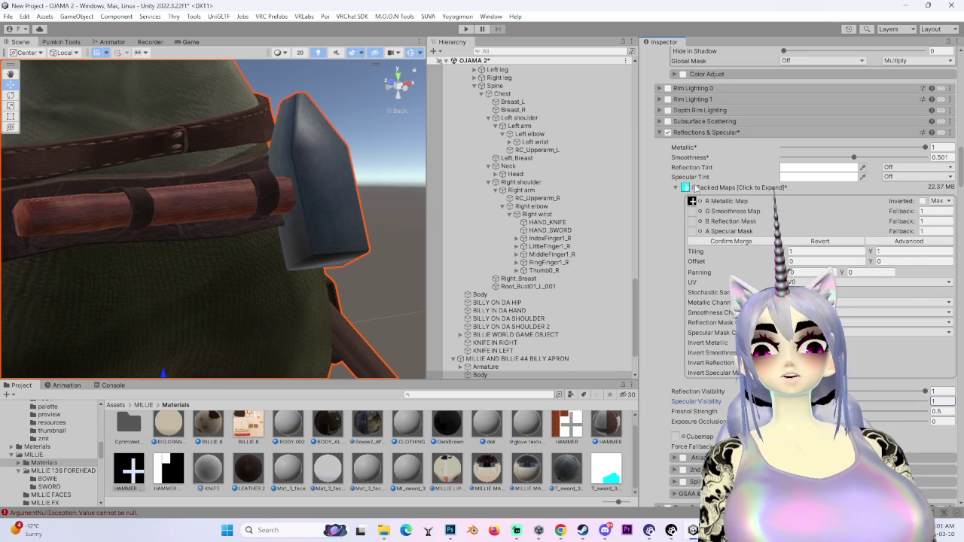
left_click_drag(131, 476, 798, 255)
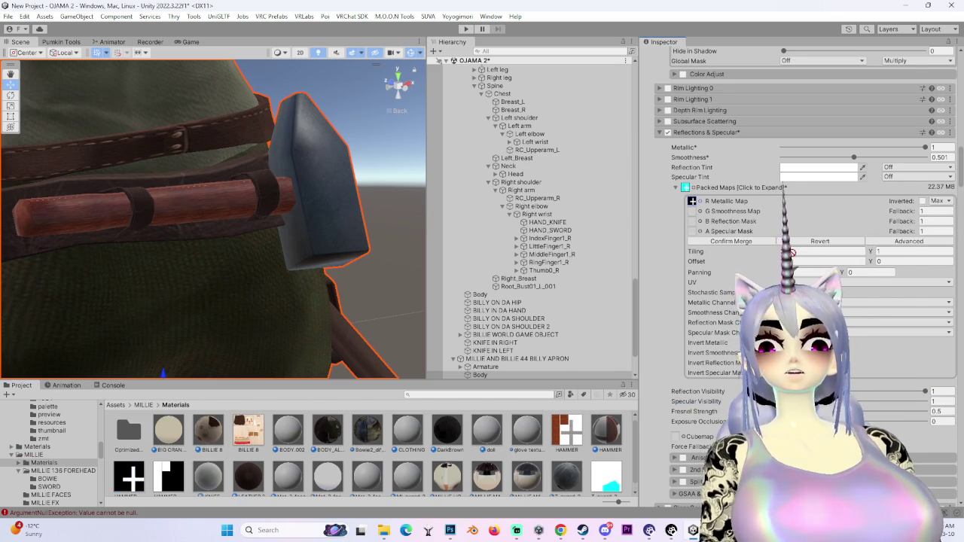
left_click_drag(696, 224, 693, 222)
mouse_move(312, 204)
left_mouse_down()
mouse_move(248, 211)
mouse_move(353, 218)
mouse_move(188, 214)
left_mouse_up()
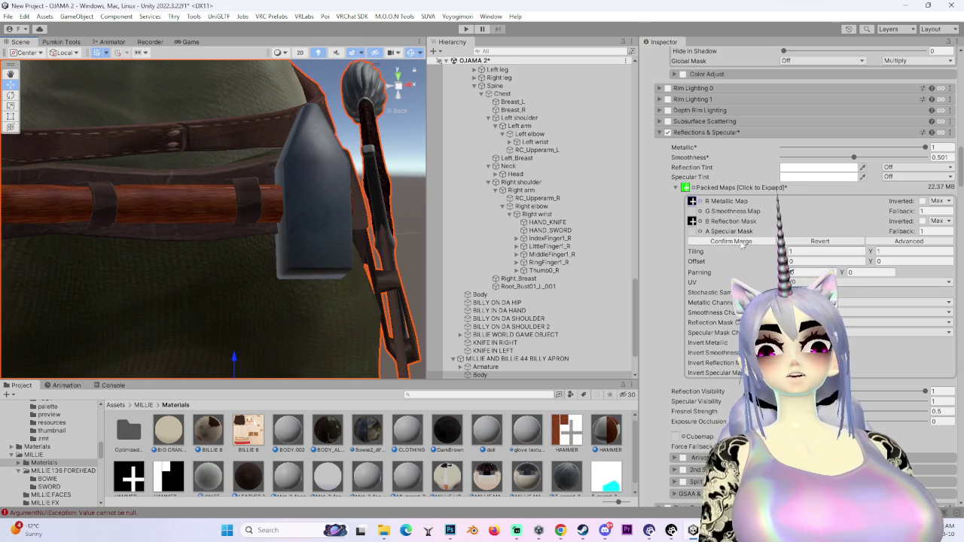
left_click(742, 241)
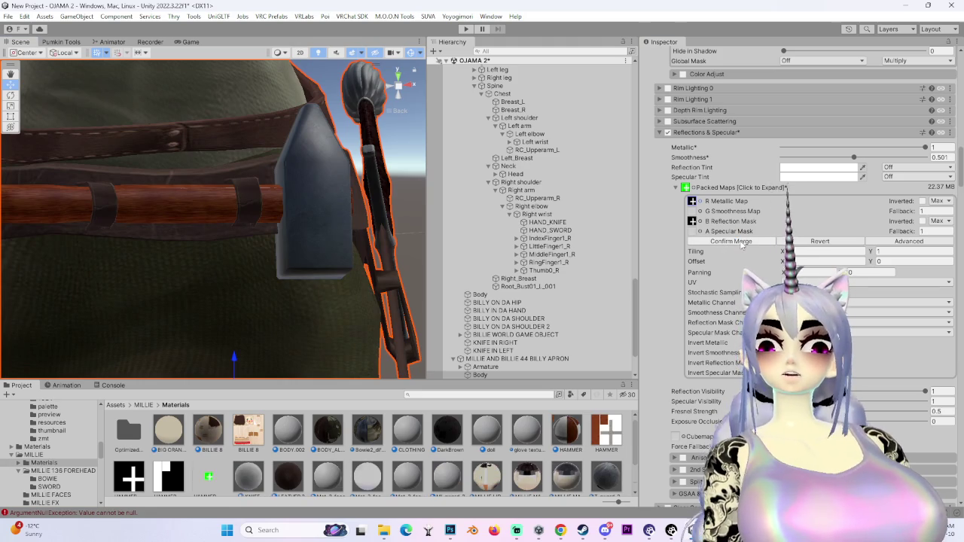
Try smoothness 0.56, undo it, and lower reflection visibility to about 0.73
left_click(863, 158)
mouse_move(354, 219)
left_mouse_down()
mouse_move(387, 105)
mouse_move(325, 230)
mouse_move(317, 195)
mouse_move(279, 166)
mouse_move(383, 216)
left_mouse_up()
key("ctrl+z")
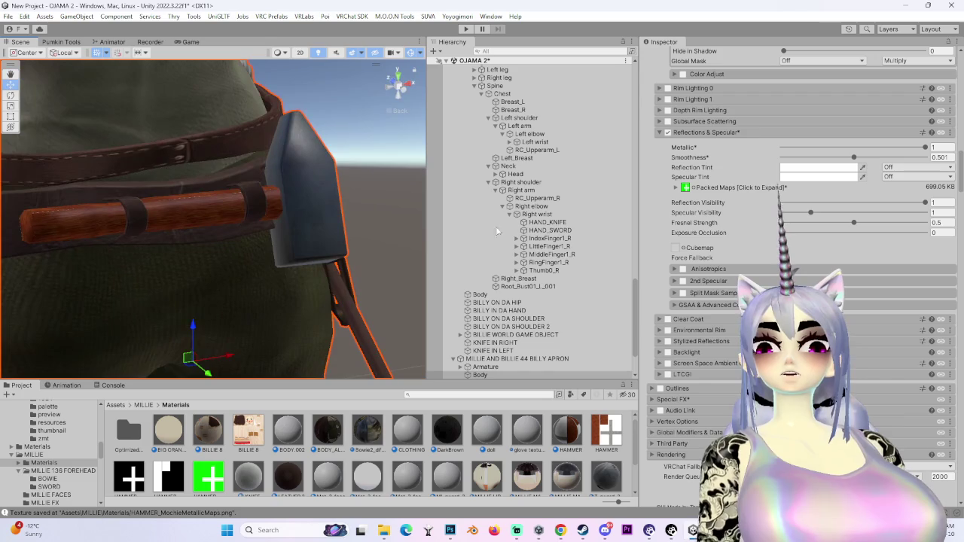
scroll(697, 241, "down", 3)
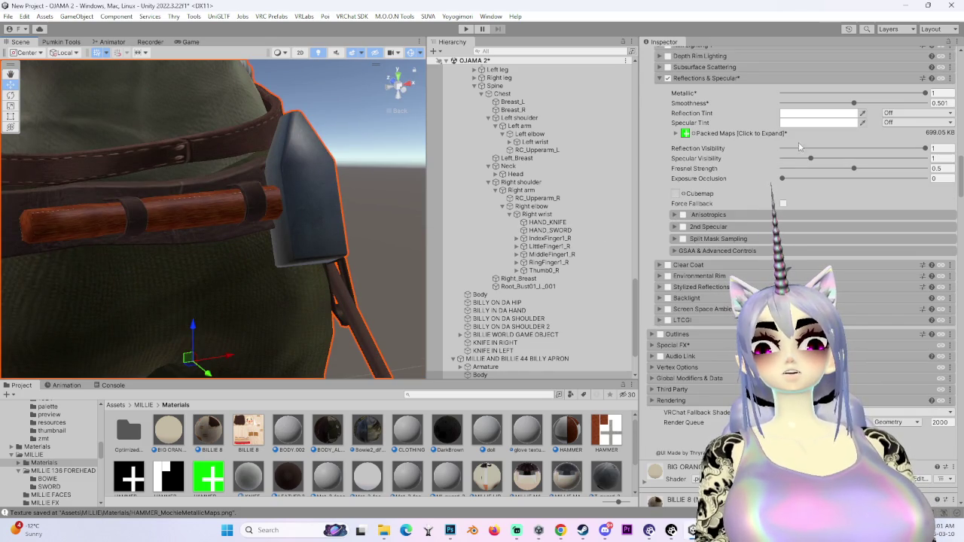
scroll(708, 208, "up", 3)
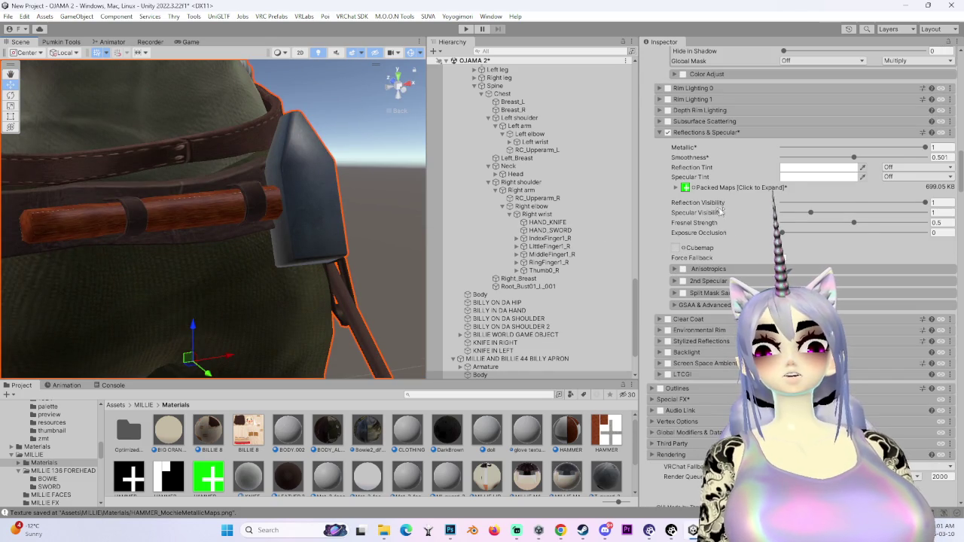
mouse_move(926, 203)
left_mouse_down()
mouse_move(888, 203)
mouse_move(926, 202)
left_mouse_up()
mouse_move(332, 183)
left_mouse_down()
mouse_move(241, 179)
mouse_move(272, 97)
mouse_move(251, 277)
mouse_move(309, 193)
mouse_move(159, 186)
mouse_move(199, 216)
mouse_move(241, 228)
left_mouse_up()
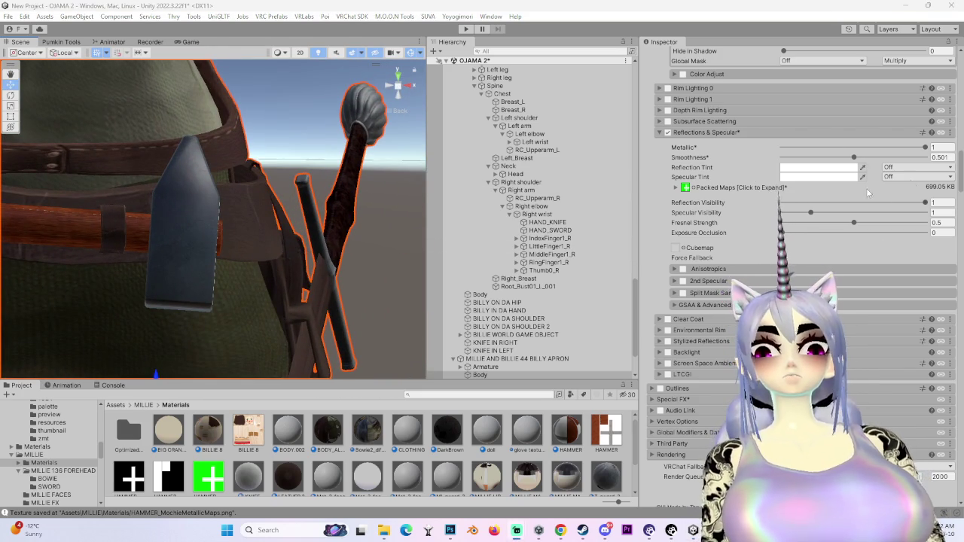
mouse_move(181, 271)
left_mouse_down()
mouse_move(101, 308)
mouse_move(128, 241)
mouse_move(223, 192)
left_mouse_up()
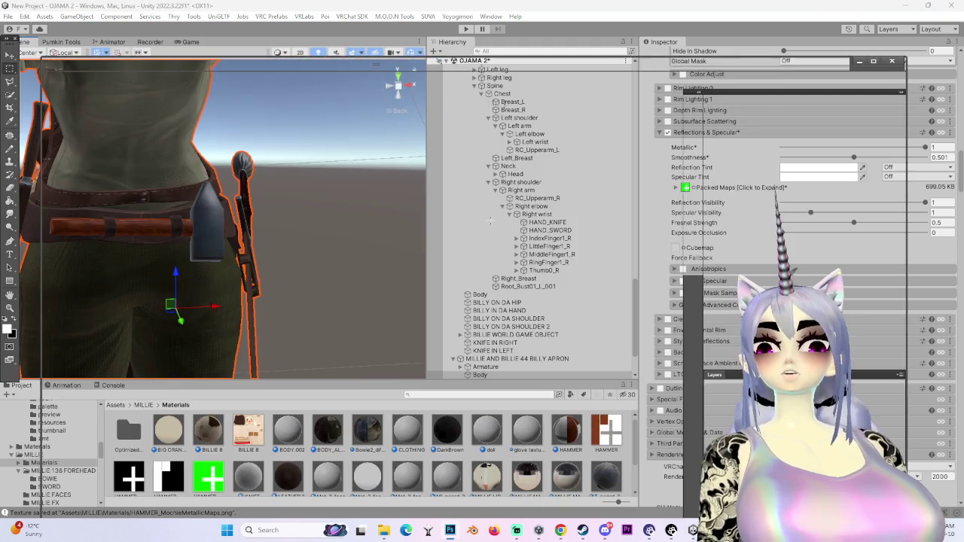
left_click(450, 530)
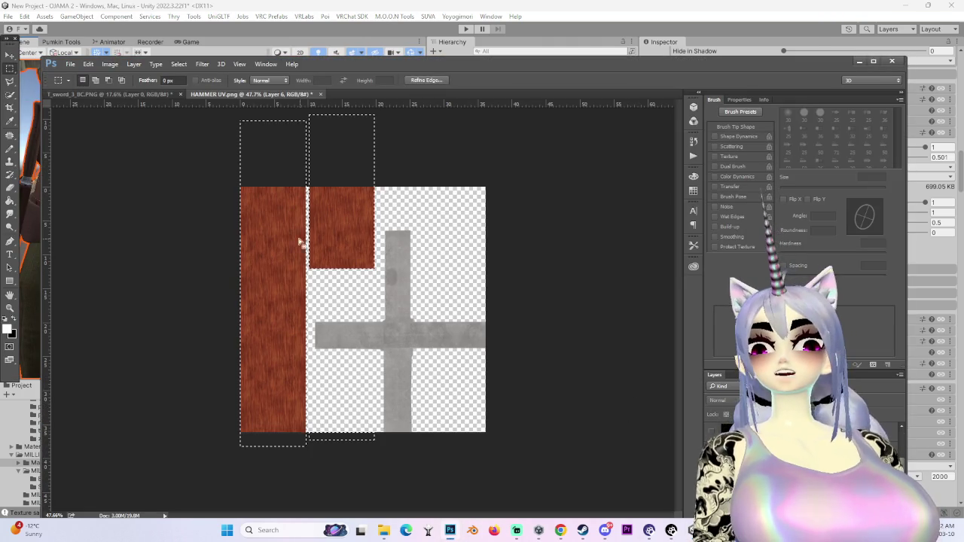
Select the wood layer copy and try lowering its saturation in Hue/Saturation
scroll(301, 260, "up", 1)
left_click(110, 64)
left_click(620, 216)
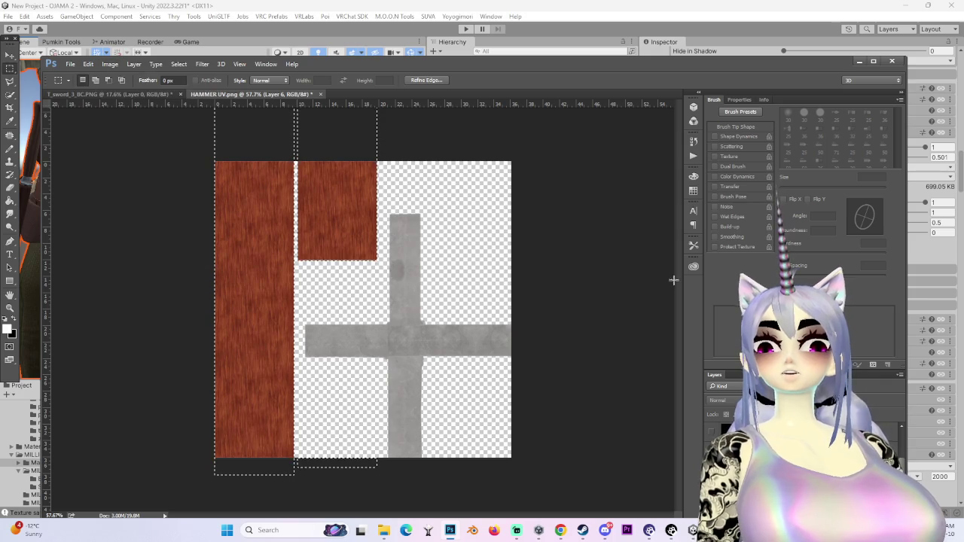
left_click(110, 64)
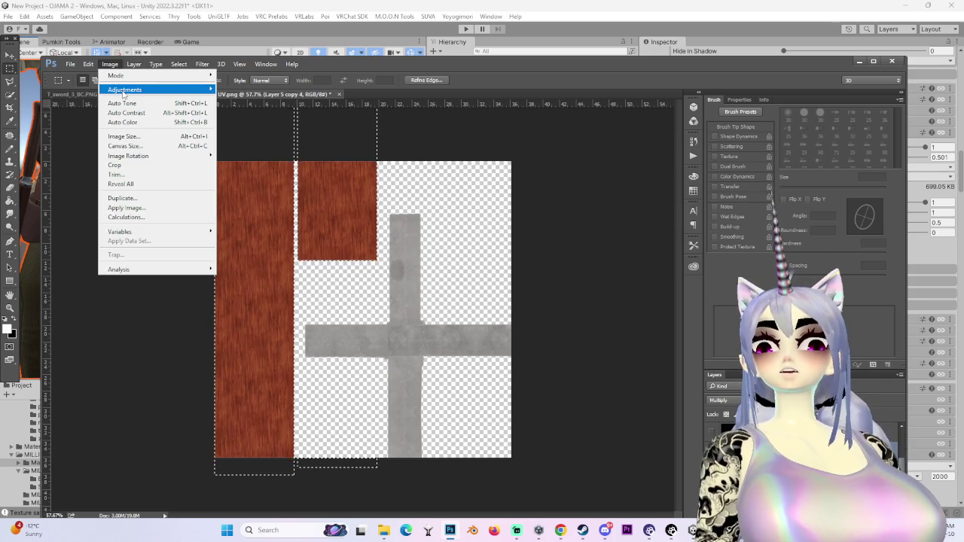
mouse_move(186, 91)
left_click(241, 142)
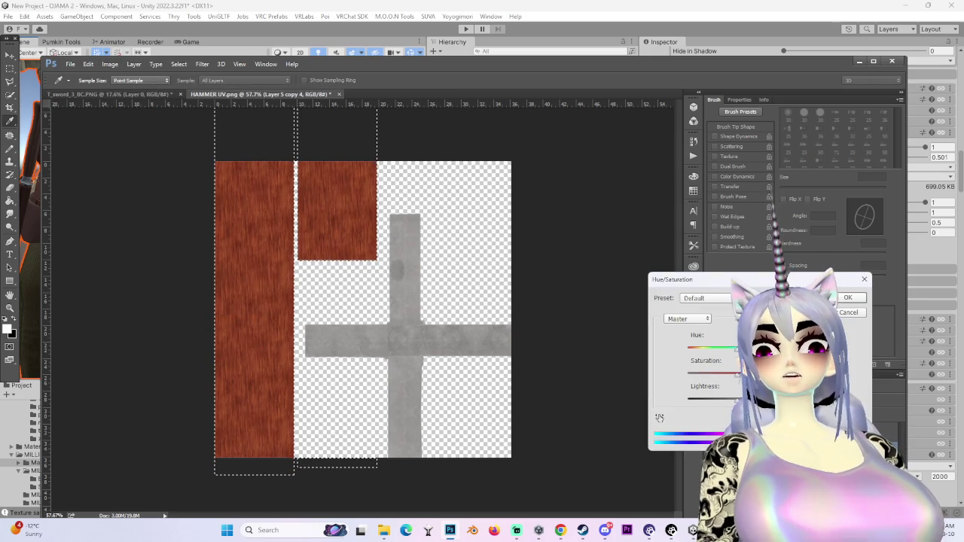
left_click_drag(705, 376, 737, 380)
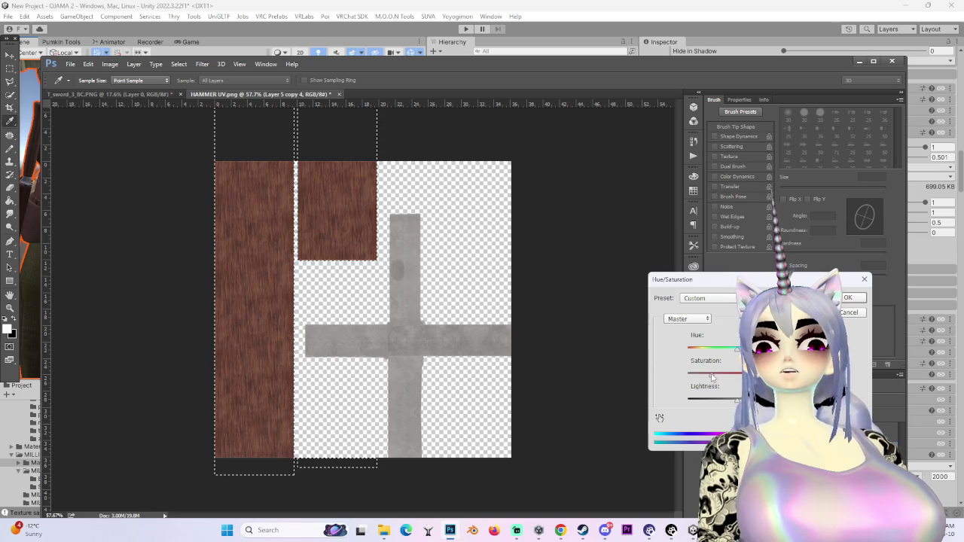
left_click_drag(693, 382, 687, 382)
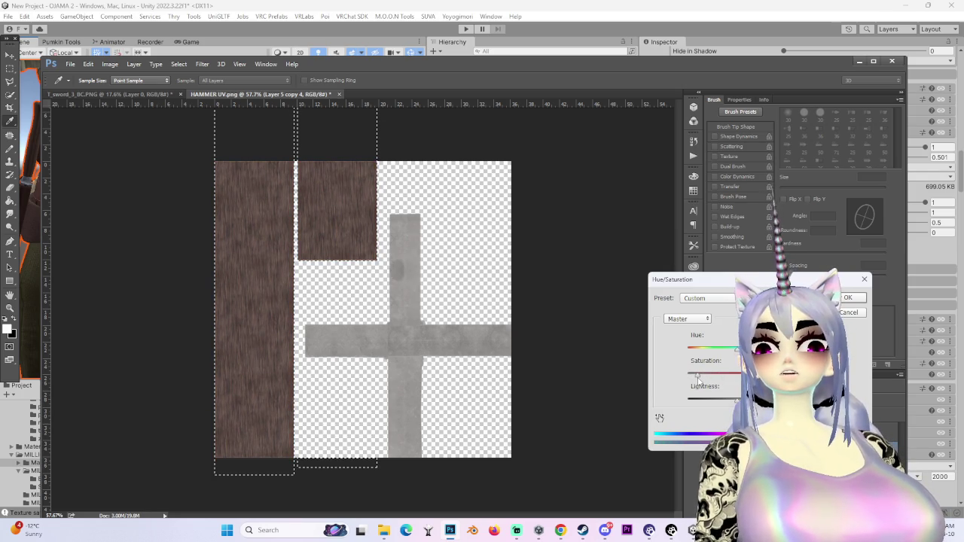
key("Escape")
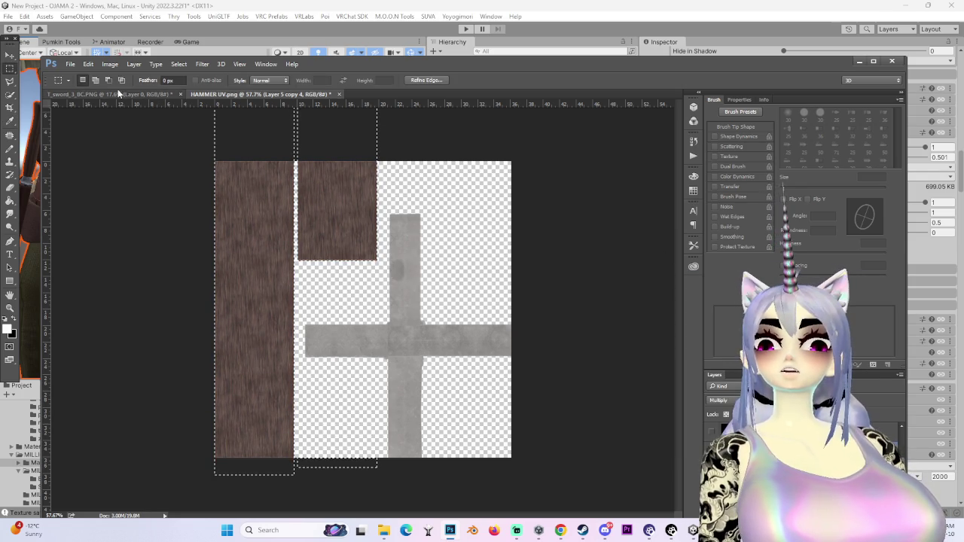
Darken the wood texture by lowering the midtones in Levels
left_click(110, 64)
mouse_move(173, 89)
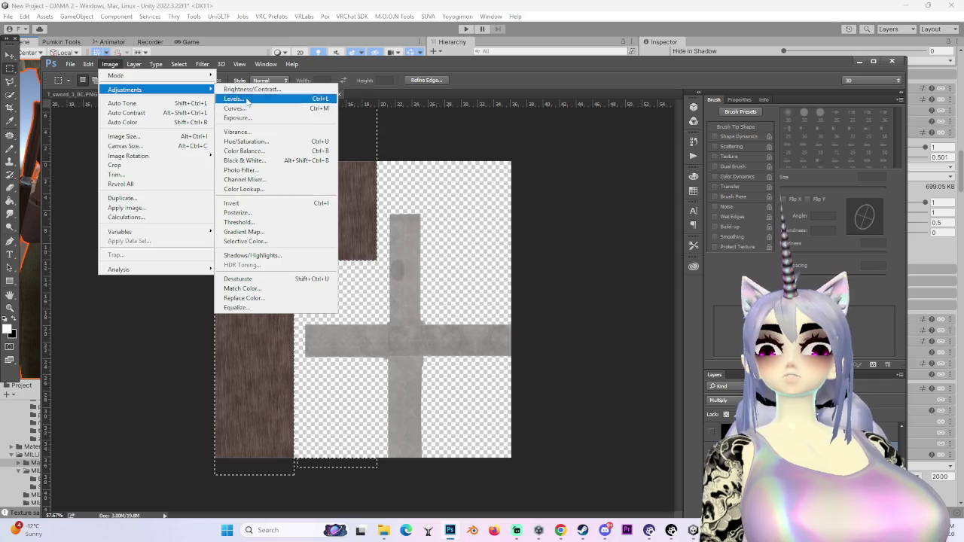
left_click(234, 99)
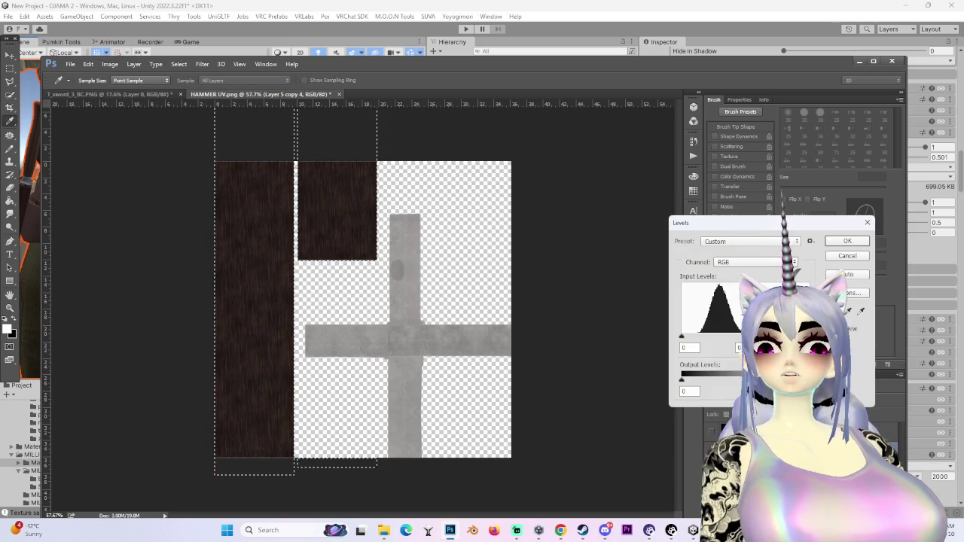
key("Tab")
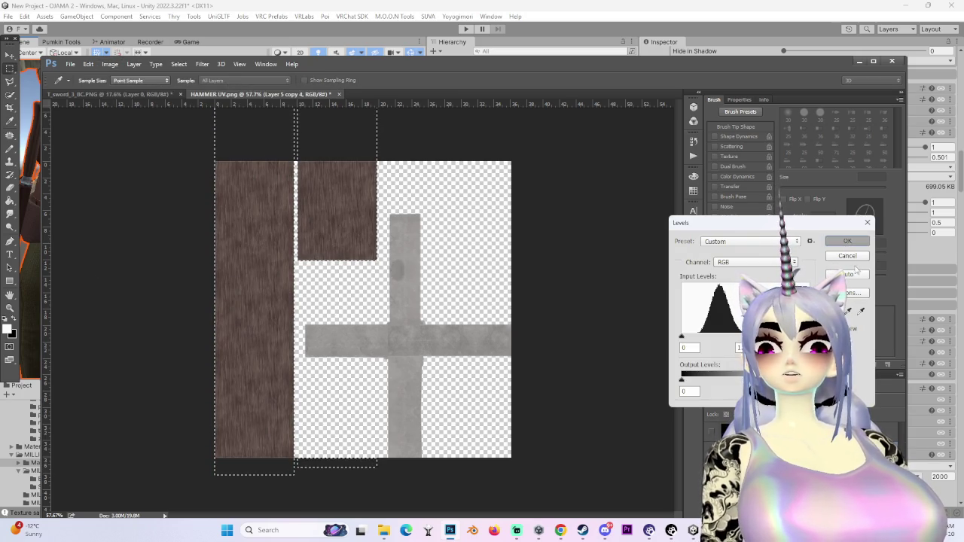
key("Return")
Save the texture as the PNG HAMMER 2 in the MILLIE folder and minimize Photoshop
left_click(70, 64)
left_click(90, 176)
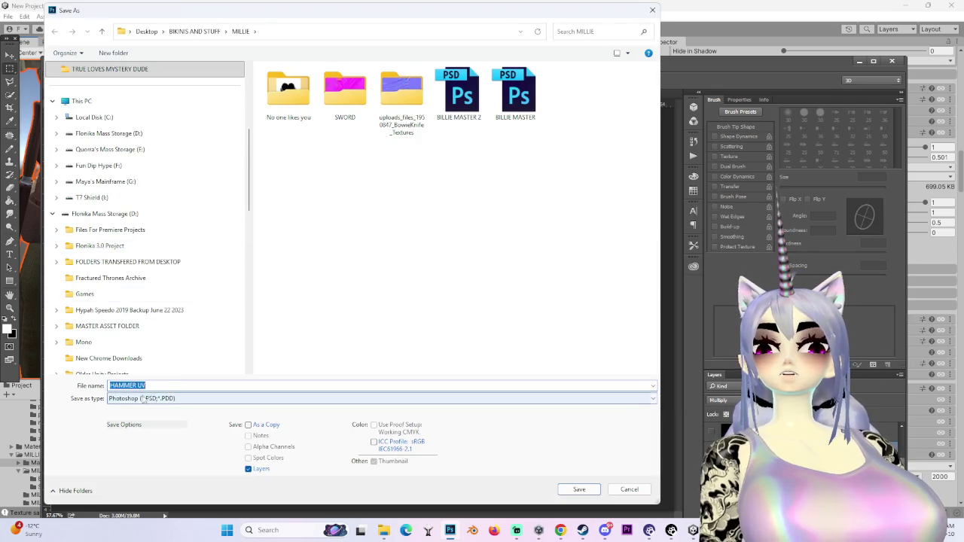
left_click(143, 399)
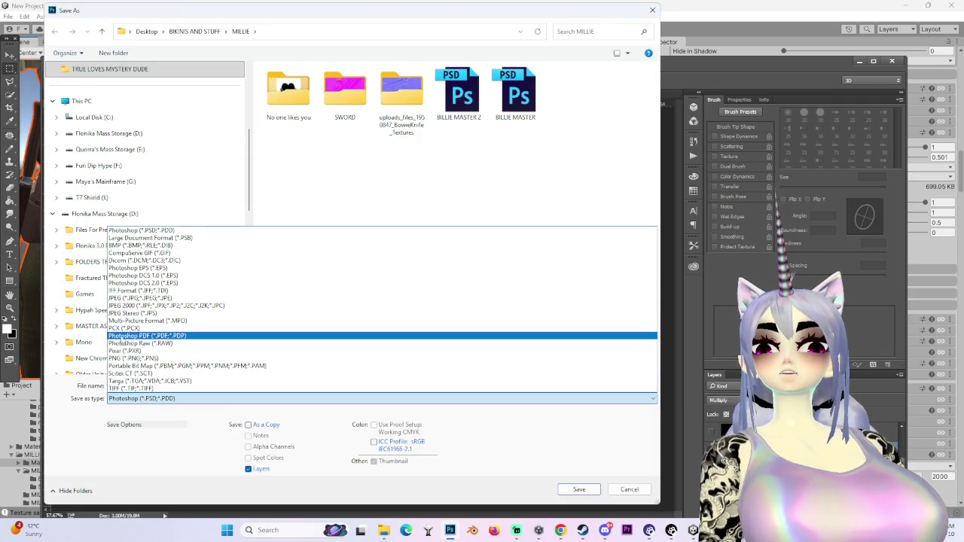
left_click(132, 358)
scroll(412, 237, "down", 3)
left_click(399, 213)
left_click(222, 385)
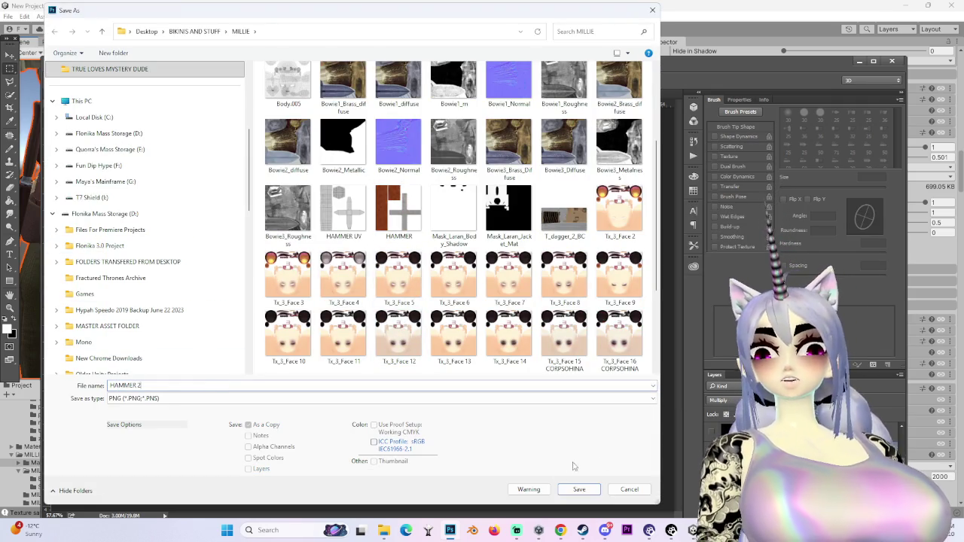
left_click(577, 489)
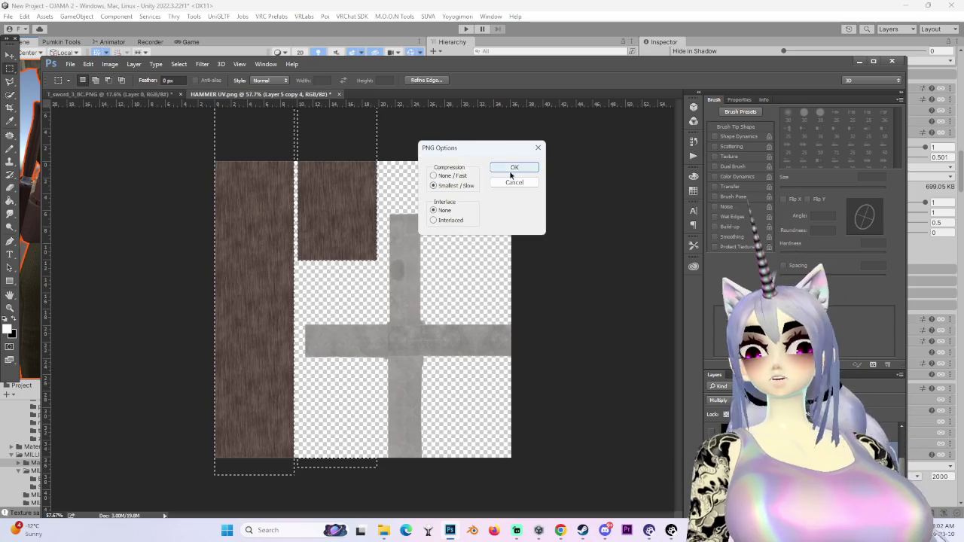
left_click(512, 171)
left_click(860, 61)
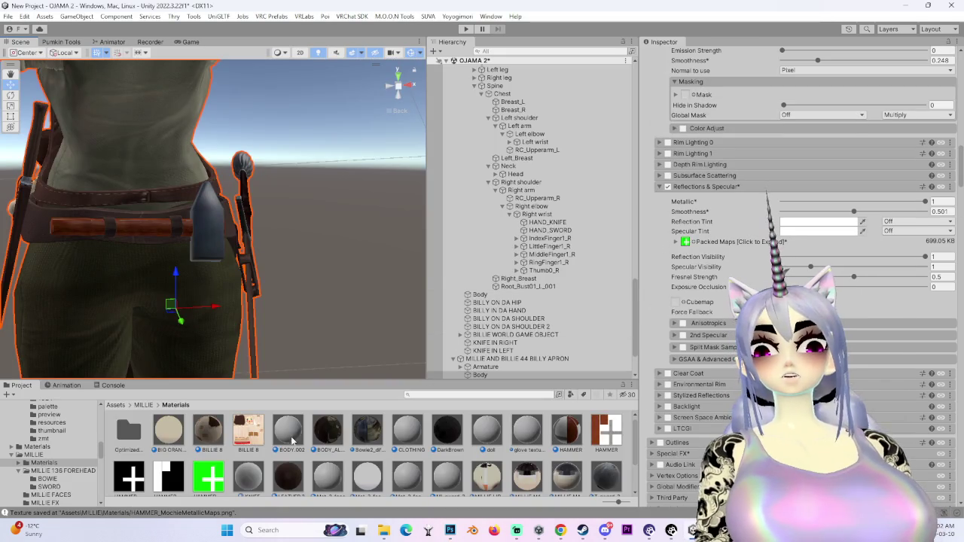
Expand the HAMMER material's Packed Maps, Shading and main texture sections for review
left_click(676, 242)
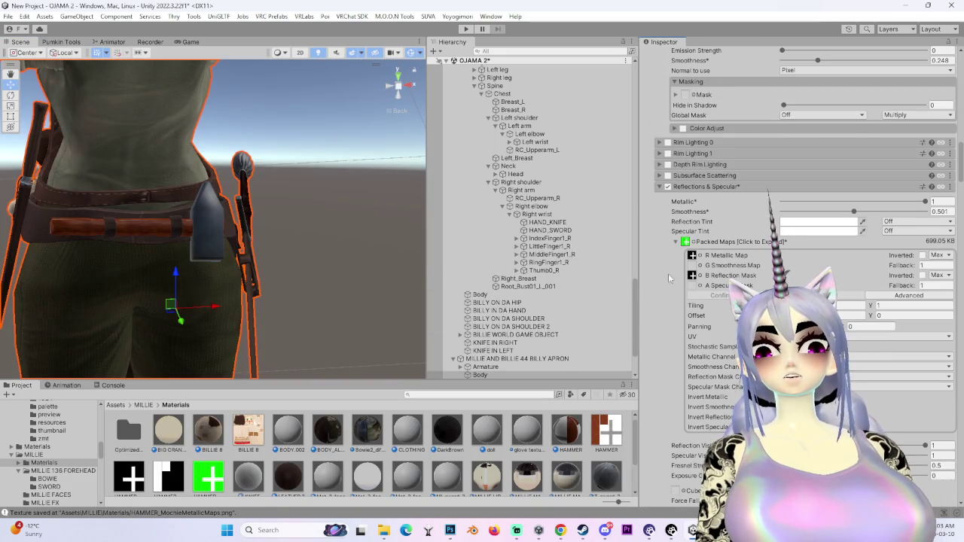
scroll(682, 322, "up", 10)
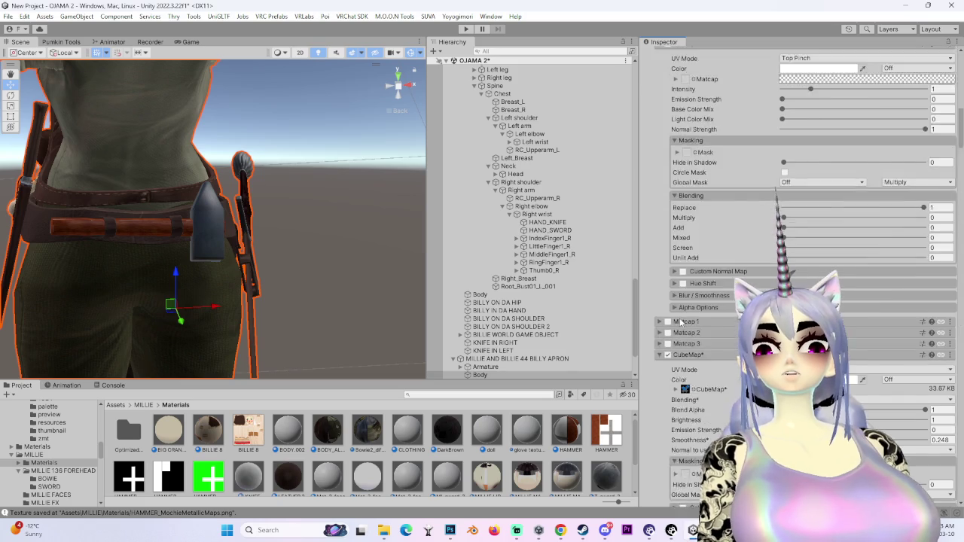
scroll(681, 321, "up", 9)
left_click(660, 294)
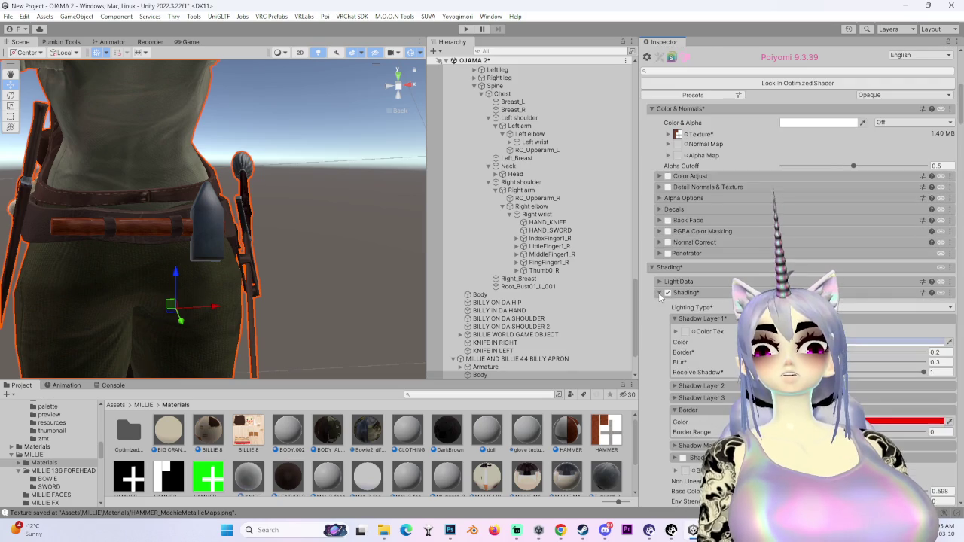
scroll(659, 295, "up", 2)
left_click(678, 190)
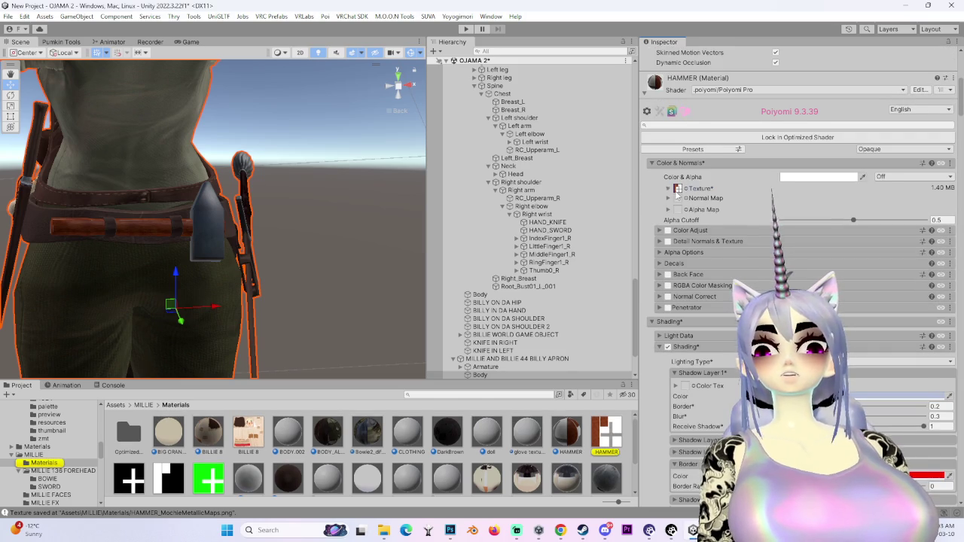
scroll(365, 464, "down", 1)
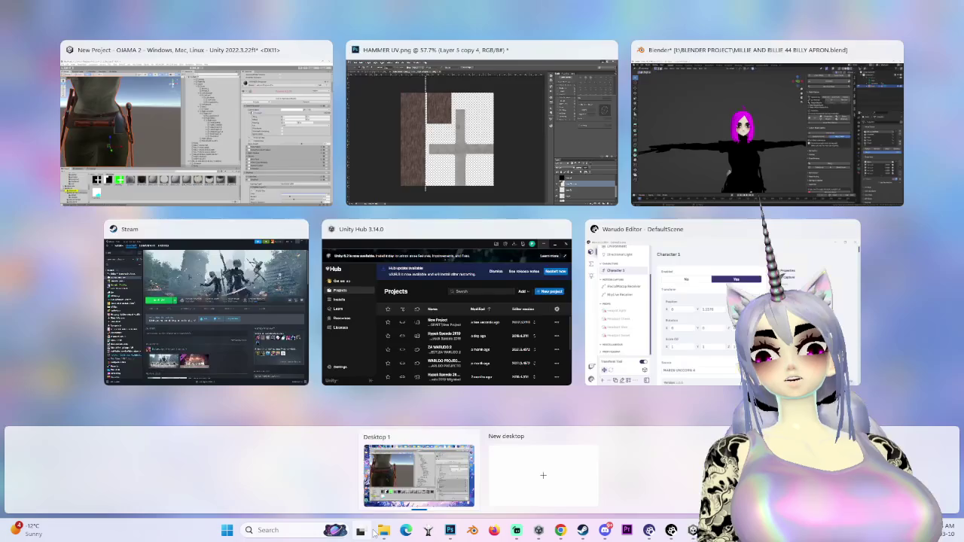
Back in the Unity window, clear the selection and select the avatar's Body in the Scene view
left_click(366, 531)
left_click(329, 427)
left_click(441, 475)
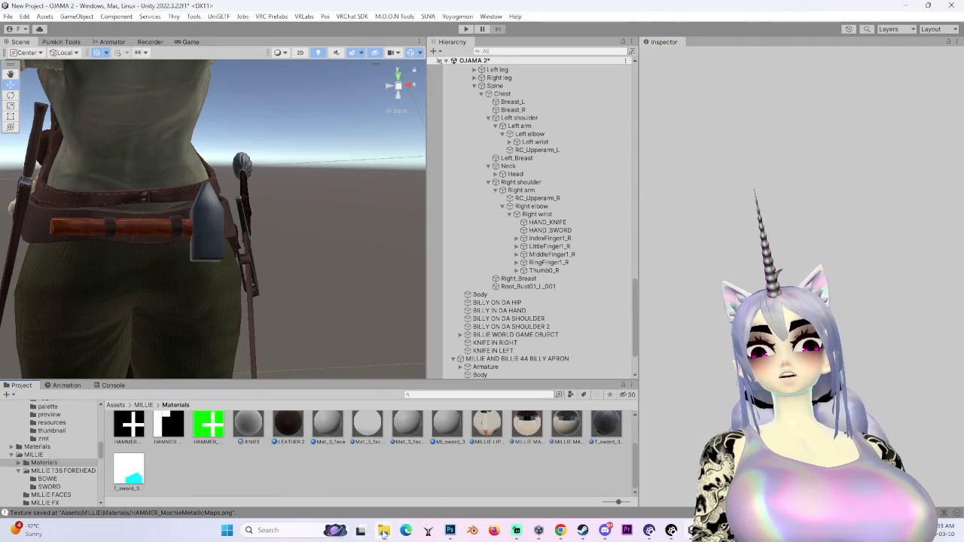
left_click(316, 240)
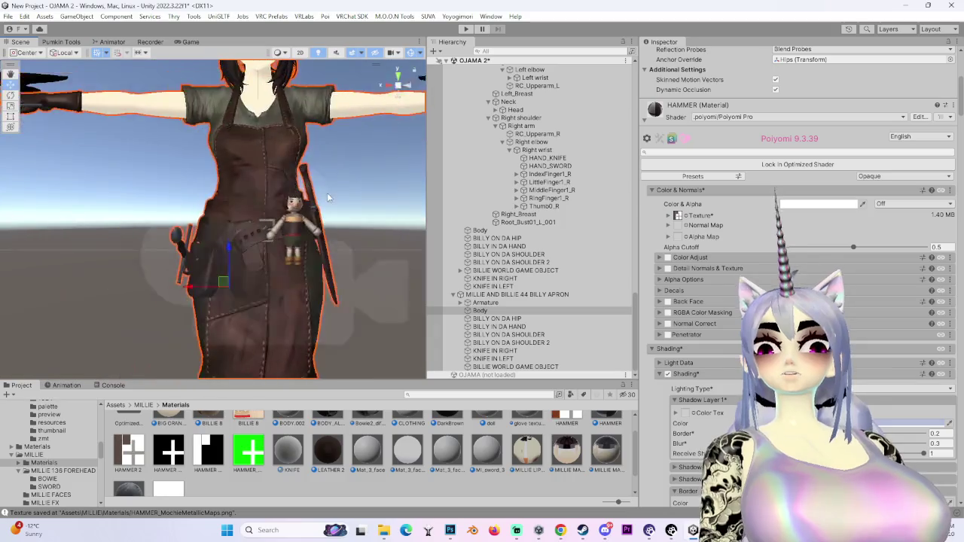
scroll(301, 226, "up", 10)
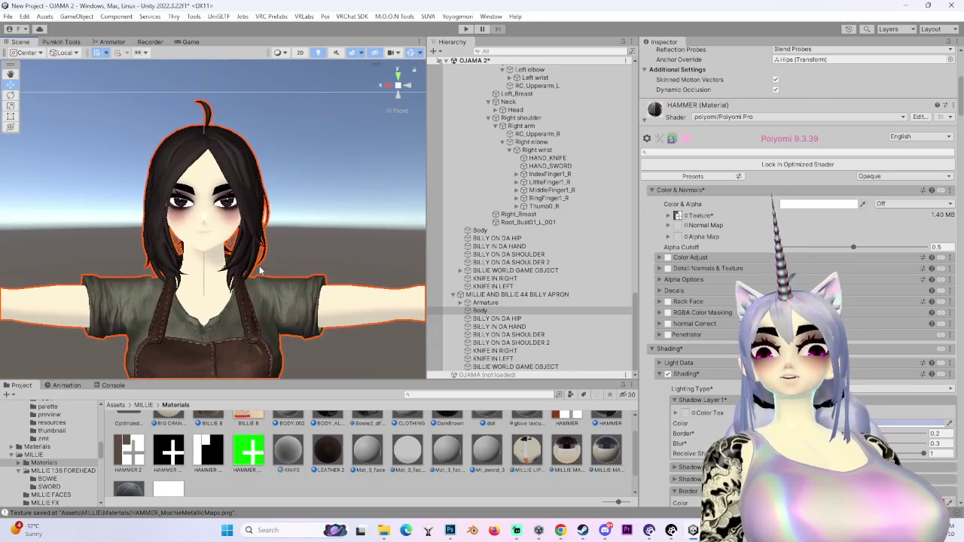
scroll(650, 230, "up", 5)
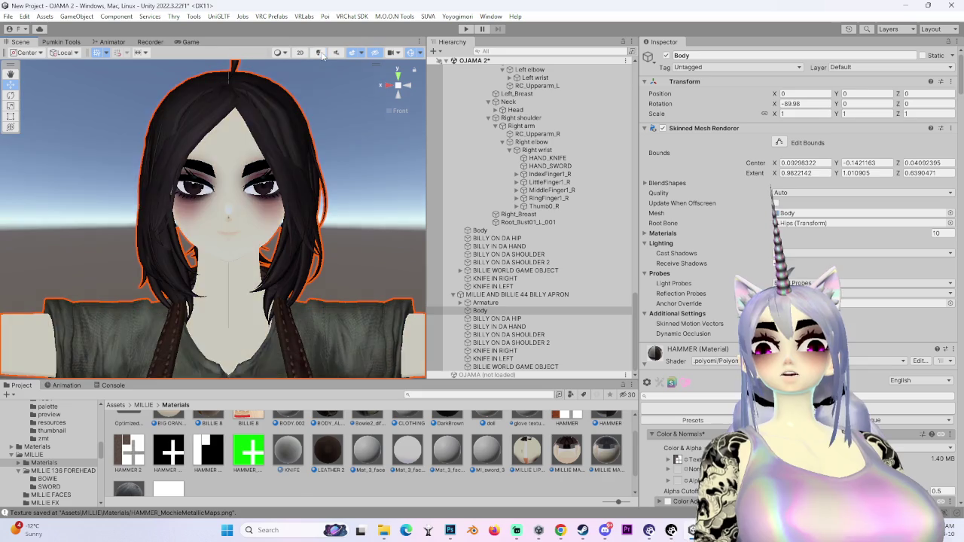
scroll(332, 228, "down", 3)
scroll(754, 226, "down", 3)
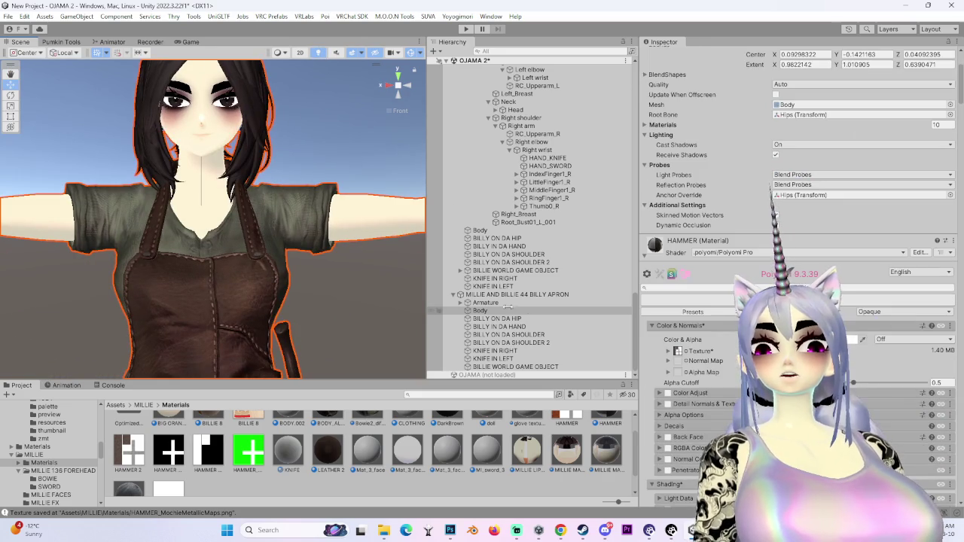
Select the MILLIE AND BILLIE 44 BILLY APRON avatar and open its millie params asset
left_click(509, 295)
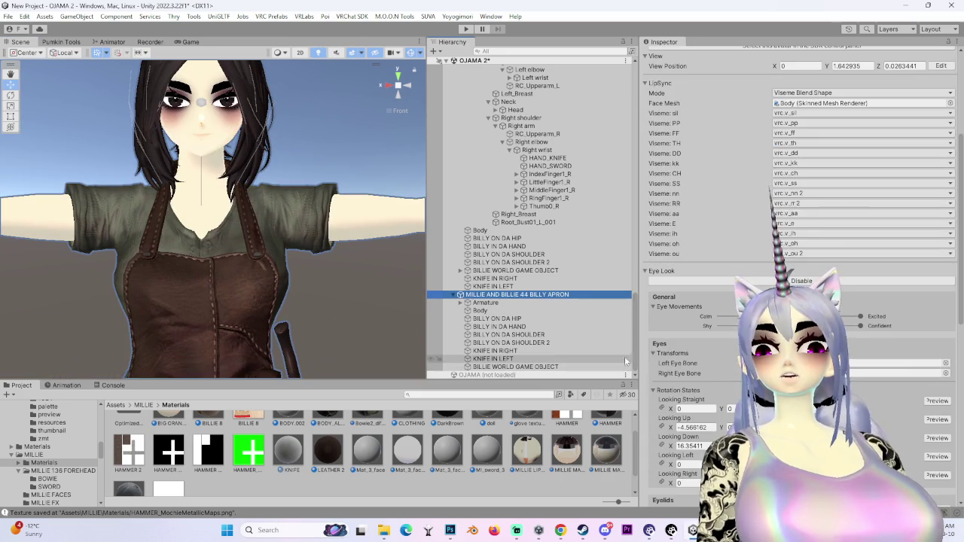
scroll(716, 382, "down", 6)
scroll(691, 333, "down", 3)
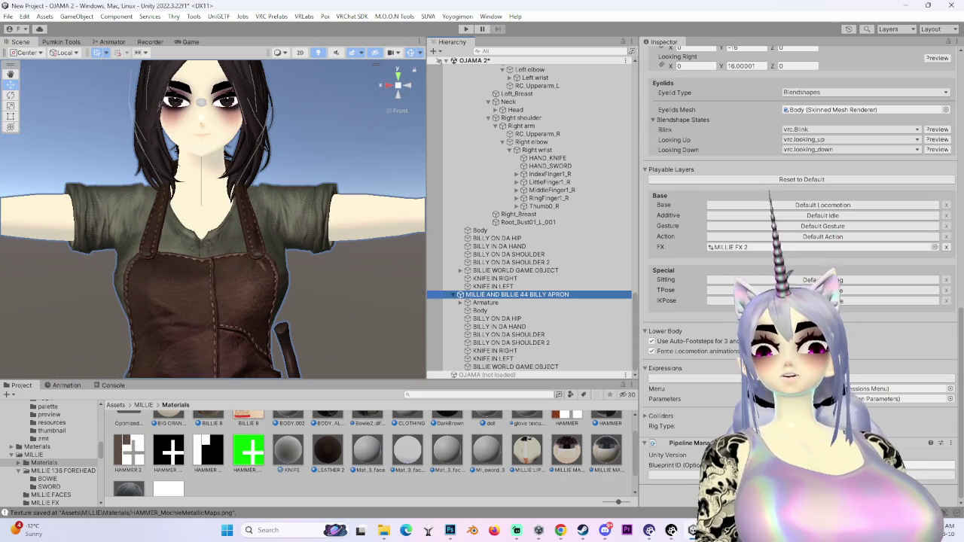
left_click(889, 398)
left_click(478, 468)
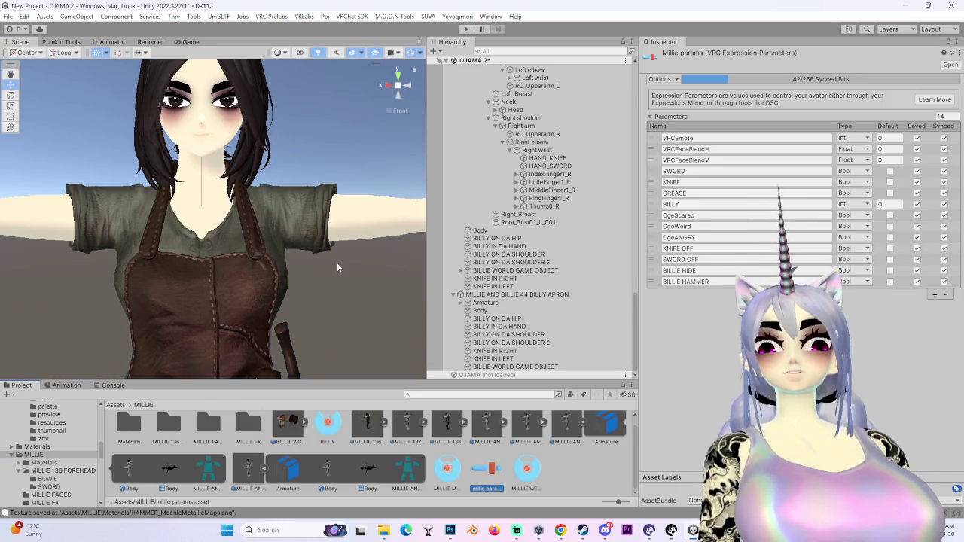
scroll(337, 262, "up", 5)
Add a new Bool expression parameter named FORGE HAMMER
mouse_move(263, 177)
left_mouse_down()
mouse_move(268, 228)
mouse_move(293, 244)
left_mouse_up()
left_click(934, 295)
left_click(701, 293)
type("FORGE ")
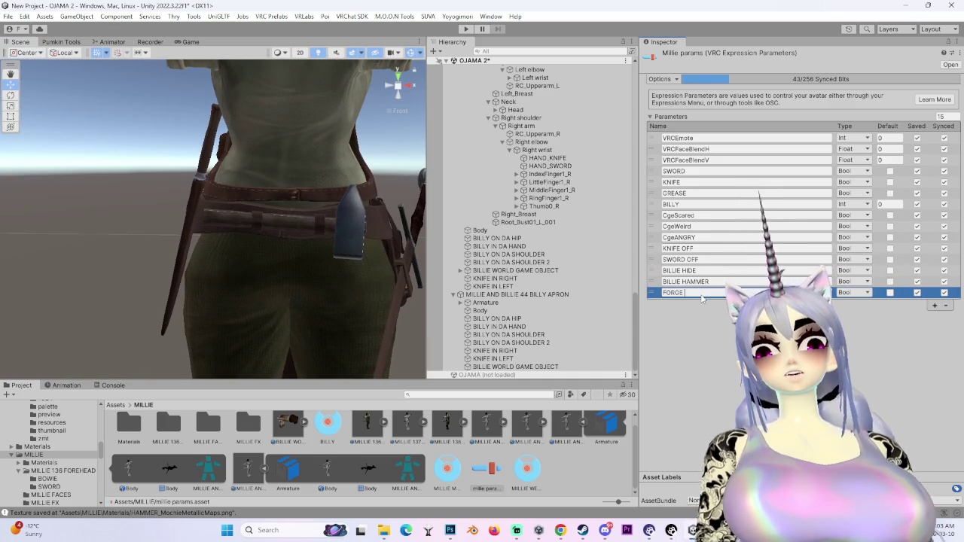
type("HAMMER")
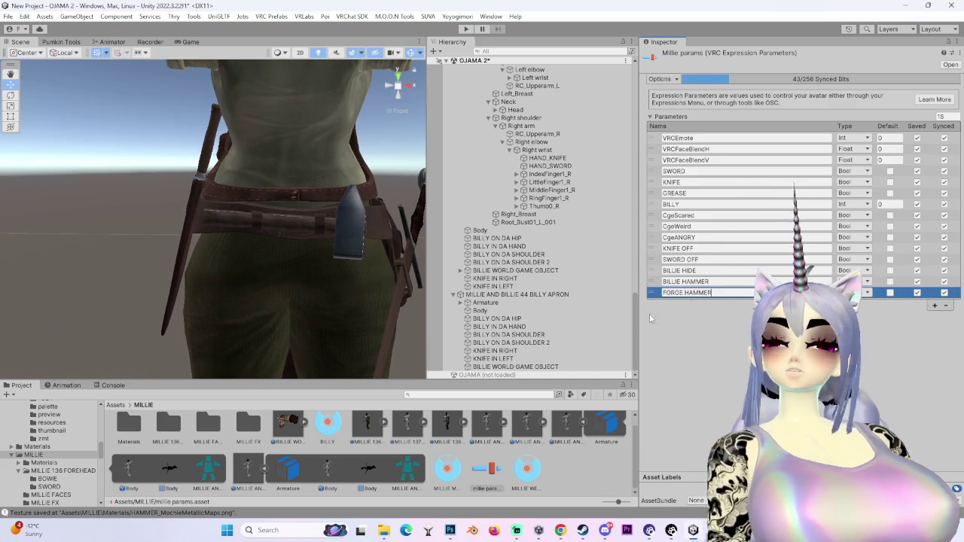
mouse_move(343, 226)
left_mouse_down()
mouse_move(359, 225)
mouse_move(253, 205)
mouse_move(102, 225)
mouse_move(233, 246)
mouse_move(208, 194)
mouse_move(225, 206)
mouse_move(211, 297)
left_mouse_up()
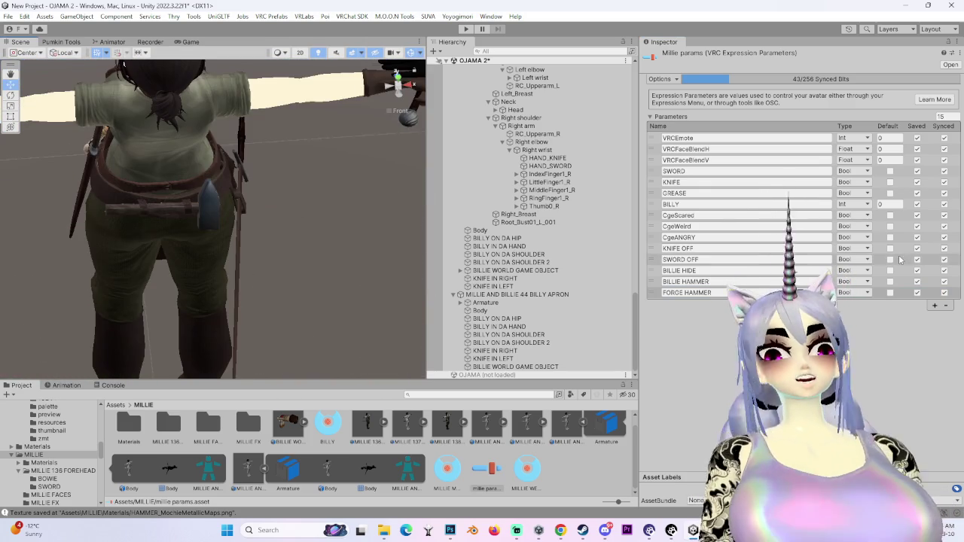
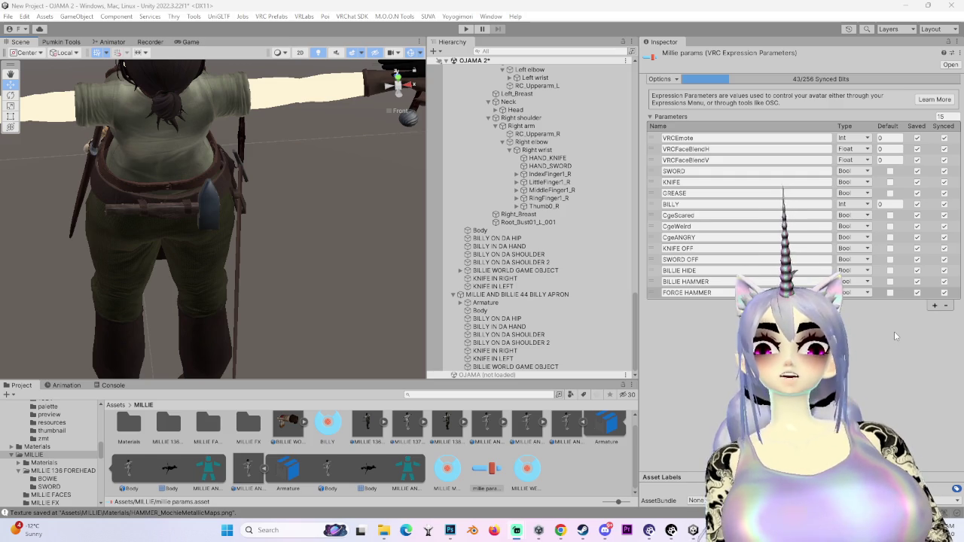
Select the MILLIE AND BILLIE 44 BILLY APRON avatar and orbit around to view it
scroll(396, 89, "down", 10)
scroll(321, 335, "up", 5)
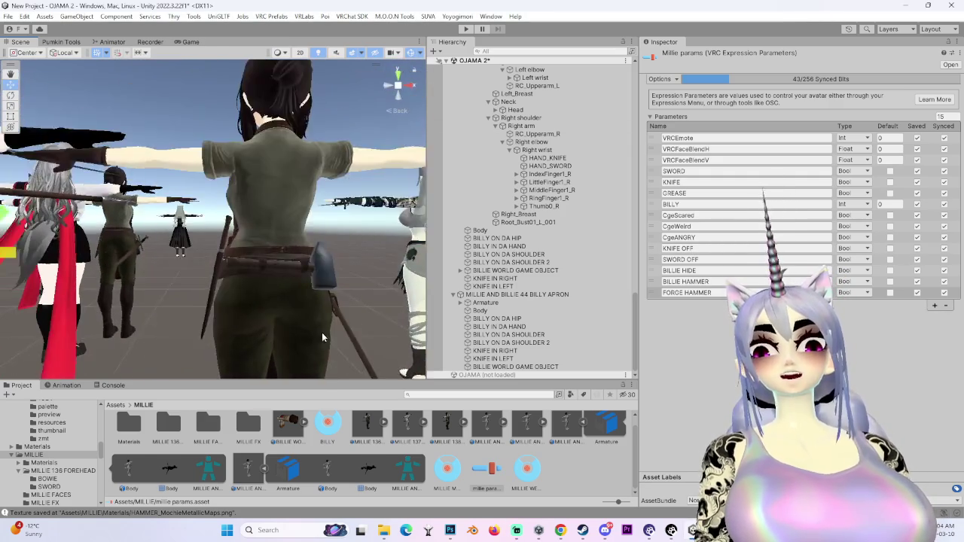
left_click(303, 234)
mouse_move(405, 88)
left_mouse_down()
mouse_move(260, 224)
mouse_move(202, 181)
mouse_move(278, 239)
mouse_move(193, 210)
mouse_move(118, 203)
mouse_move(314, 194)
mouse_move(286, 215)
mouse_move(407, 226)
left_mouse_up()
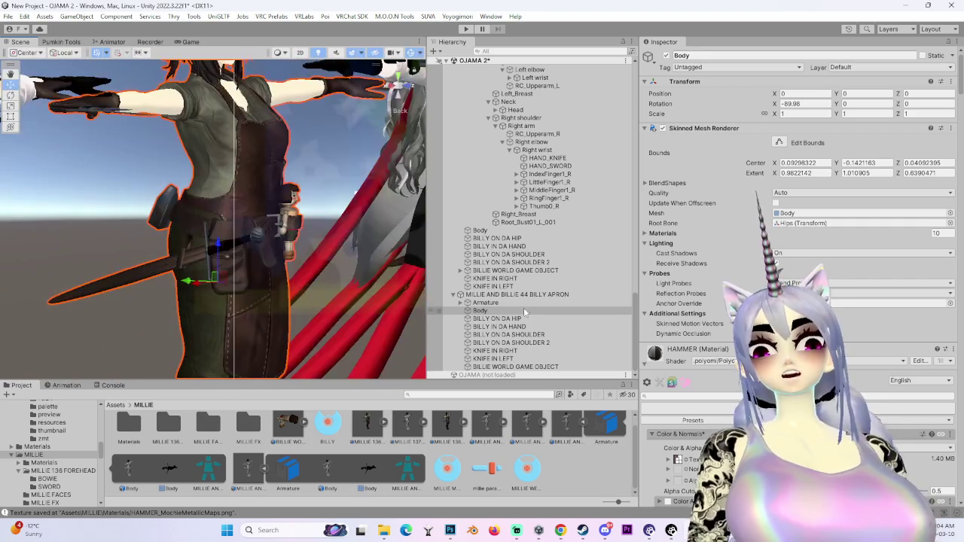
left_click(520, 295)
scroll(718, 350, "down", 10)
scroll(718, 350, "down", 10)
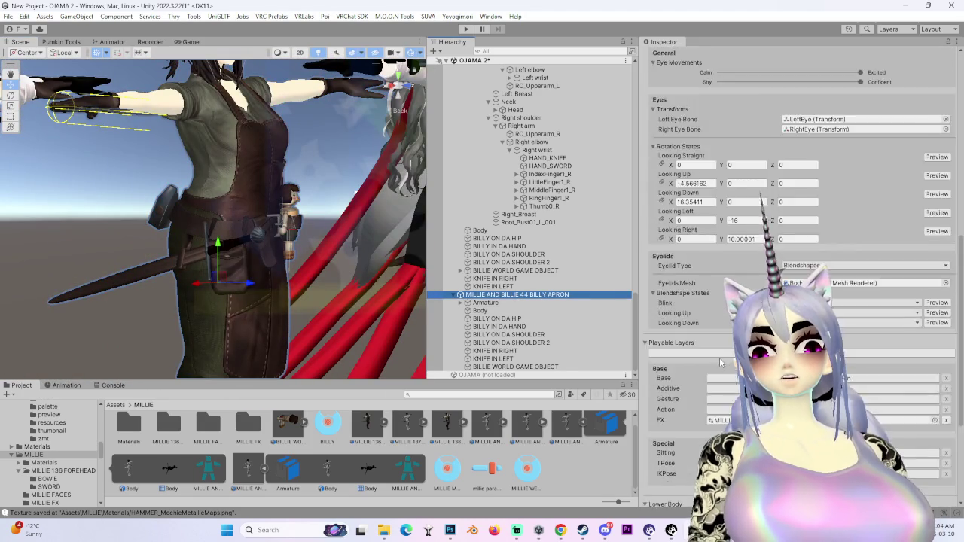
scroll(202, 232, "down", 5)
left_click_drag(125, 316, 633, 373)
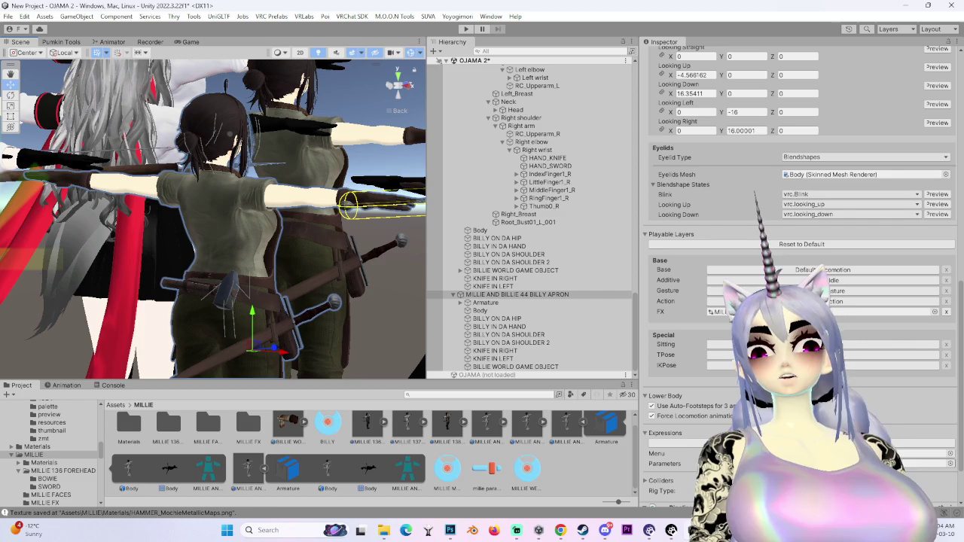
In the millie params asset, change the FORGE HAMMER parameter's type to Int
left_click(754, 463)
left_click(486, 468)
left_click(686, 293)
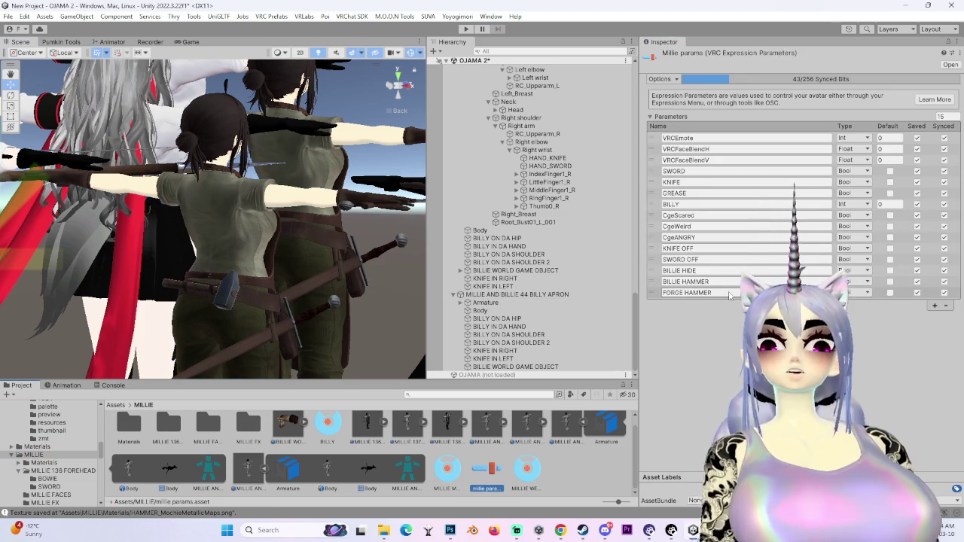
left_click(855, 292)
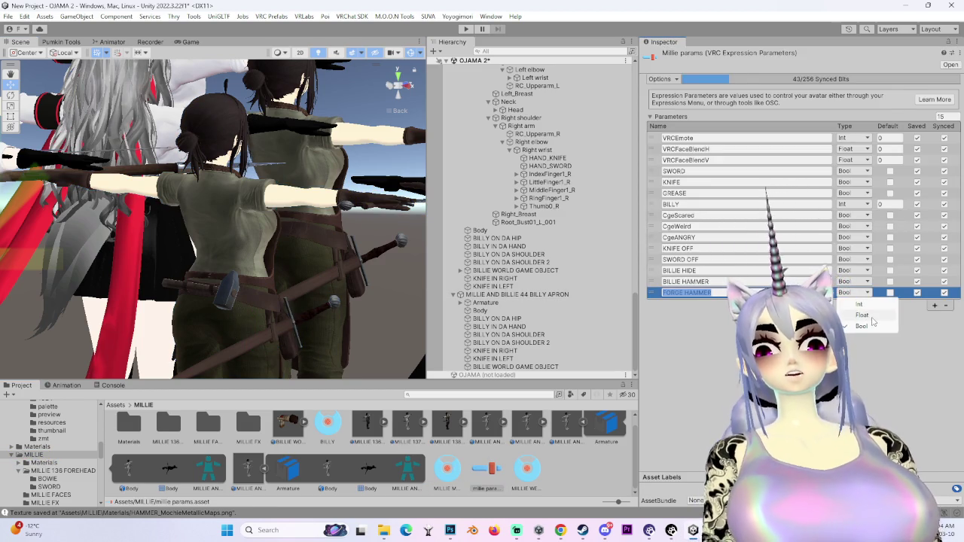
left_click(861, 305)
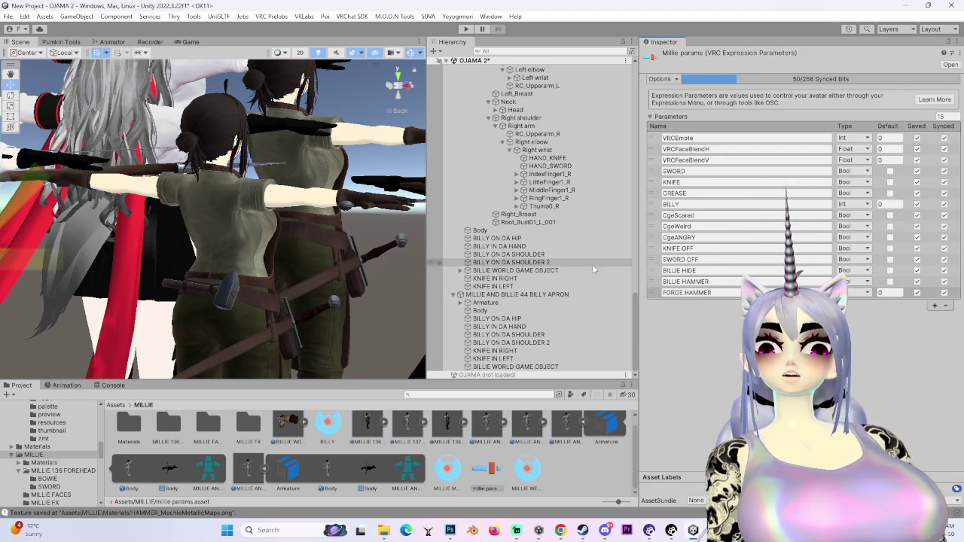
Select the avatar root and locate its FX controller, MILLIE FX 2, in the Project window
left_click(408, 88)
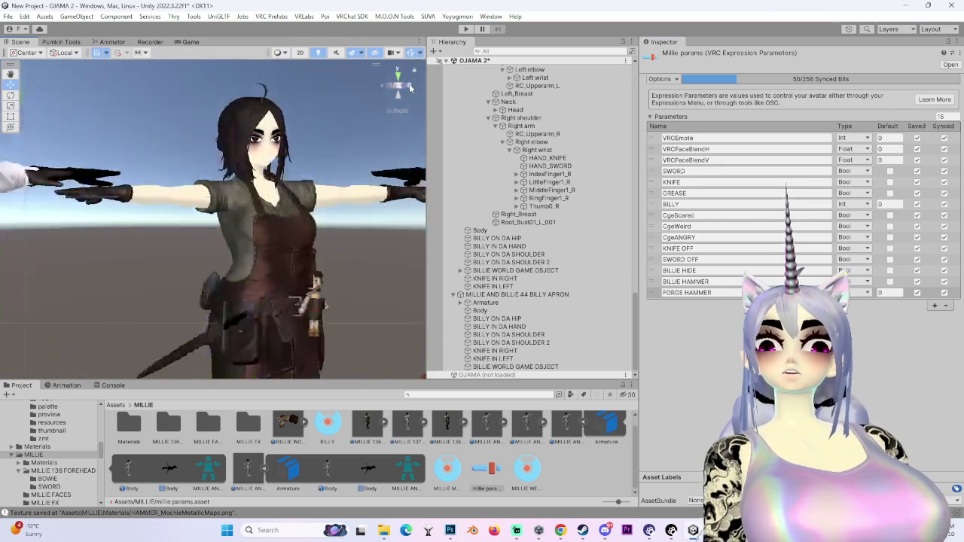
left_click(208, 269)
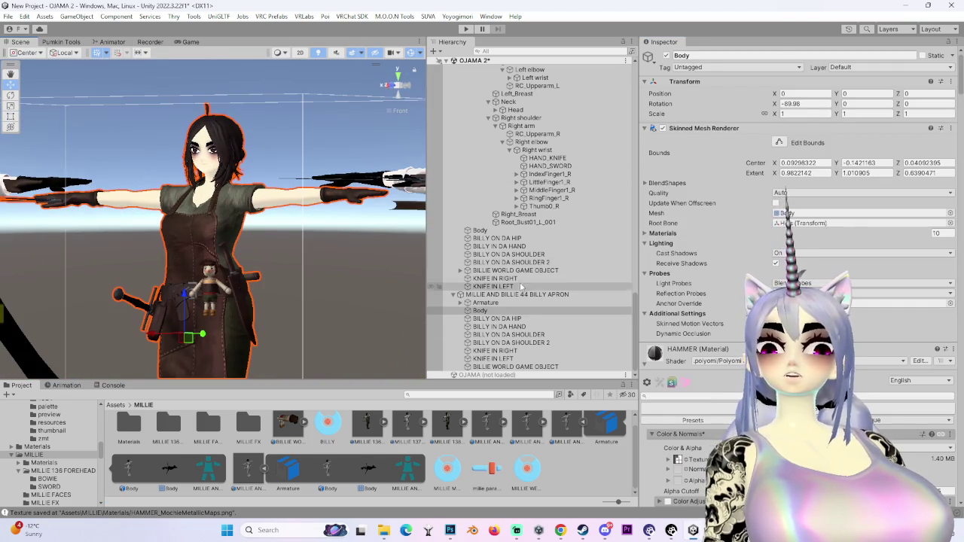
left_click(519, 295)
scroll(725, 405, "down", 10)
scroll(725, 404, "down", 10)
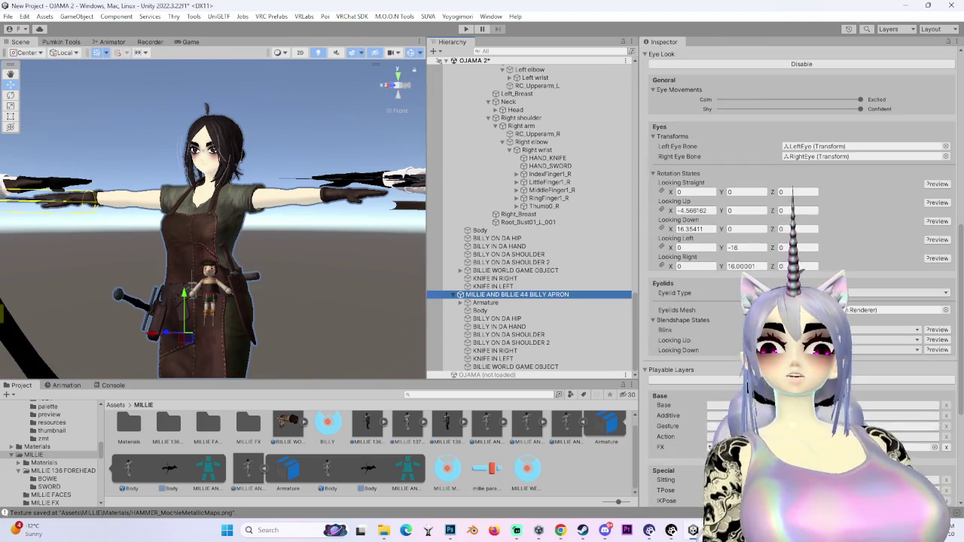
left_click(821, 258)
left_click(247, 450)
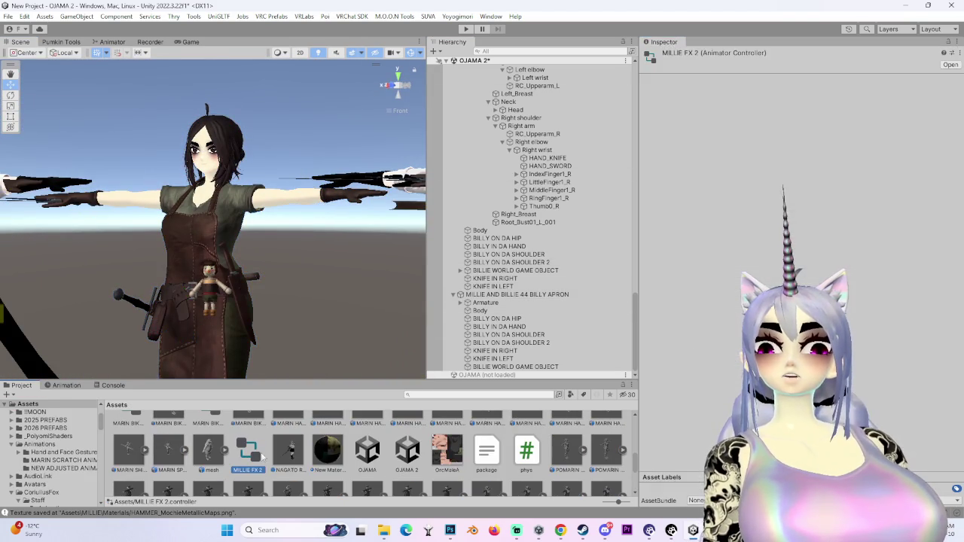
Add a new Bool and a new Int parameter to the MILLIE FX 2 controller
left_click(112, 42)
left_click(44, 52)
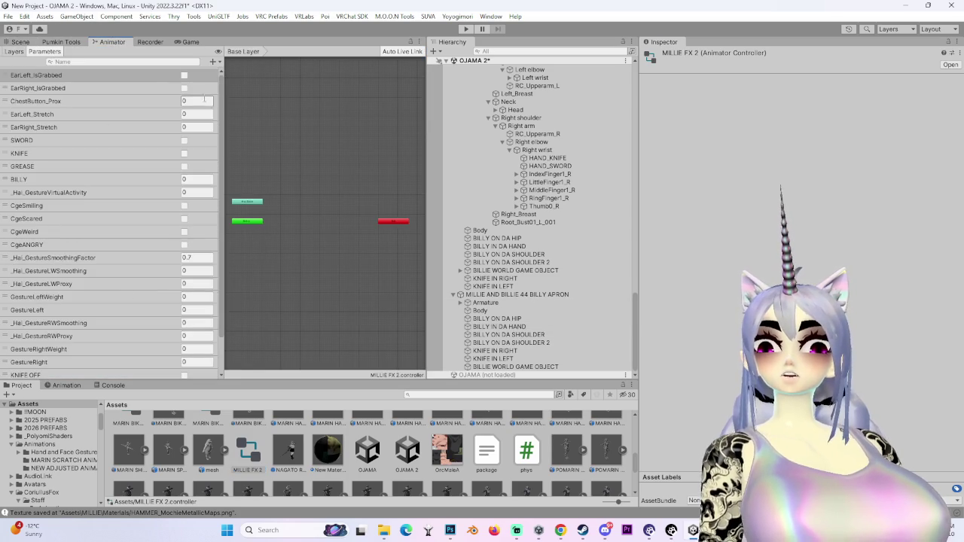
scroll(222, 119, "down", 3)
left_click(217, 62)
left_click(232, 95)
left_click(218, 62)
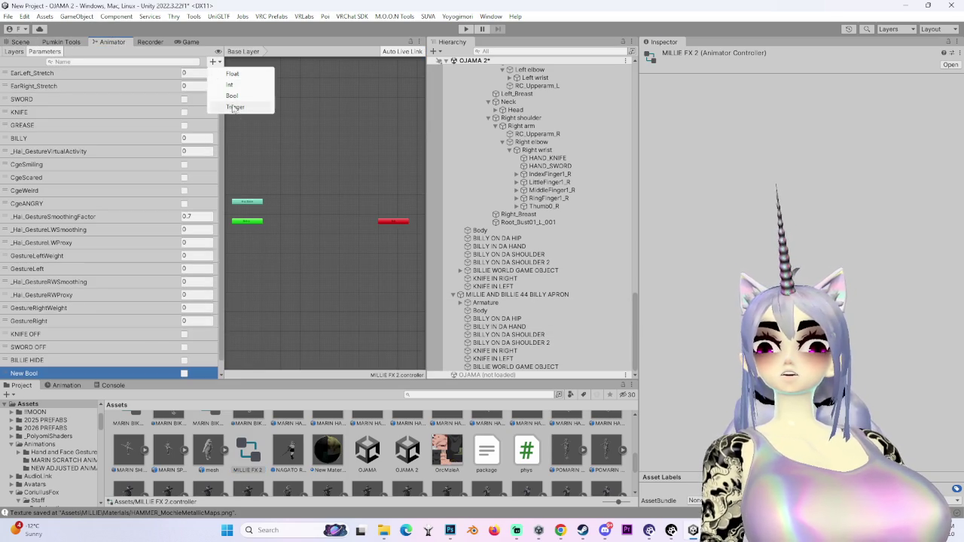
left_click(226, 218)
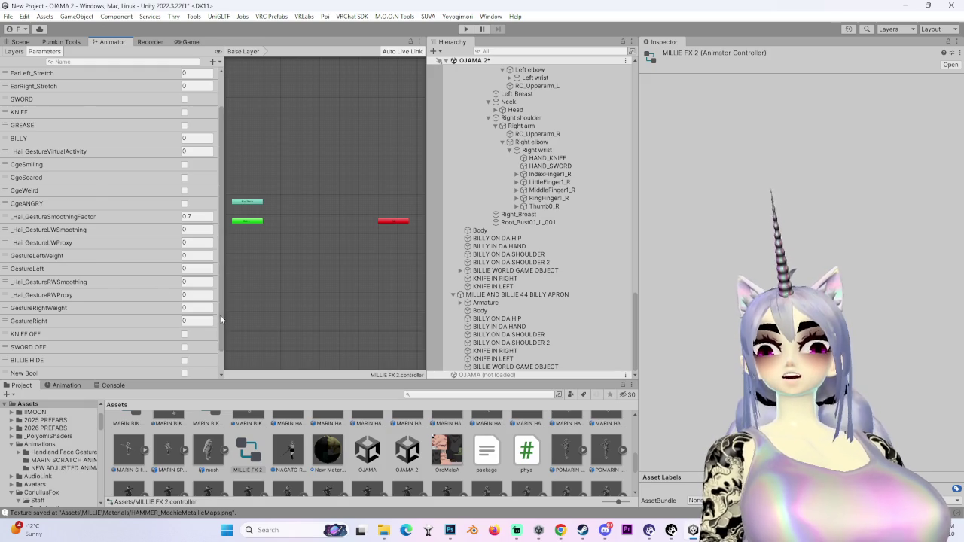
Rename the new Bool parameter BILLIE HAMMER, matching the millie params entry
left_click(573, 294)
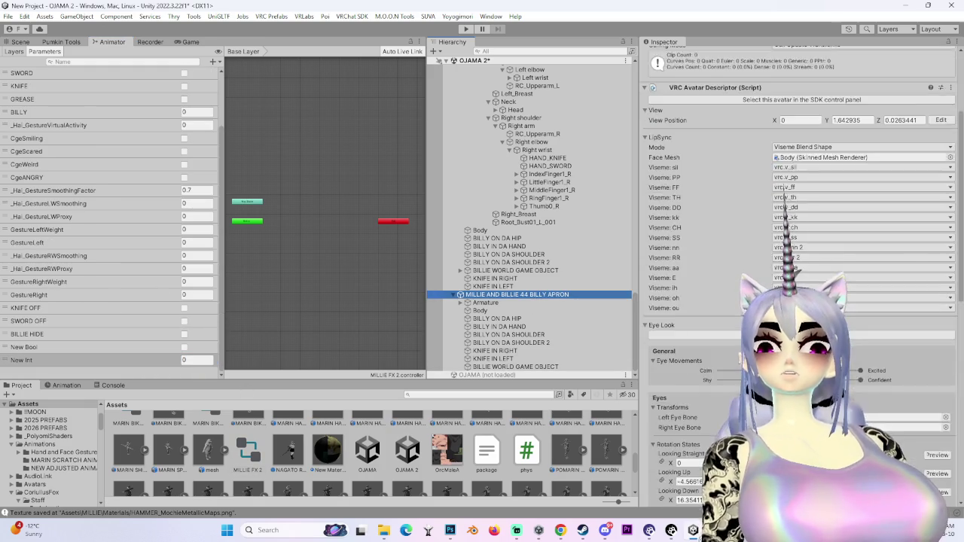
scroll(738, 372, "down", 10)
left_click(829, 463)
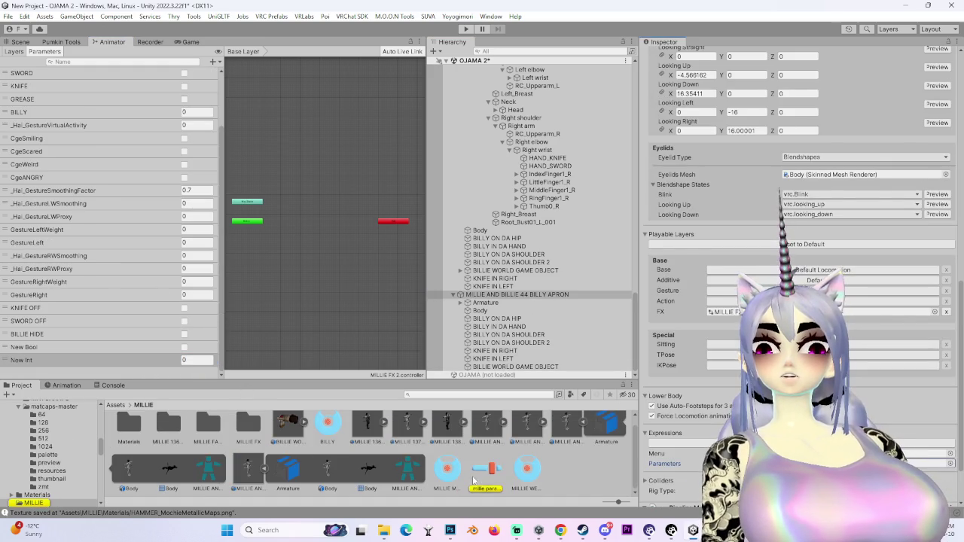
left_click(485, 475)
left_click(685, 281)
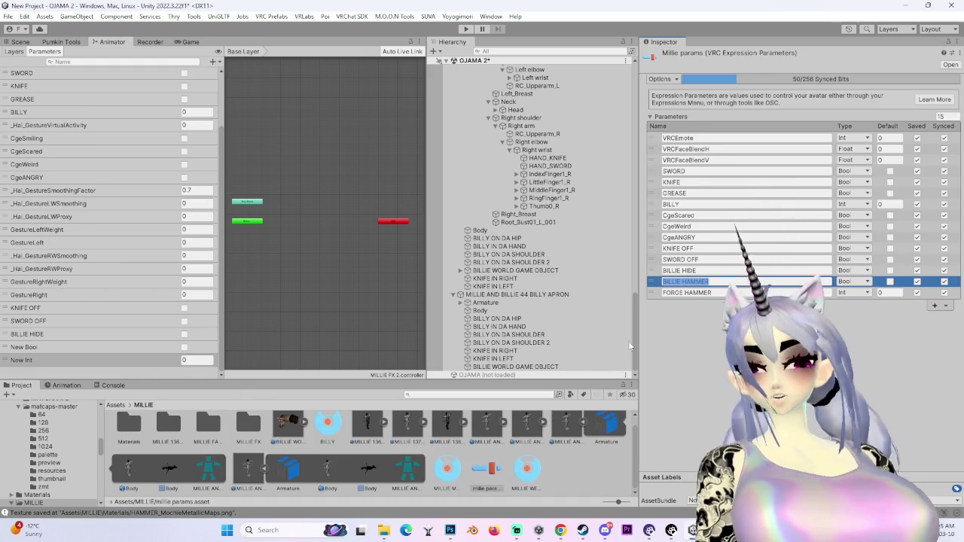
double_click(23, 347)
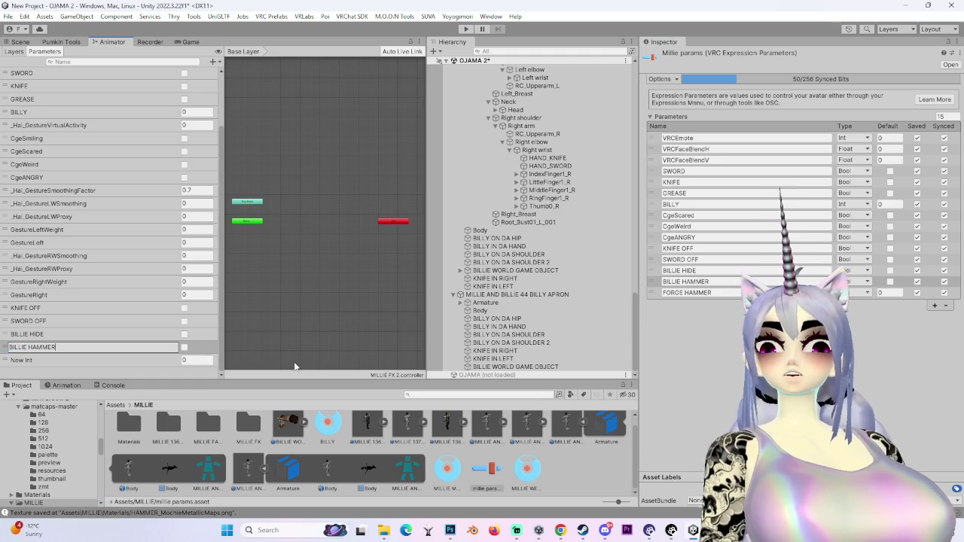
key("Return")
Rename the new Int parameter FORGE HAMMER by pasting the name from millie params
left_click(689, 293)
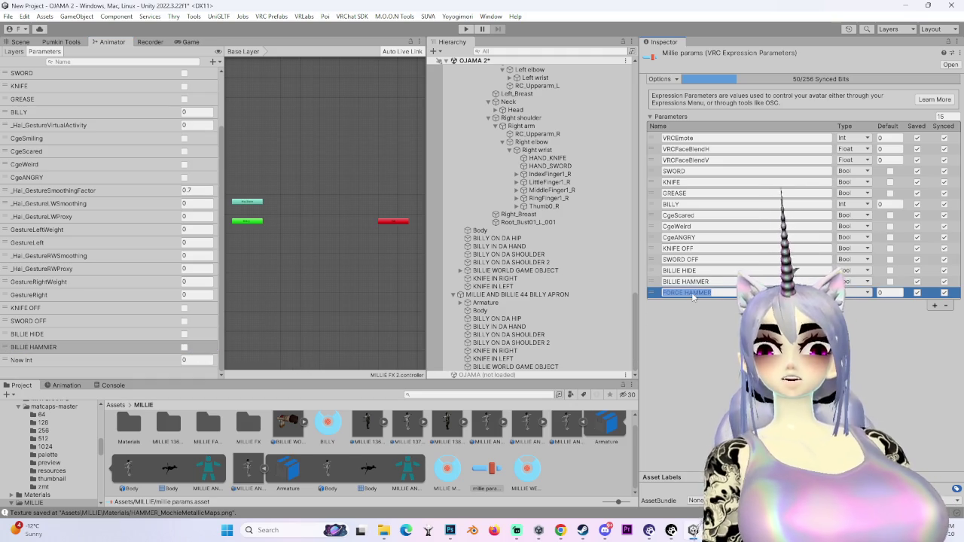
left_click(31, 348)
left_click(36, 362)
double_click(36, 362)
type("FORGE HAMMER")
key("Return")
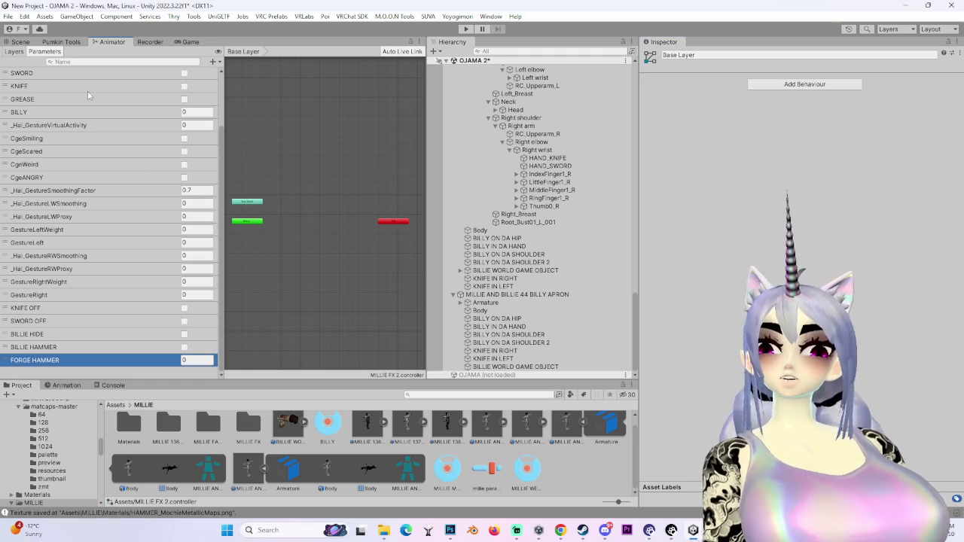
left_click(13, 51)
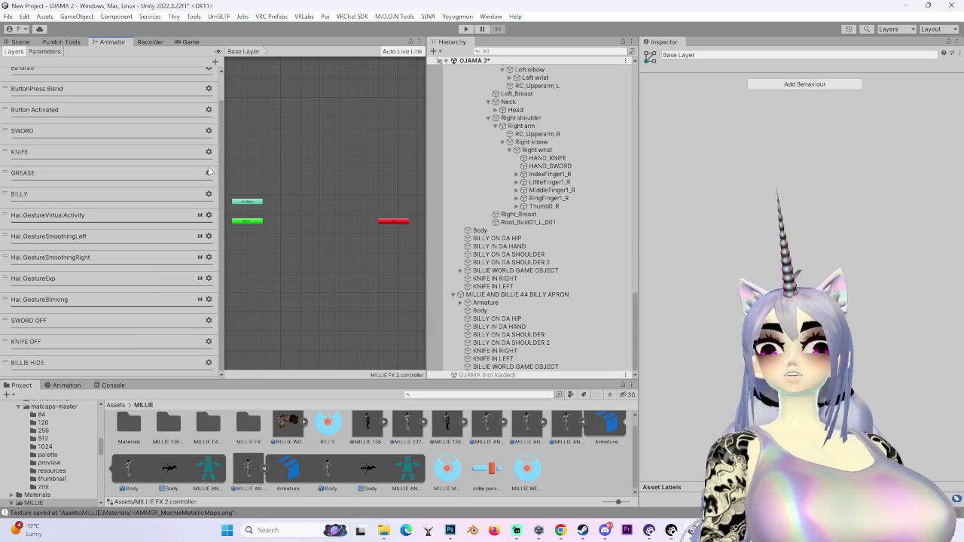
Inspect the BILLY HIDE OFF state in the BILLIE HIDE layer and find its clip
left_click(54, 371)
scroll(309, 211, "up", 5)
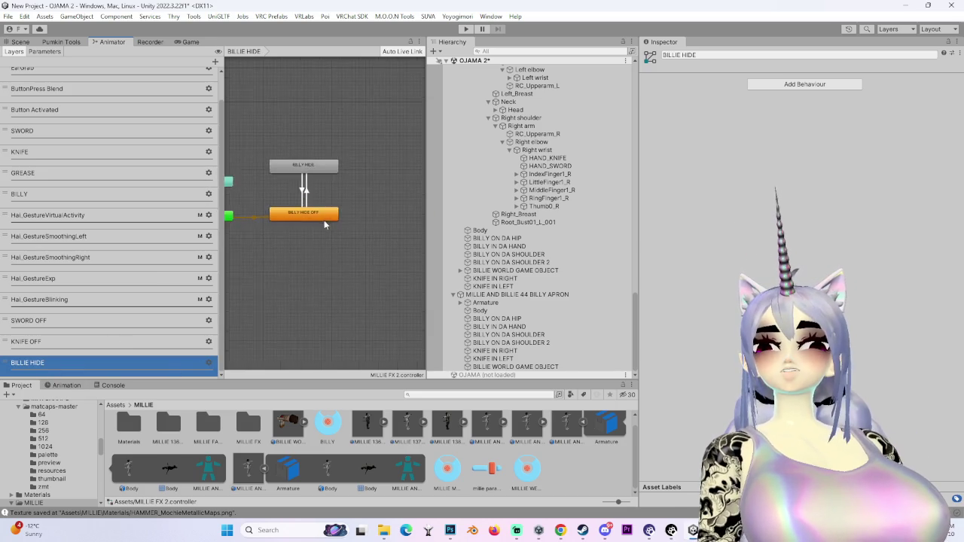
left_click(317, 165)
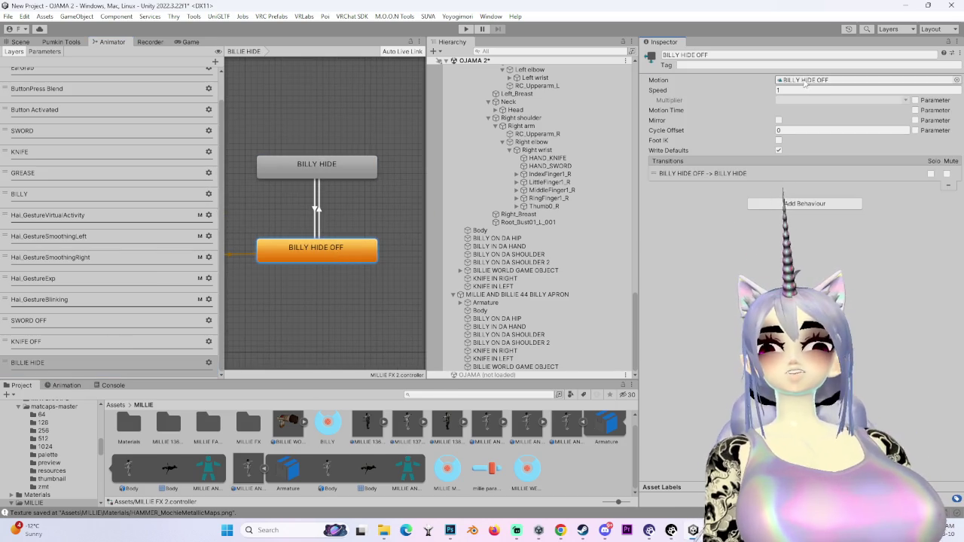
left_click(804, 80)
Create an animation clip named BILLIE HAMMER OFF in the MILLIE FX folder
right_click(608, 463)
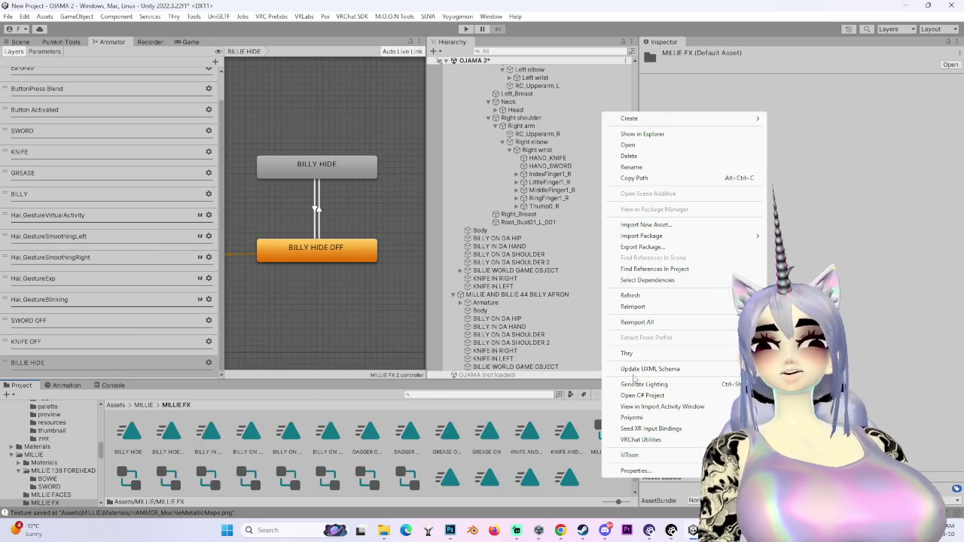
mouse_move(662, 121)
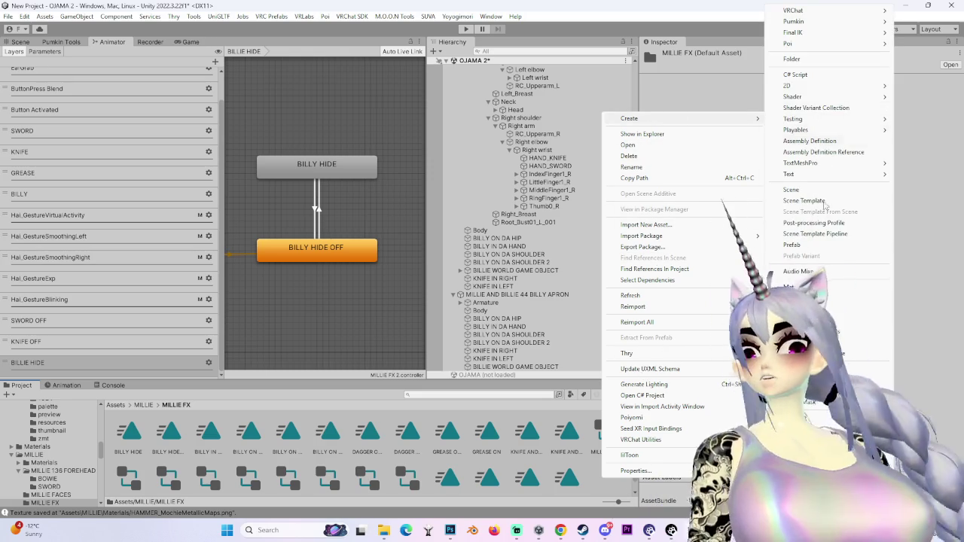
left_click(809, 391)
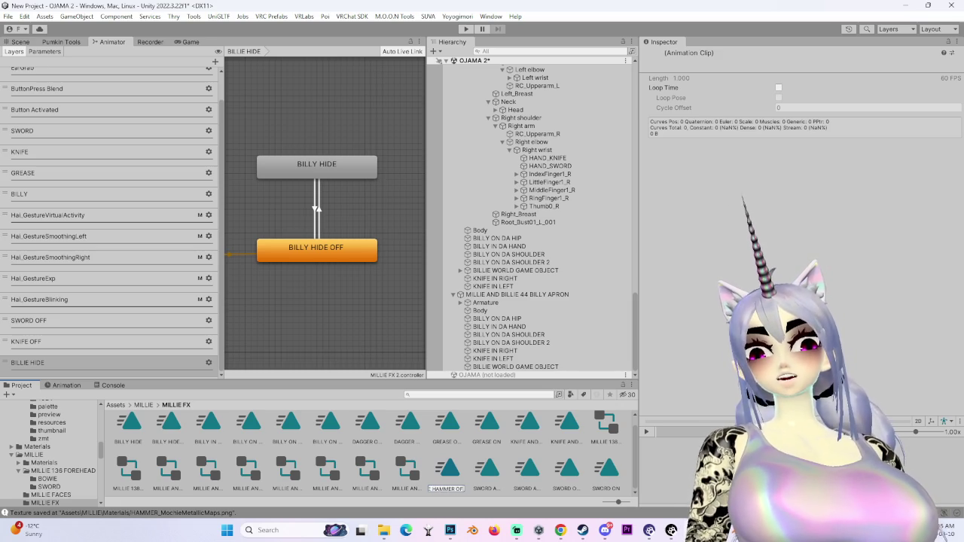
type("F")
key("Return")
left_click(545, 294)
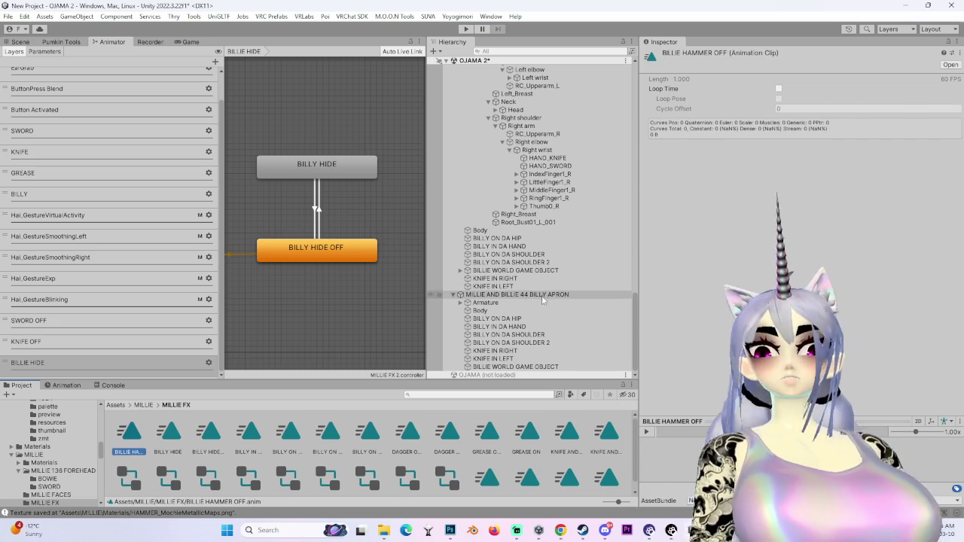
Duplicate the BILLY APRON avatar, deactivate the original, and frame the copy in the scene
key("ctrl+d")
left_click(545, 294)
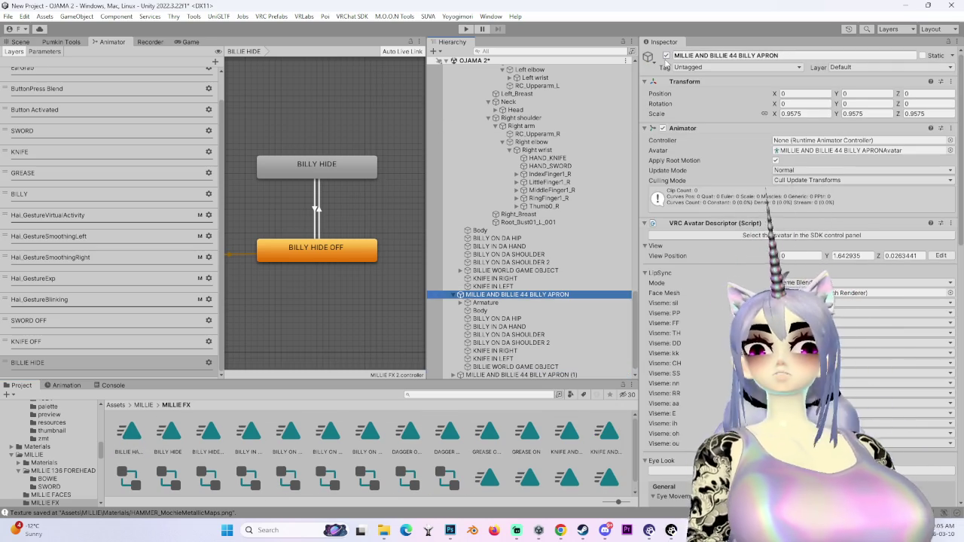
left_click(667, 56)
left_click(131, 435)
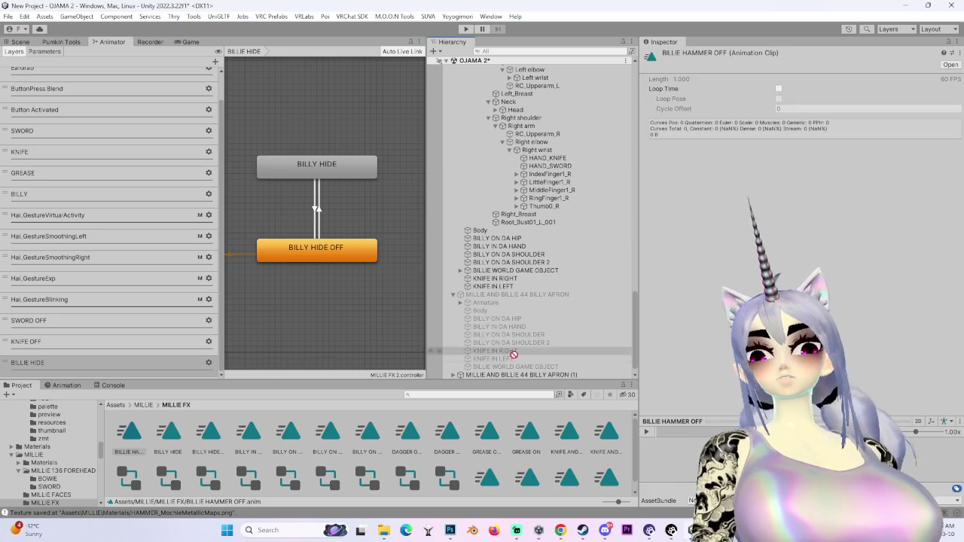
scroll(557, 362, "down", 1)
left_click(558, 367)
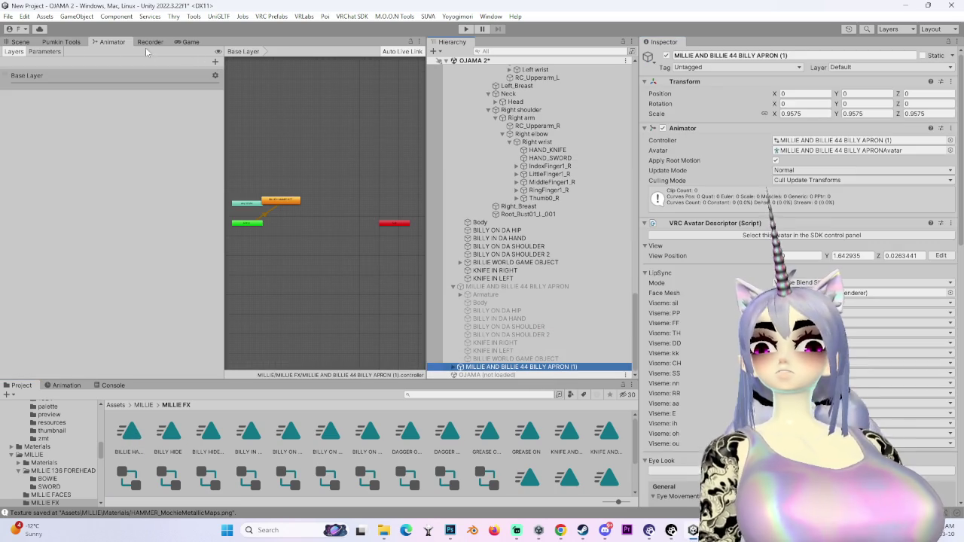
left_click(21, 41)
key("f")
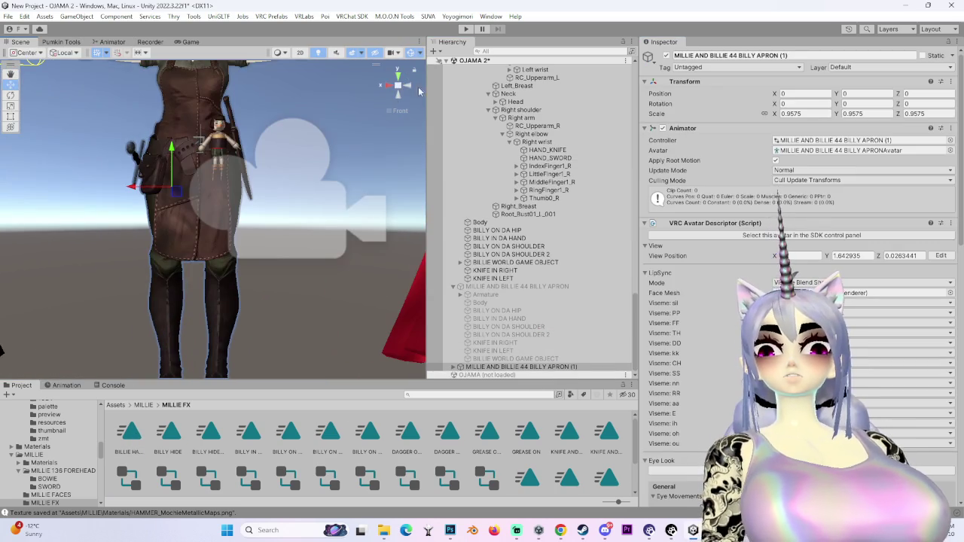
left_click(556, 375)
left_click(556, 367)
Start recording the BILLIE HAMMER OFF clip and expand the apron copy's Armature and Hips bones
left_click(67, 386)
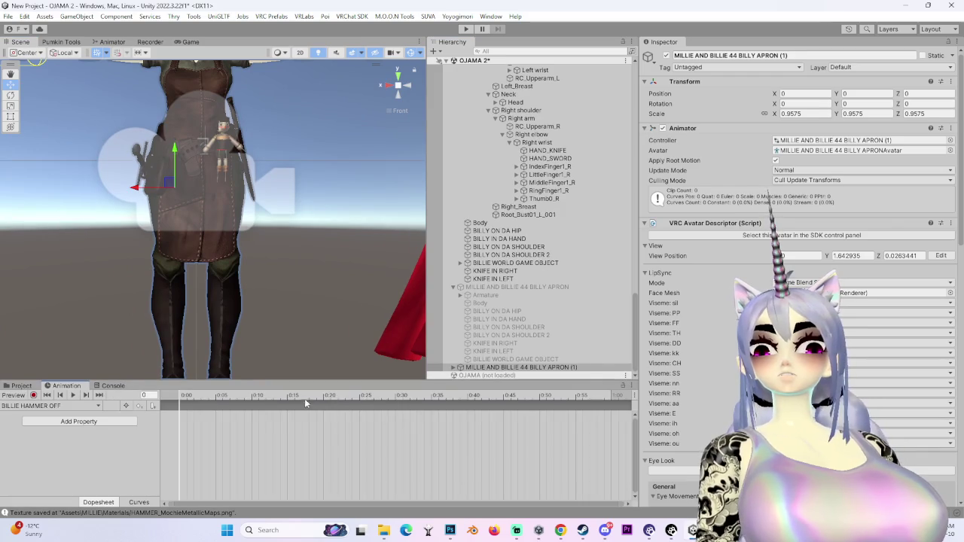
scroll(257, 189, "up", 10)
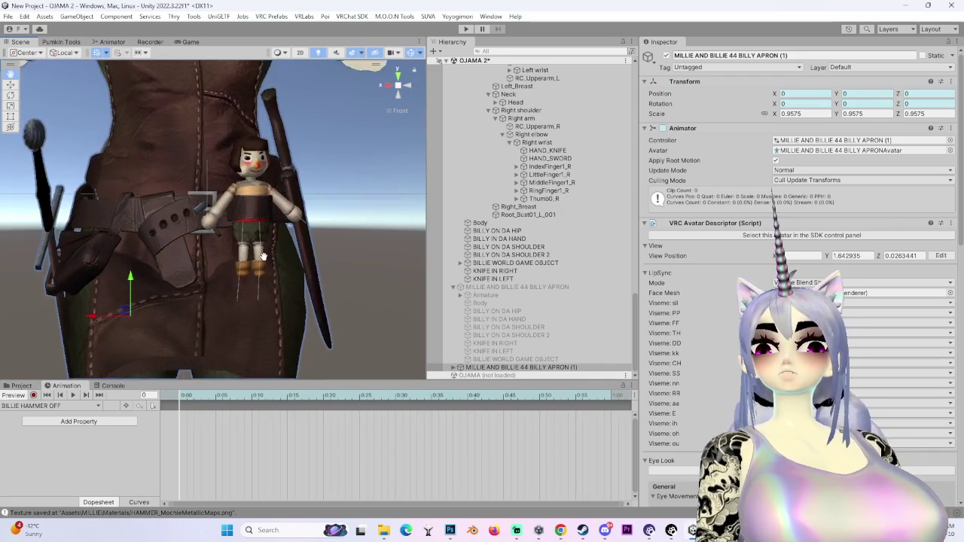
scroll(263, 257, "down", 2)
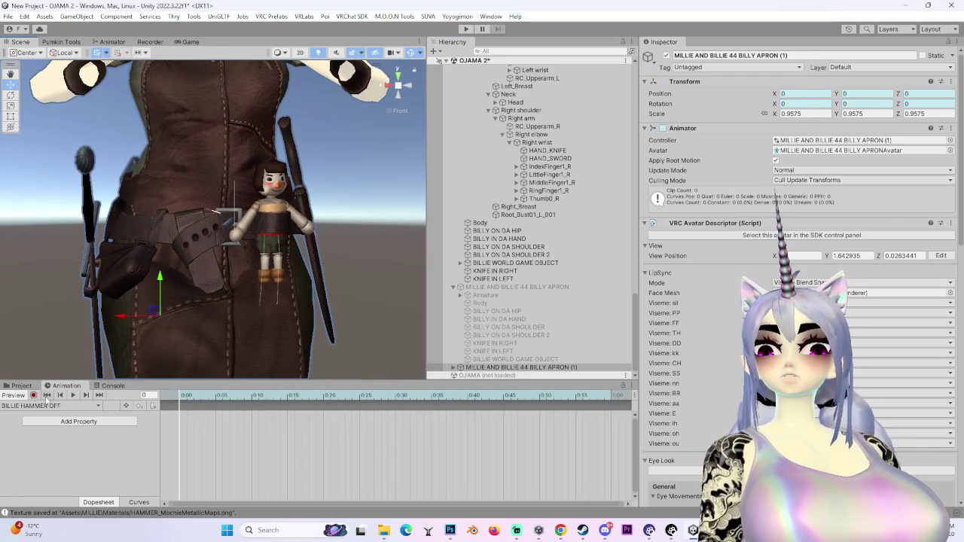
left_click(33, 395)
left_click(513, 367)
key("Right")
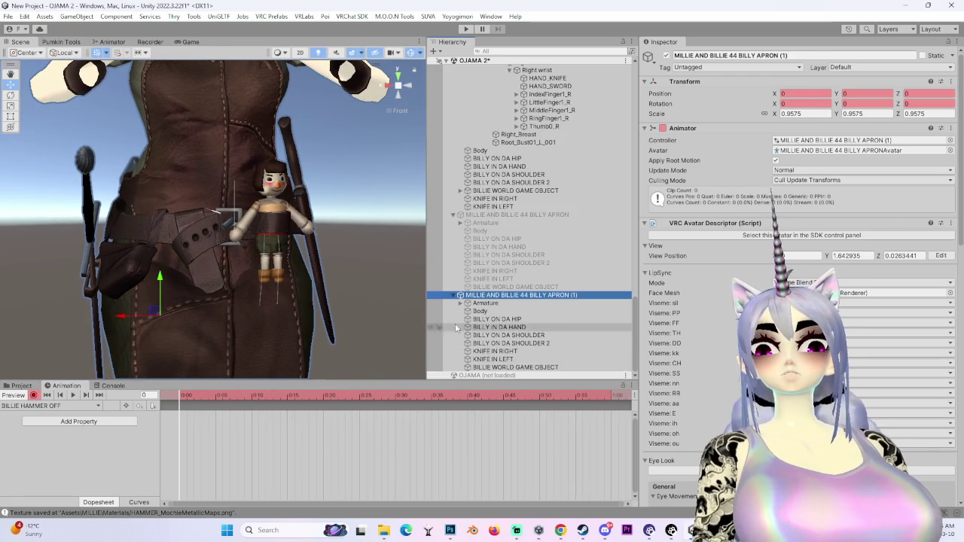
left_click(467, 303)
left_click(467, 311)
left_click(475, 319)
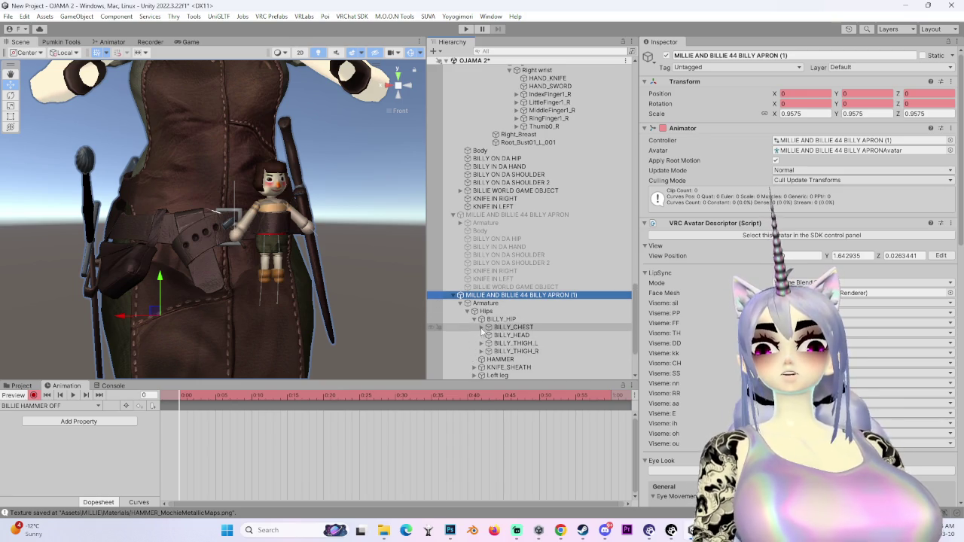
Key the BILLY_HAMMER bone's scale to 0 and stop recording
right_click(490, 342)
left_click(487, 343)
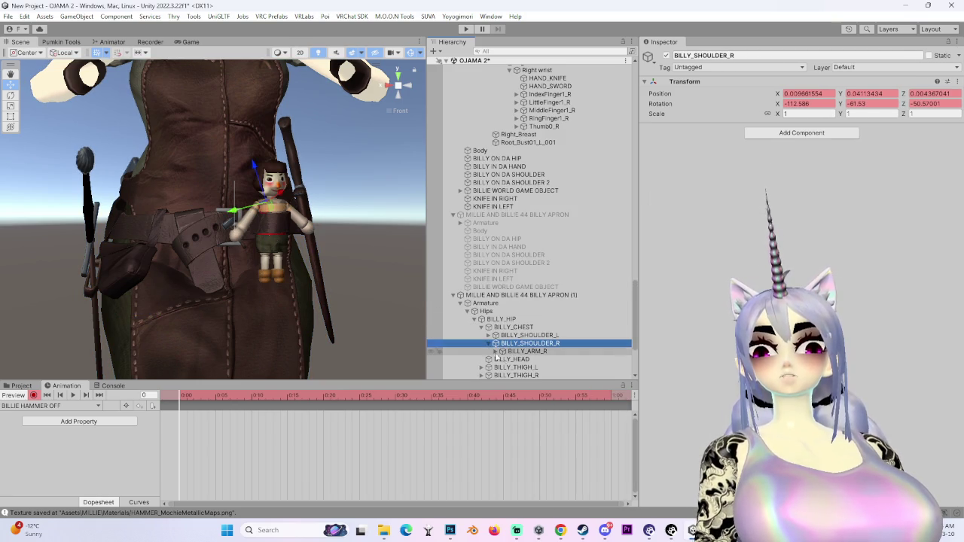
left_click(527, 351)
left_click(542, 360)
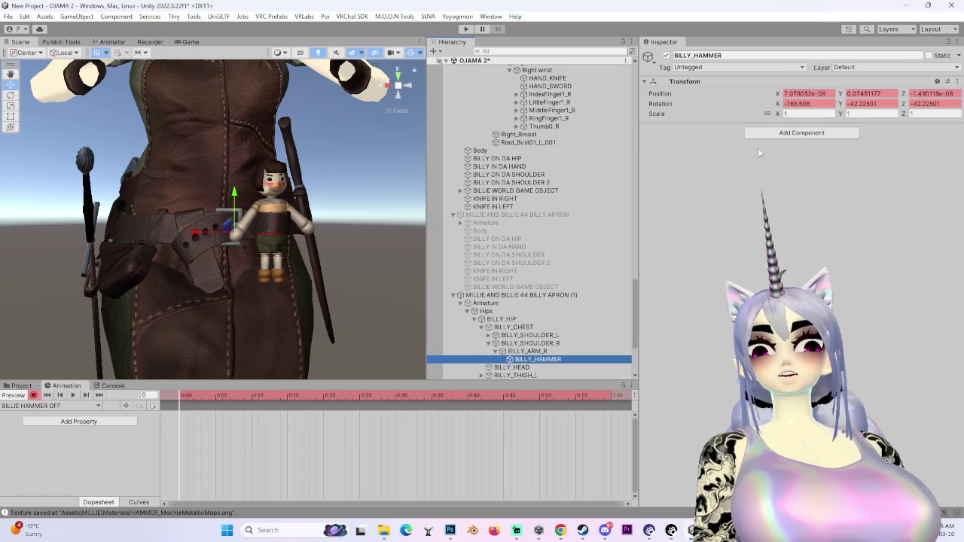
type("0")
key("Return")
scroll(222, 262, "up", 2)
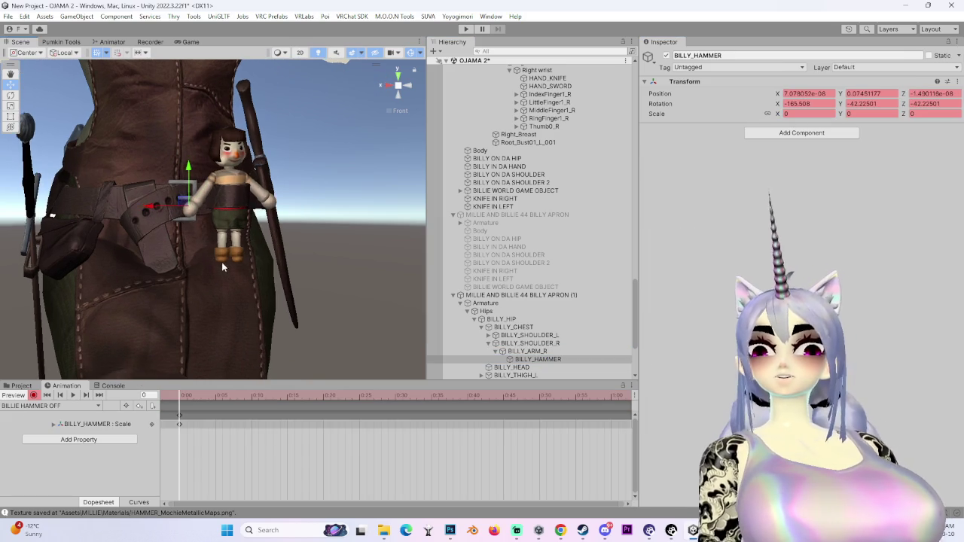
left_click(33, 395)
left_click(21, 386)
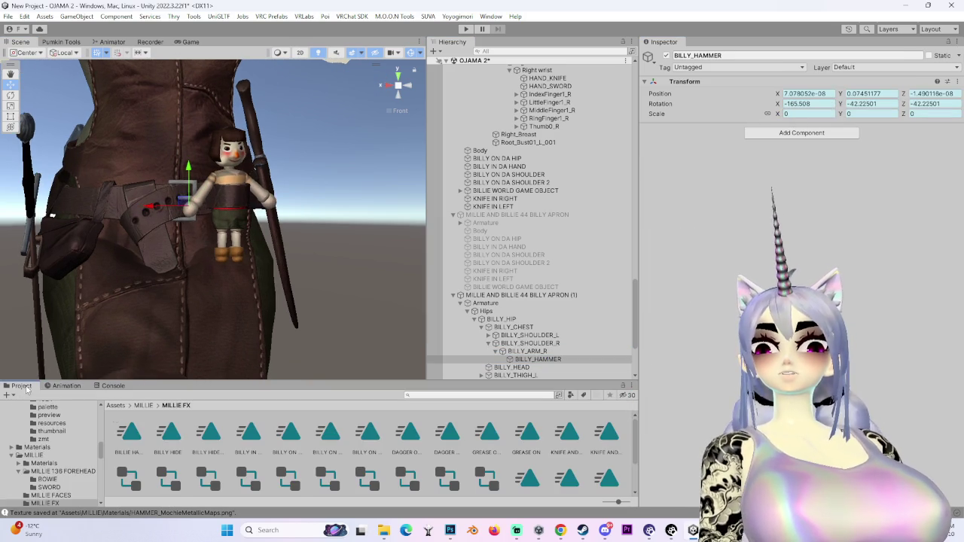
Duplicate the OFF clip as BILLIE HAMMER ON and set the hammer's Scale.x/y/z to 1
left_click(130, 434)
key("ctrl+d")
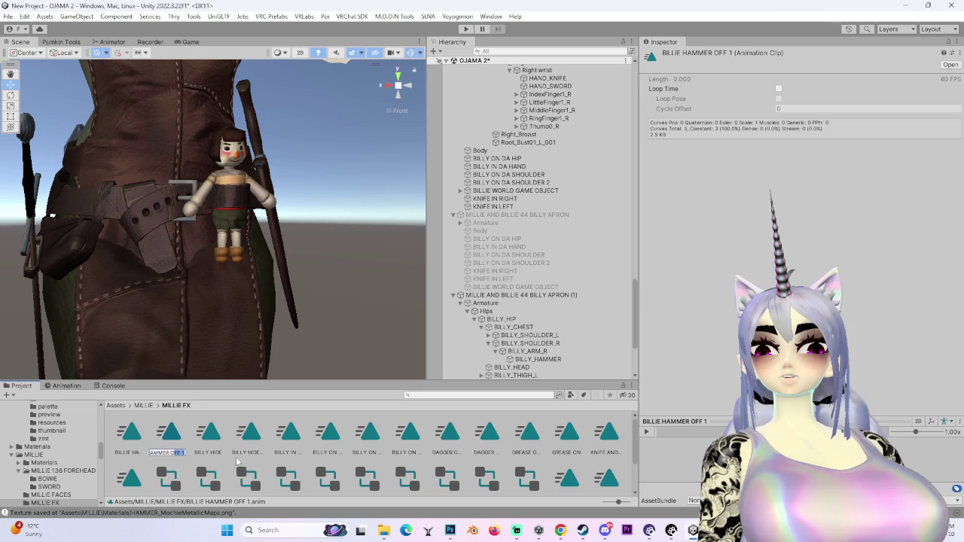
left_click(61, 386)
left_click(55, 425)
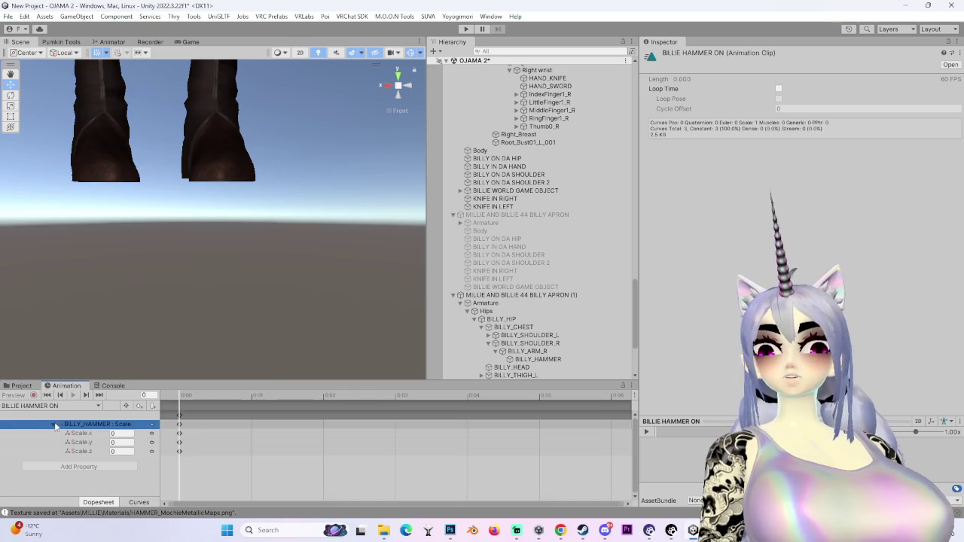
left_click(123, 433)
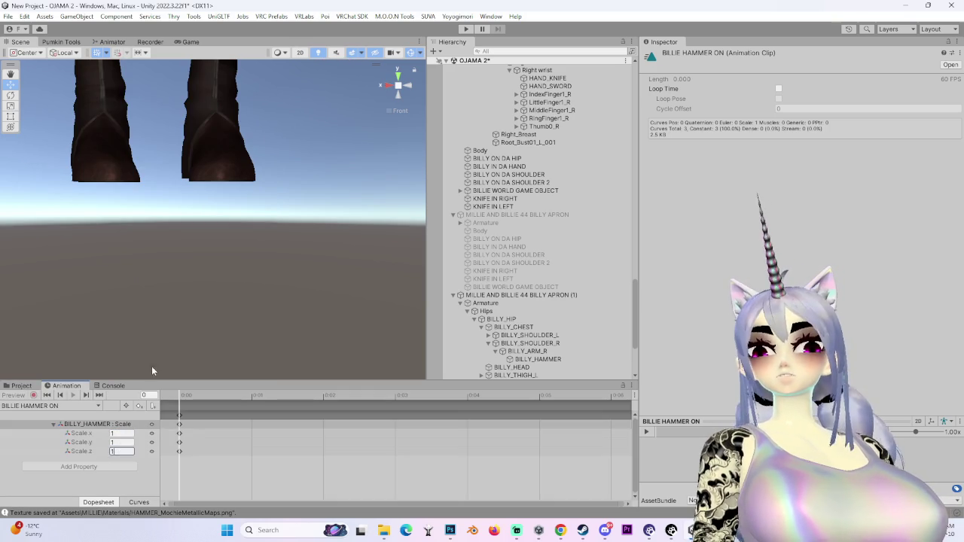
Delete the apron copy and reactivate the original apron avatar
left_click(555, 295)
right_click(559, 296)
left_click(586, 196)
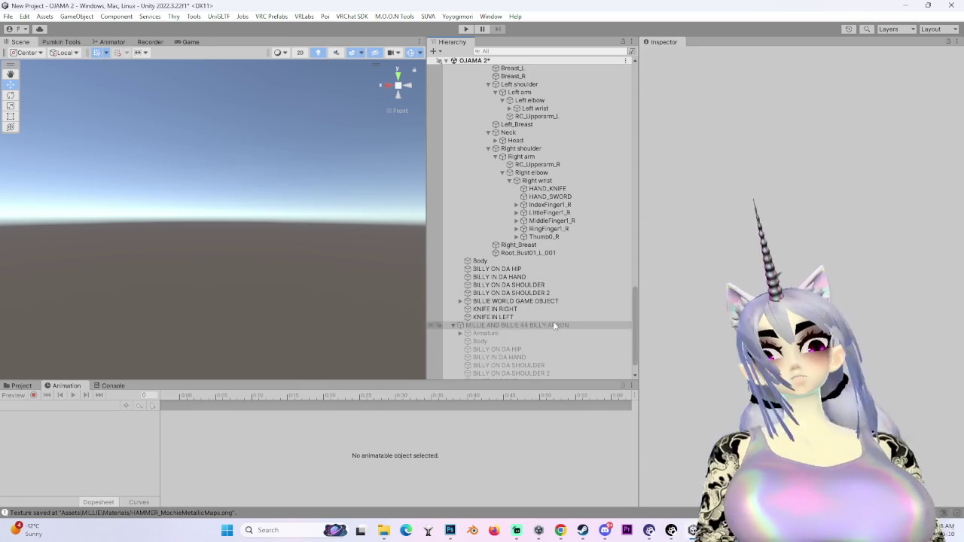
left_click(554, 317)
left_click(668, 55)
Browse the project assets and switch the scene to an isometric close-up
scroll(707, 298, "down", 3)
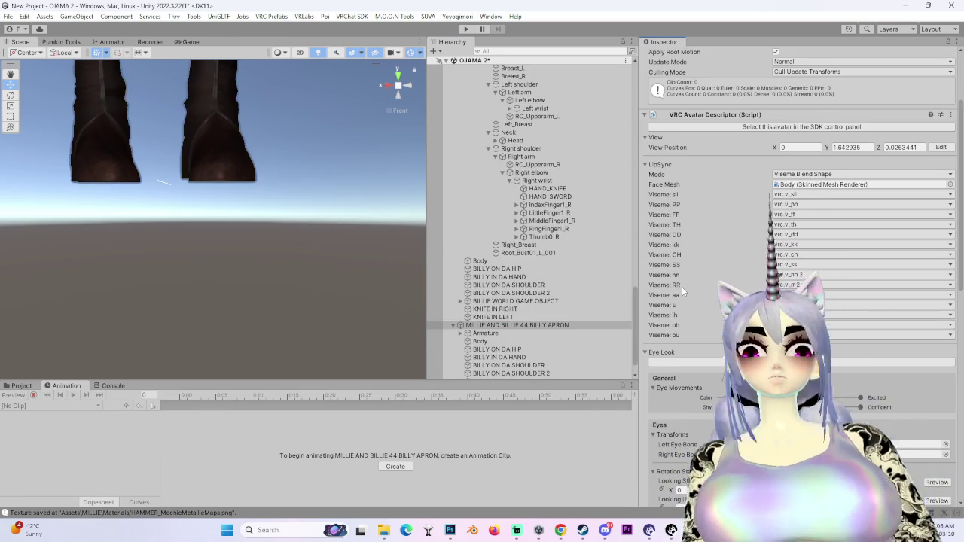
scroll(719, 358, "down", 3)
scroll(720, 358, "down", 6)
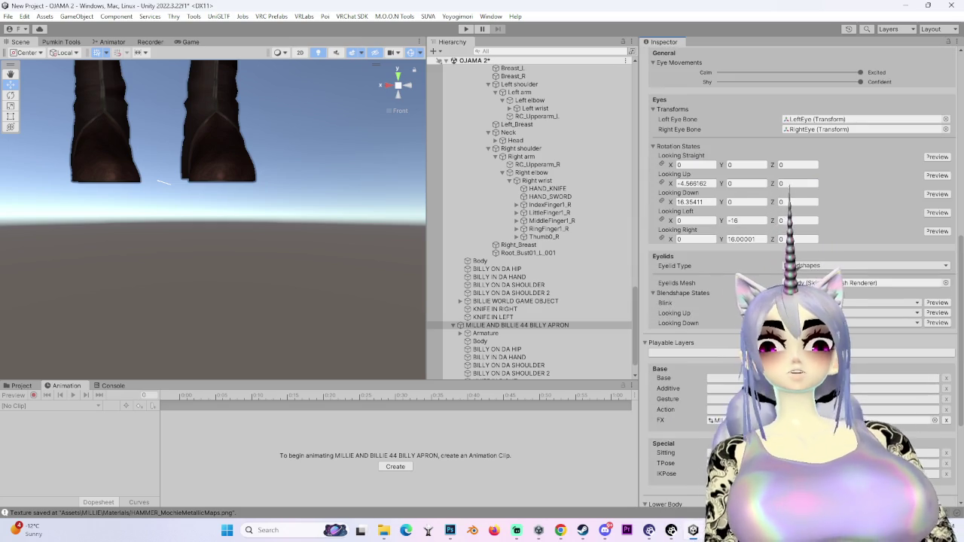
left_click(21, 386)
scroll(311, 252, "down", 10)
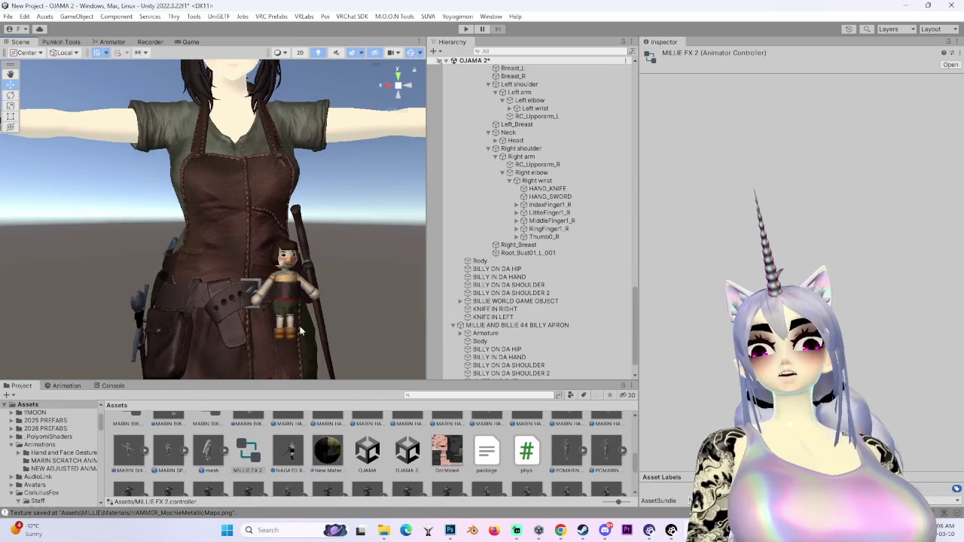
scroll(245, 336, "up", 10)
scroll(250, 282, "down", 6)
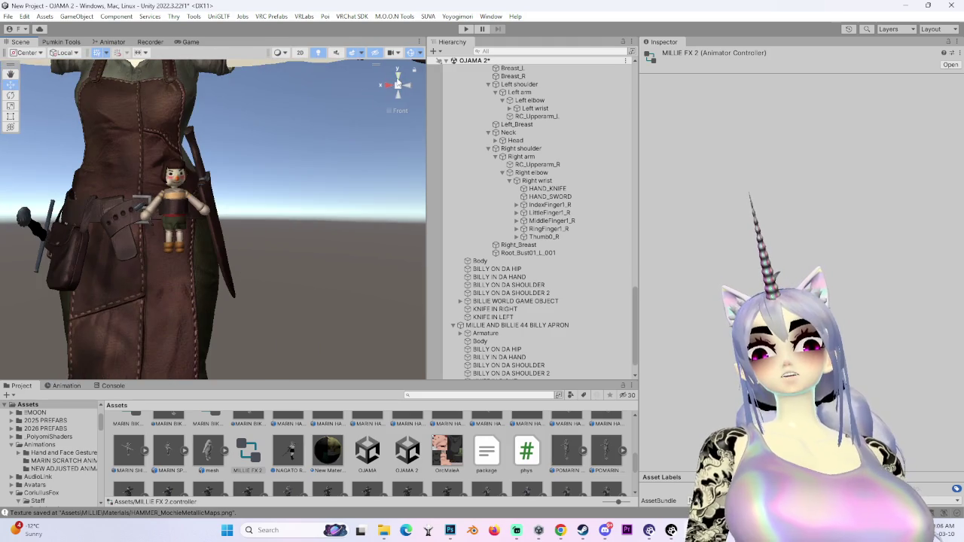
left_click(410, 88)
left_click(398, 86)
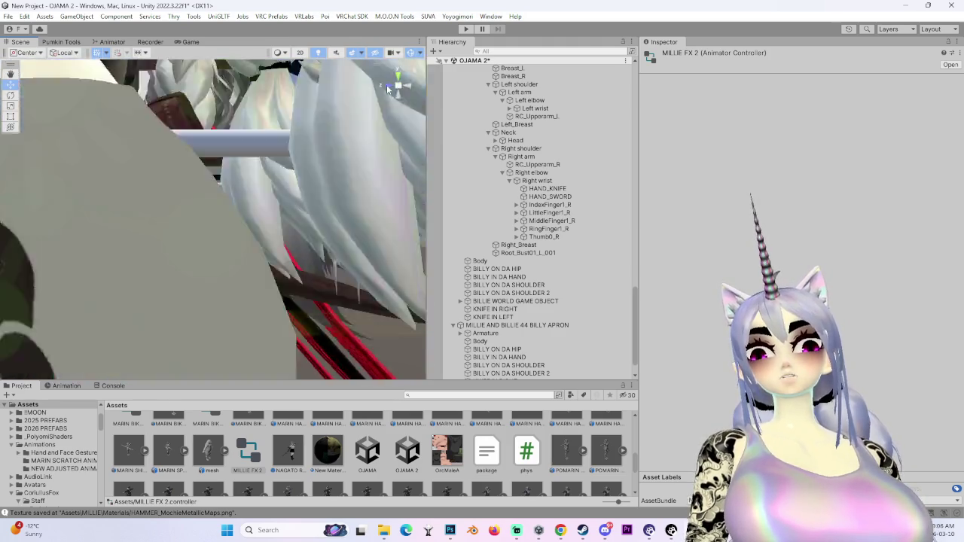
Open the avatar's FX controller MILLIE FX 2 in the Animator's Layers list
left_click(528, 324)
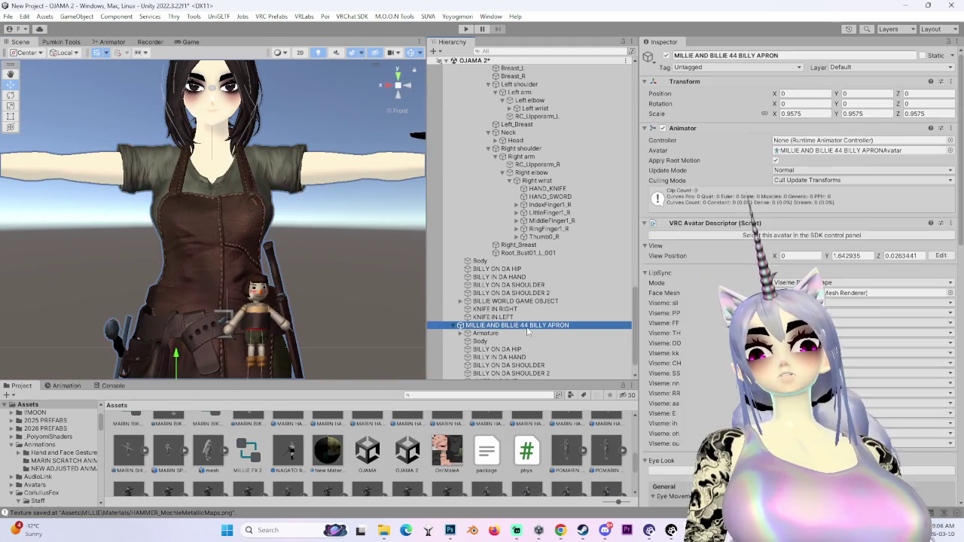
scroll(799, 249, "down", 10)
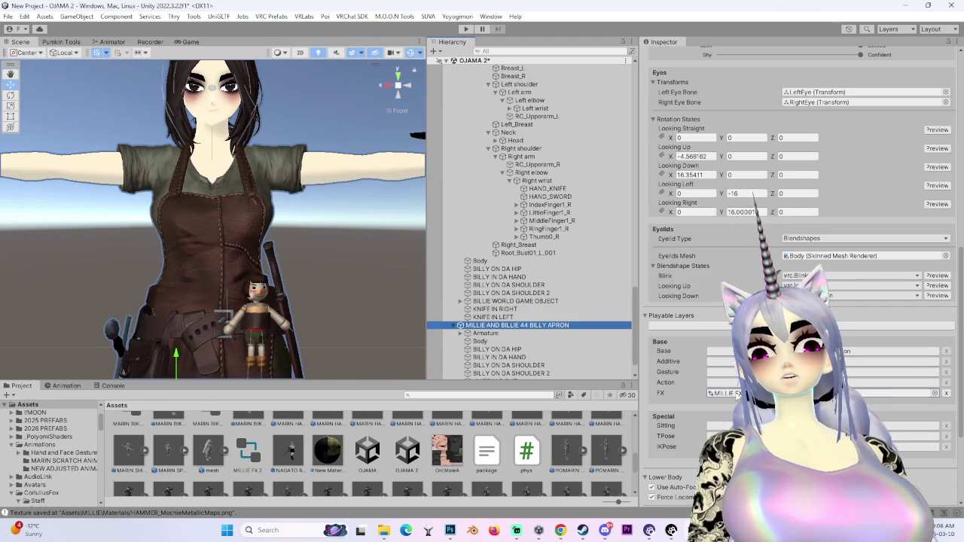
left_click(737, 394)
left_click(256, 457)
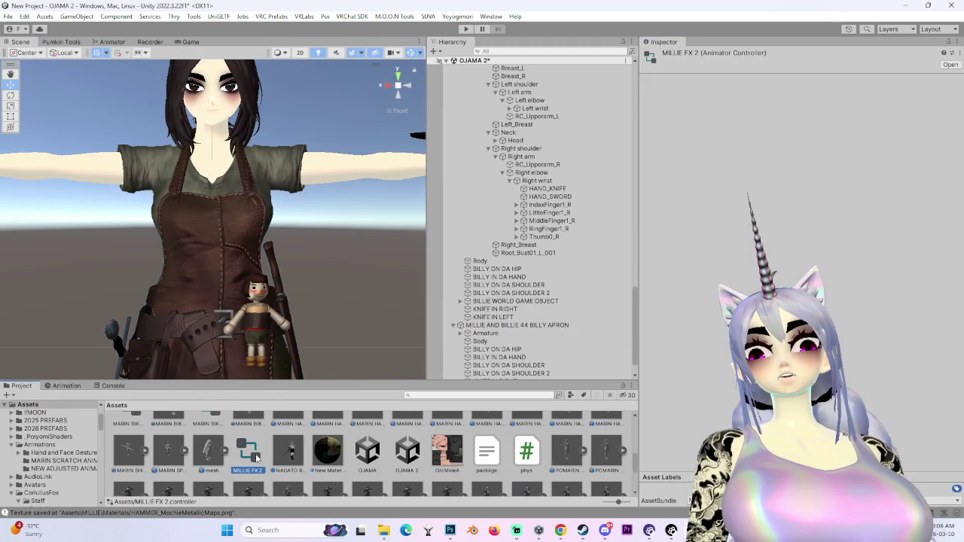
left_click(165, 43)
left_click(105, 41)
Review the KNIFE OFF and BILLIE HIDE layer settings
scroll(75, 301, "down", 2)
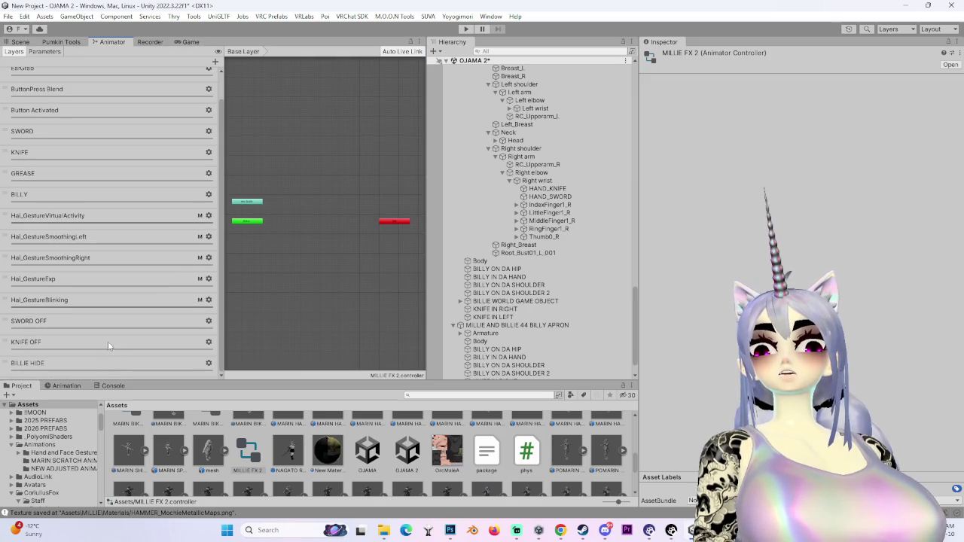
left_click(61, 343)
left_click(208, 342)
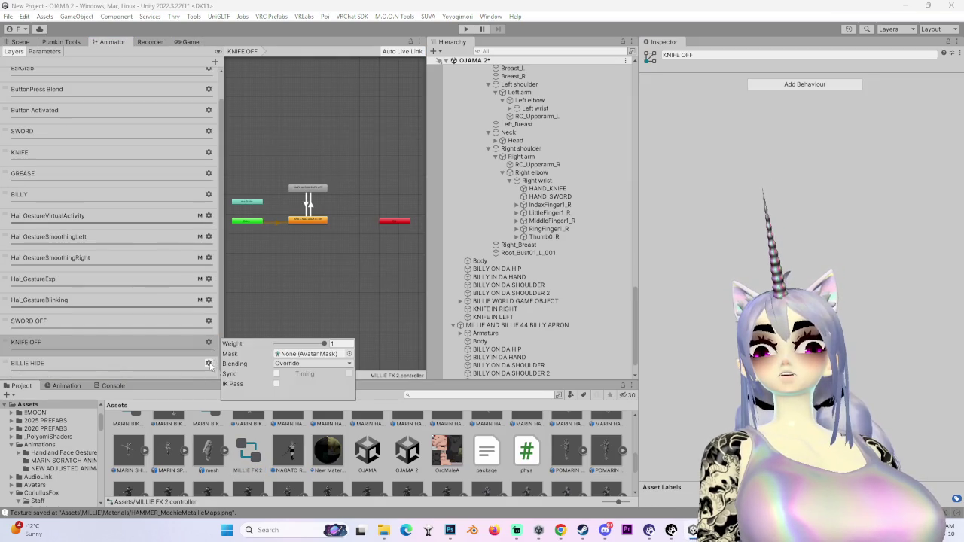
left_click(209, 363)
left_click(208, 363)
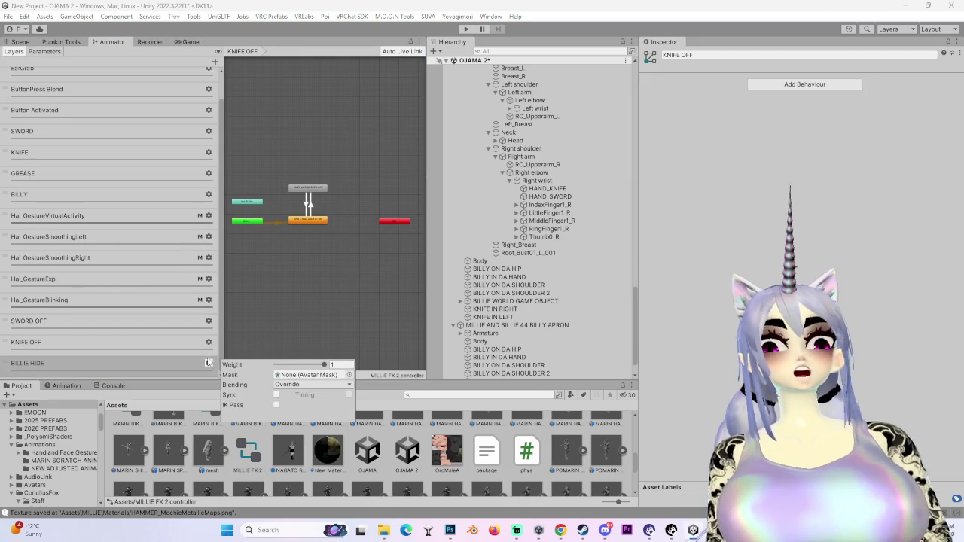
Add a new layer to MILLIE FX 2 and name it BILLIE HAMMER
left_click(214, 62)
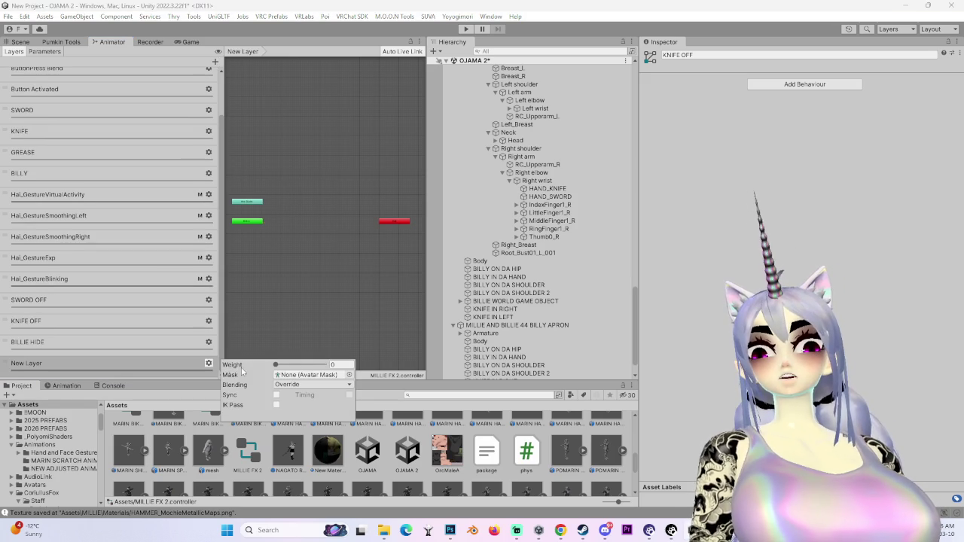
left_click(60, 360)
left_click(61, 360)
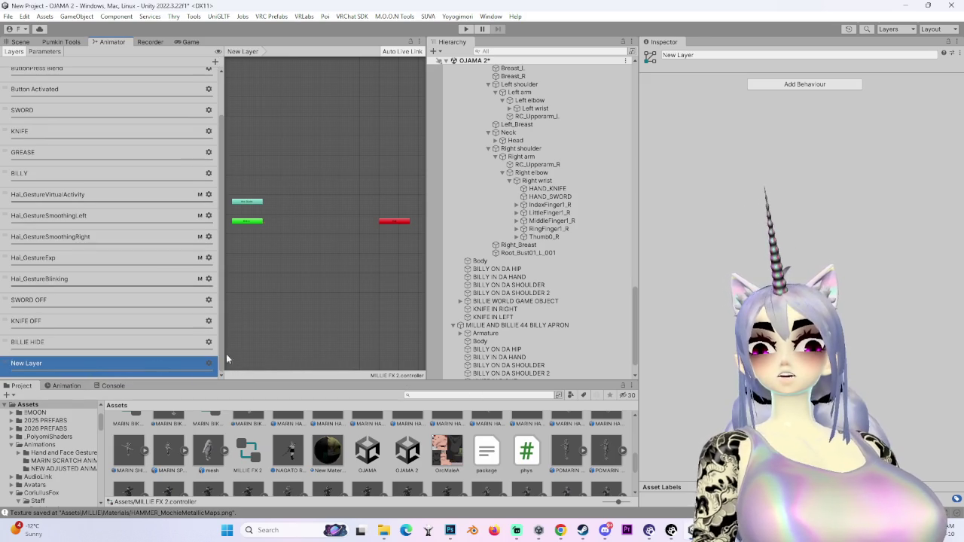
double_click(33, 365)
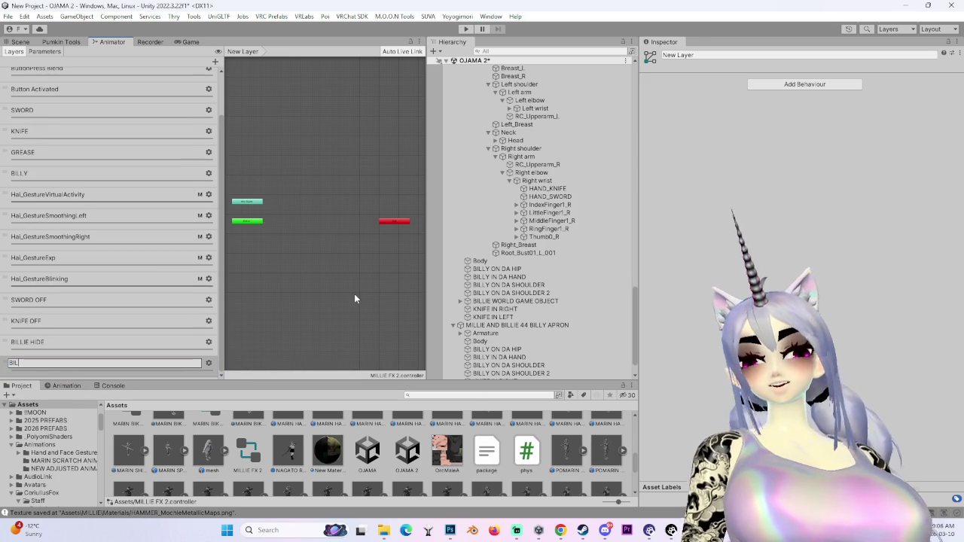
type("ER")
key("Return")
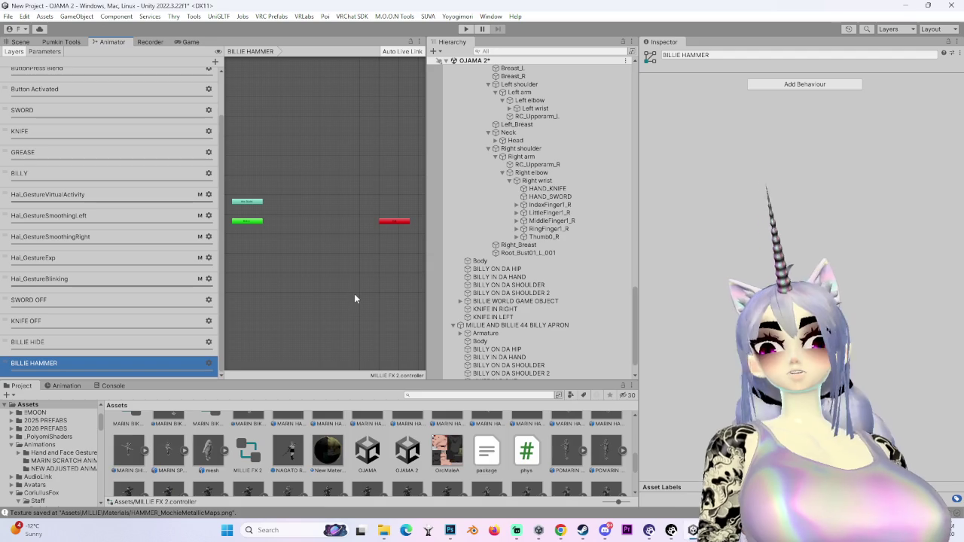
left_click(73, 343)
left_click(304, 193)
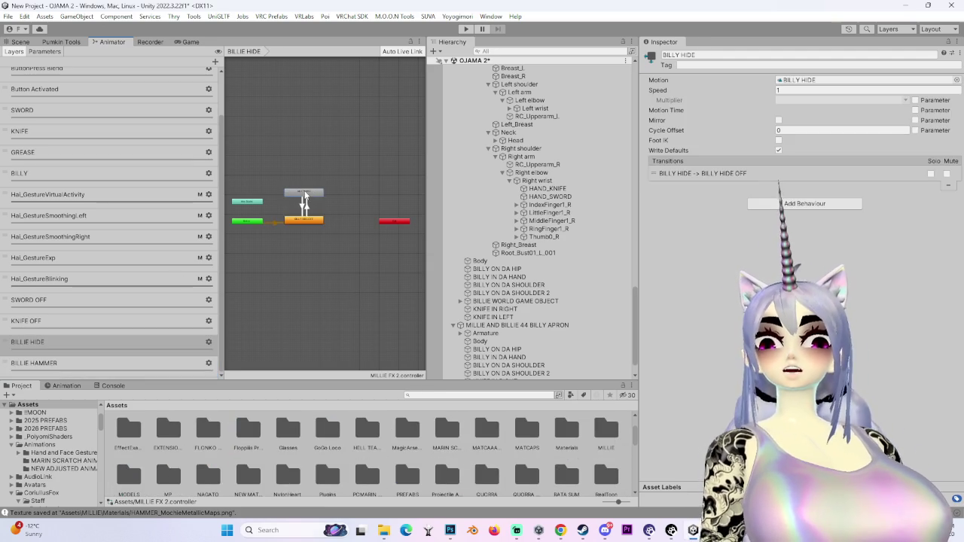
Open the BILLIE HAMMER layer with its BILLIE HAMMER ON and OFF states
left_click(828, 80)
left_click(172, 434)
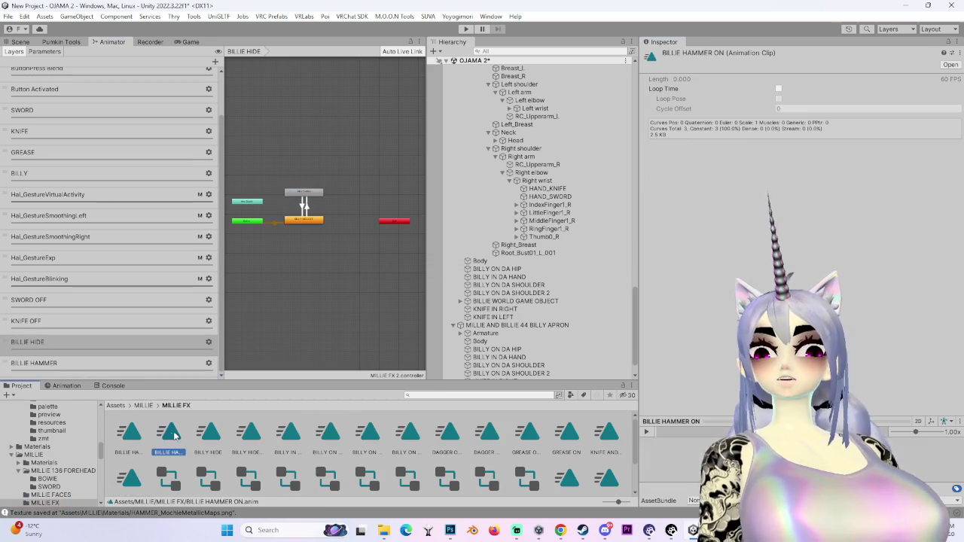
left_click(151, 368)
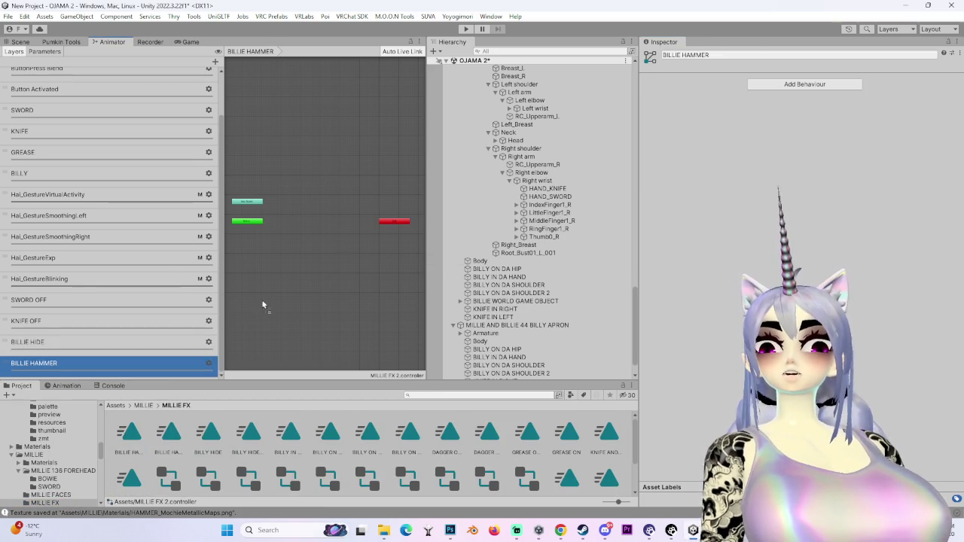
left_click(317, 216)
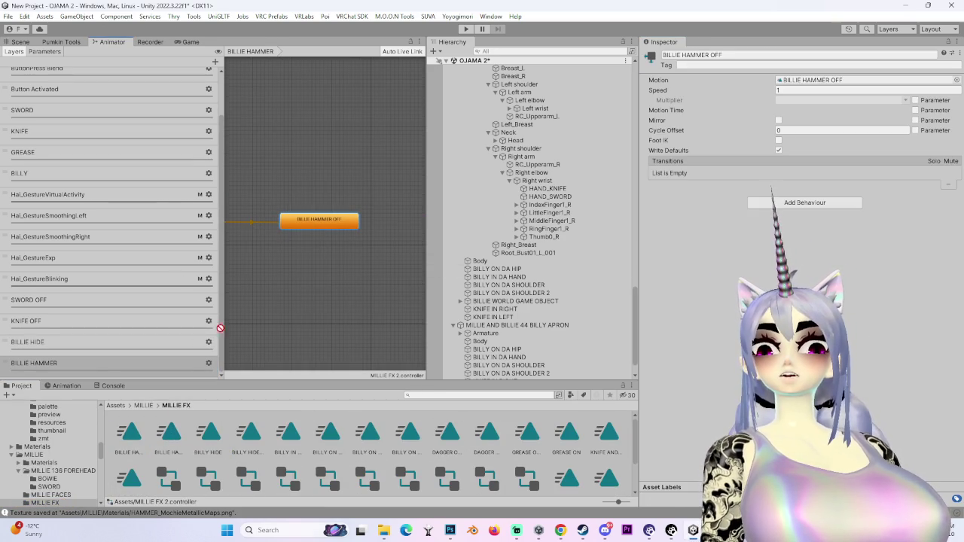
Create transitions from the OFF state to ON and from ON back to OFF
right_click(320, 233)
left_click(343, 240)
left_click(321, 167)
right_click(313, 172)
left_click(335, 177)
left_click(315, 219)
right_click(322, 167)
left_click(347, 176)
left_click(312, 220)
Make both transitions instant and conditioned on the BILLIE HAMMER parameter
left_click(321, 193)
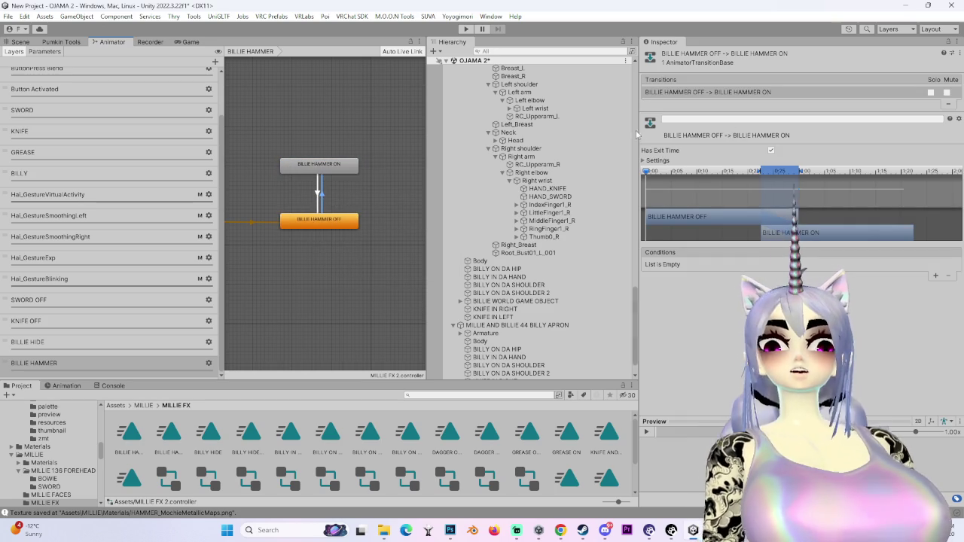
left_click(661, 161)
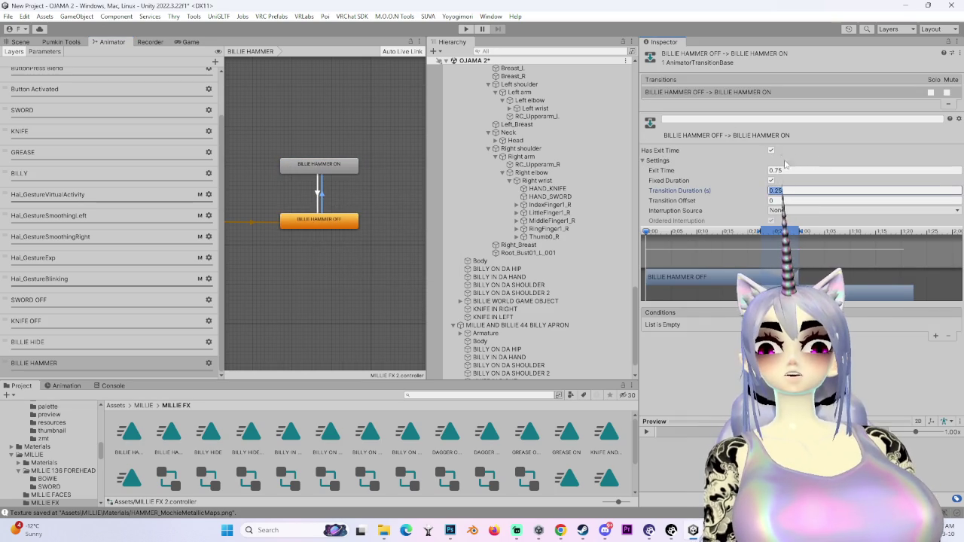
type("0")
left_click(317, 194)
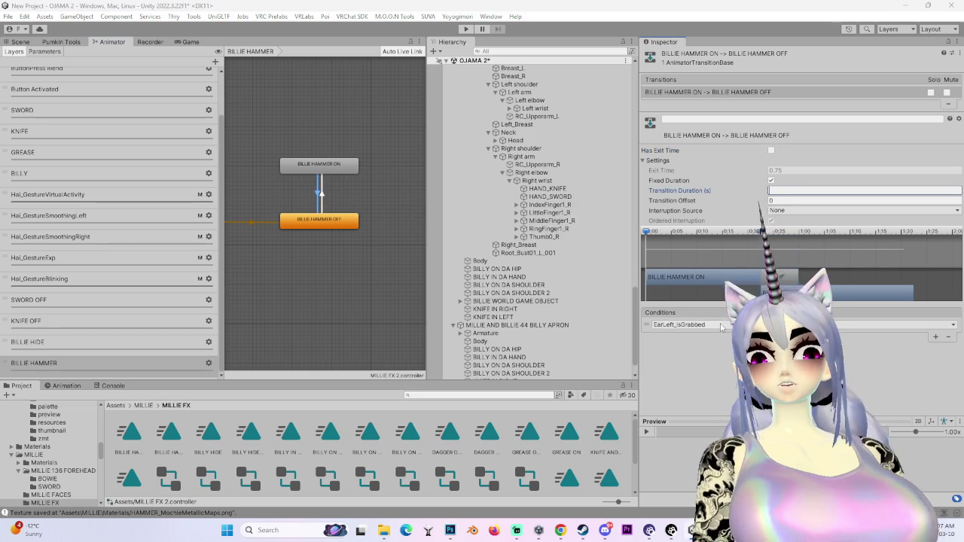
left_click(721, 327)
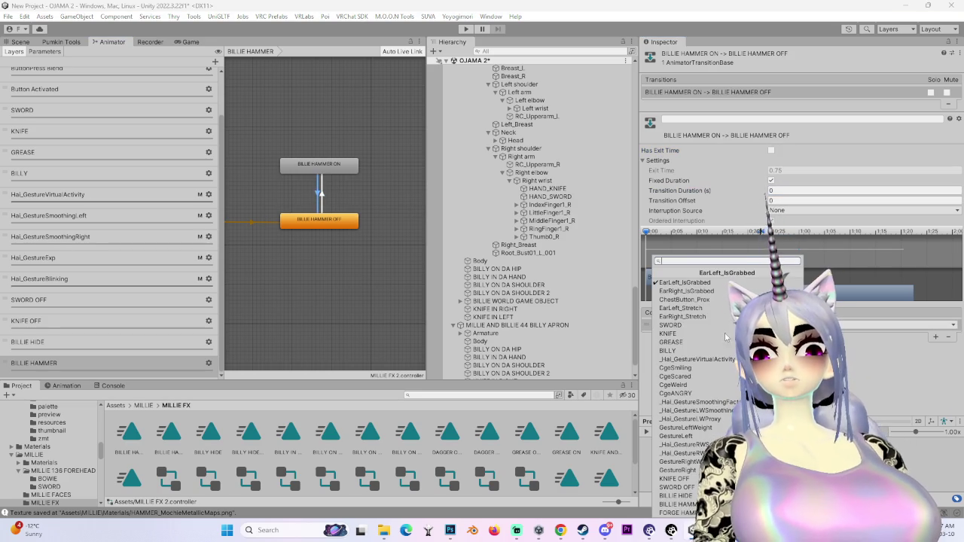
left_click(678, 504)
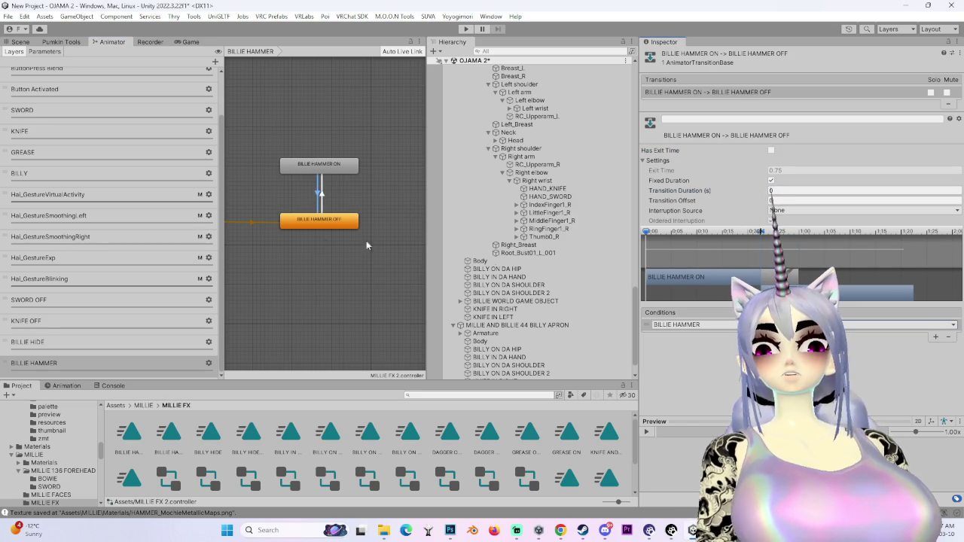
left_click(323, 194)
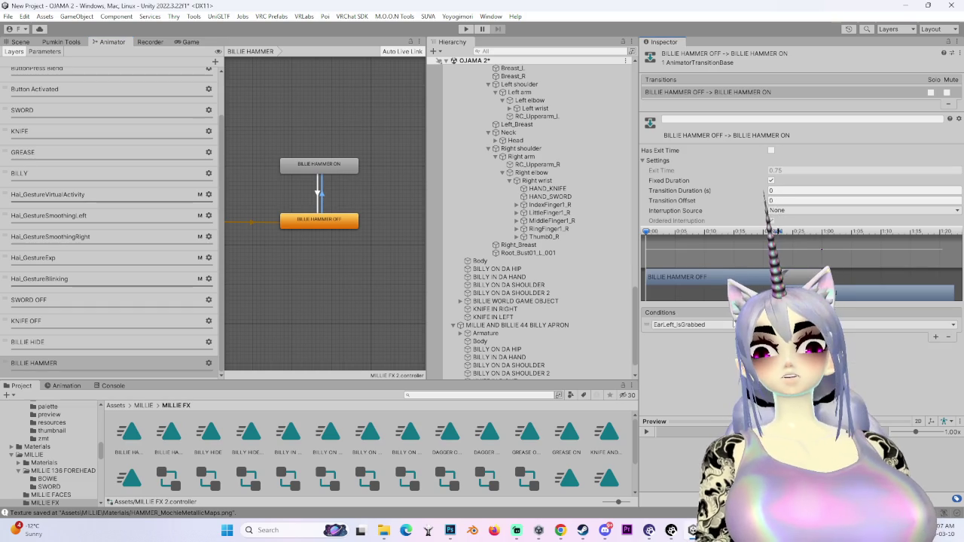
left_click(729, 325)
left_click(677, 504)
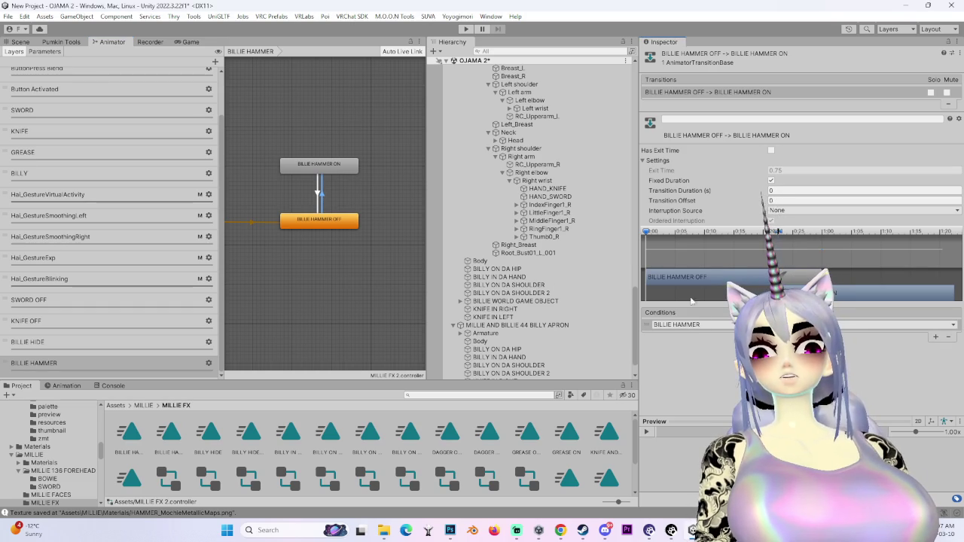
left_click(537, 326)
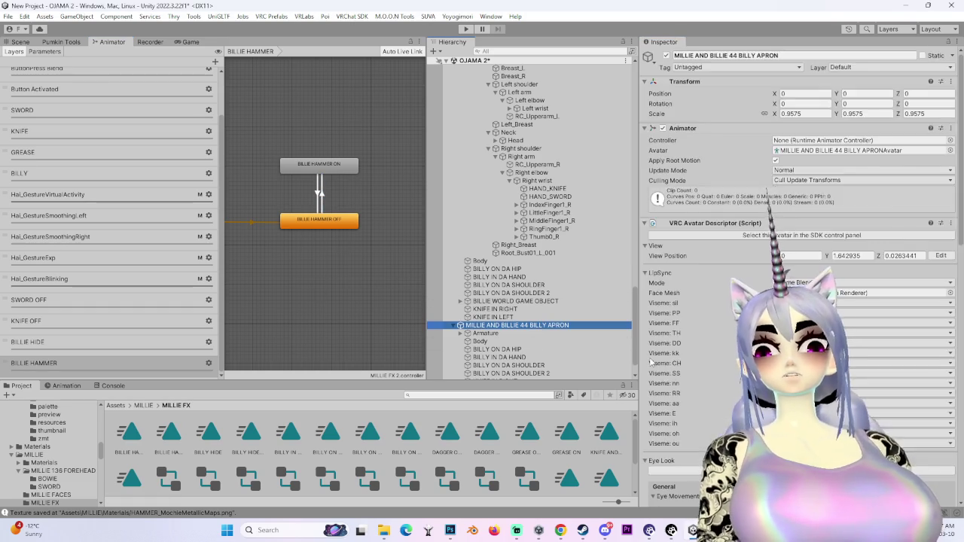
Open the avatar's expressions menu and enter the BILLY submenu
scroll(799, 226, "down", 10)
left_click(919, 454)
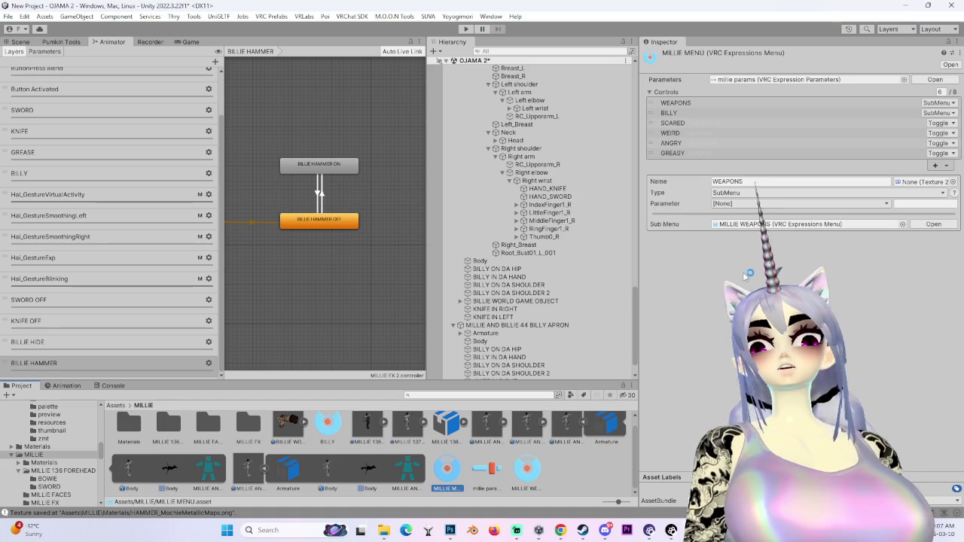
left_click(681, 115)
double_click(746, 223)
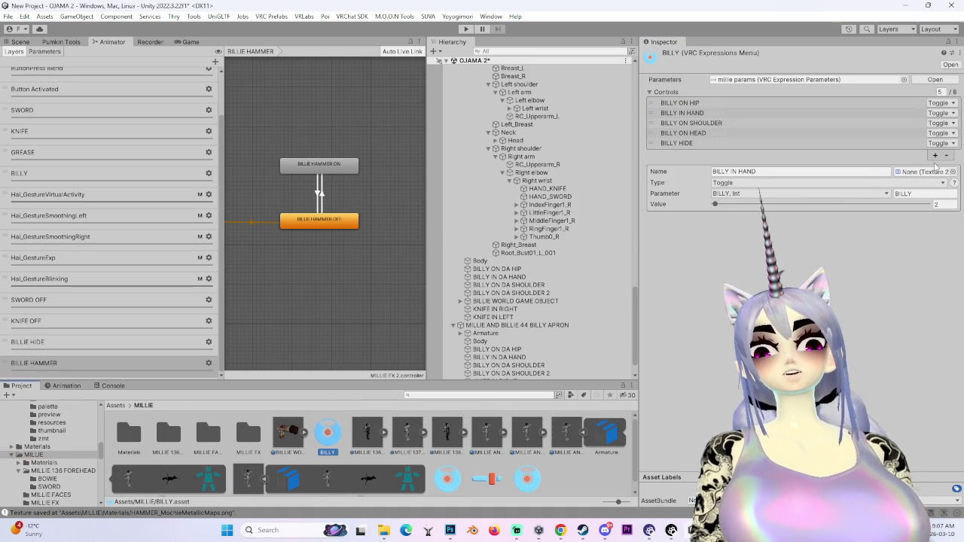
Add a BILLIE HAMMER control to BILLY using the BILLIE HAMMER Bool parameter, making 6/8 controls
left_click(934, 155)
left_click(746, 183)
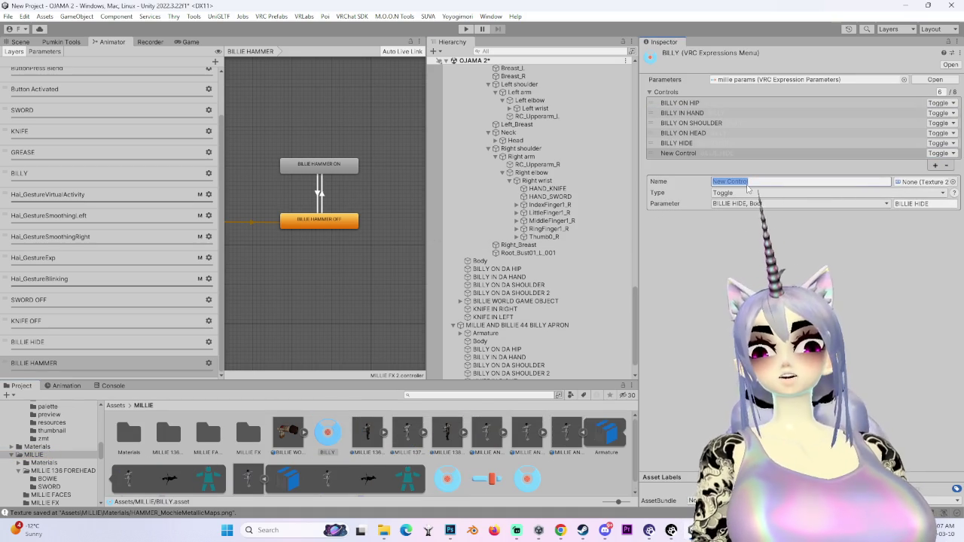
type("BILLIE ")
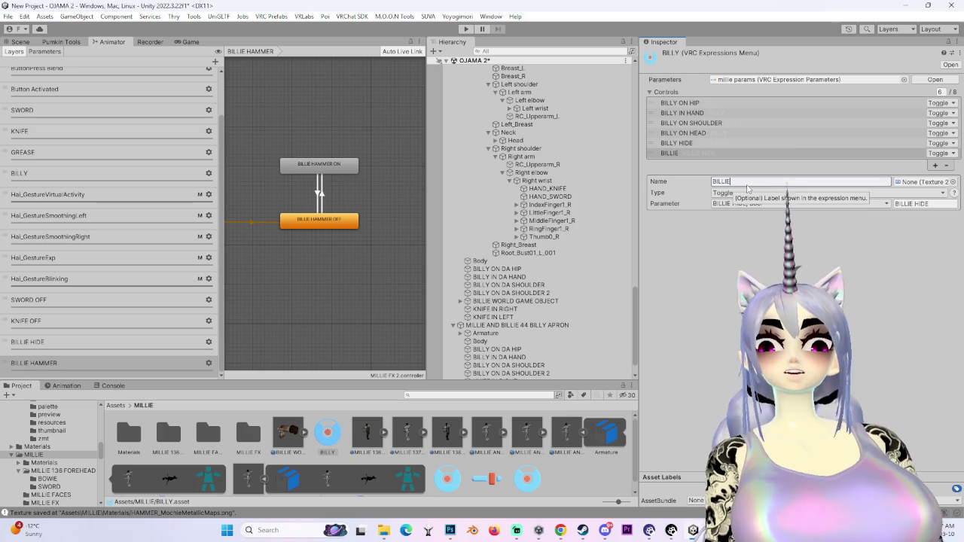
type("HAMMER")
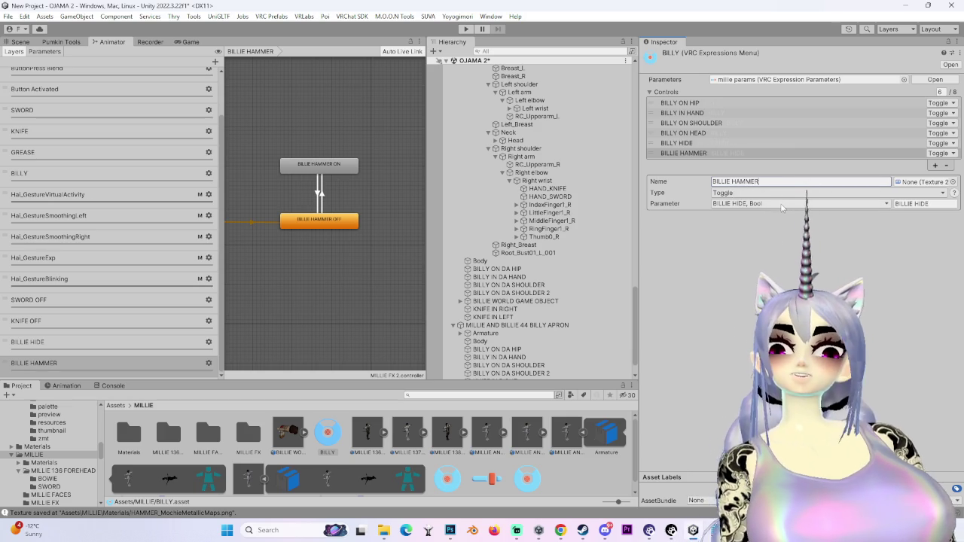
left_click(872, 204)
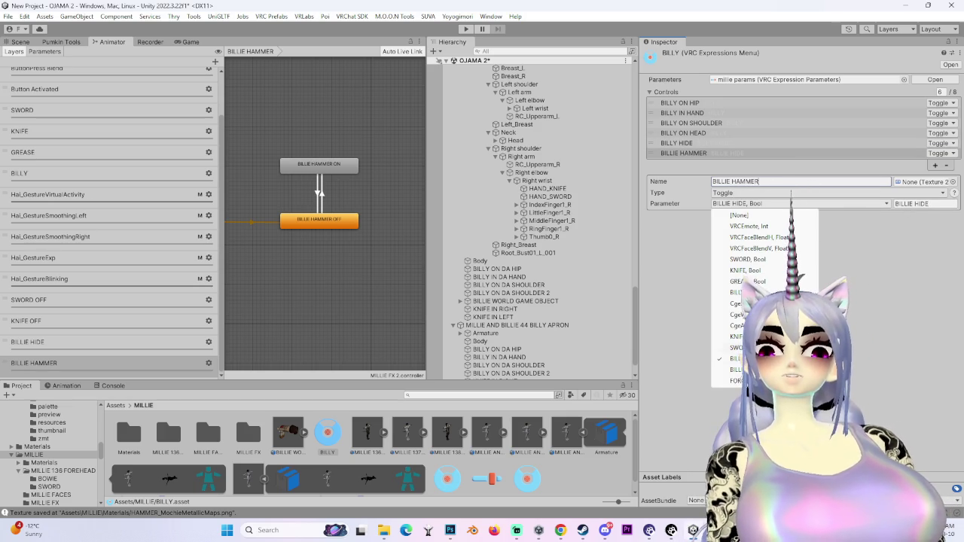
left_click(734, 370)
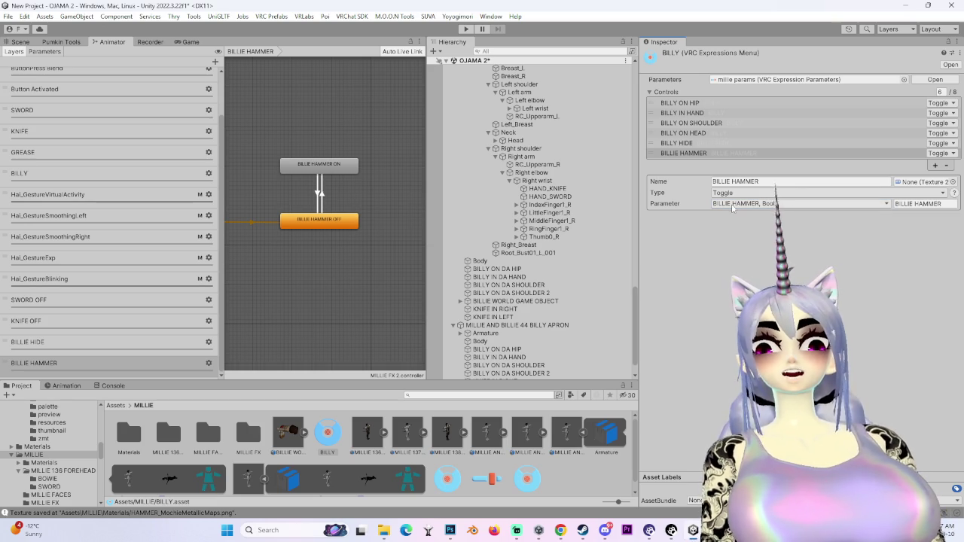
left_click(224, 362)
Inspect the BILLIE HAMMER ON state and open its animation clip
right_click(222, 360)
left_click(281, 306)
left_click_drag(341, 358, 335, 294)
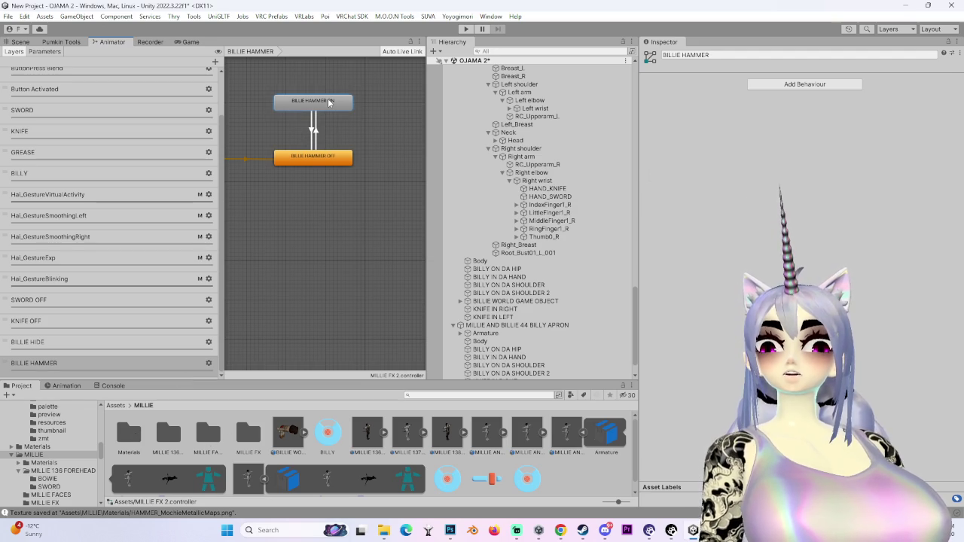
left_click(313, 100)
left_click(803, 80)
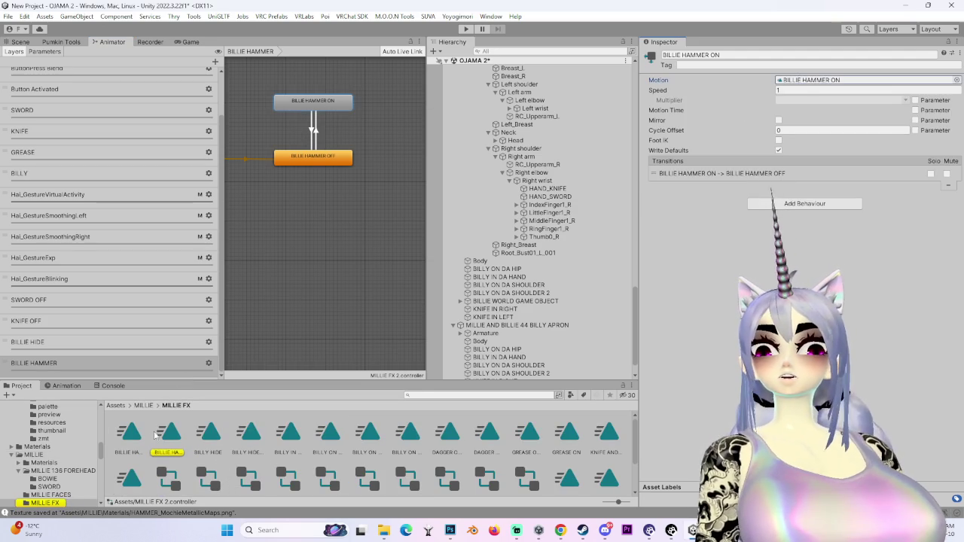
double_click(803, 80)
Check the avatar descriptor and BILLIE HAMMER layer settings, then return to the Scene view
left_click(515, 326)
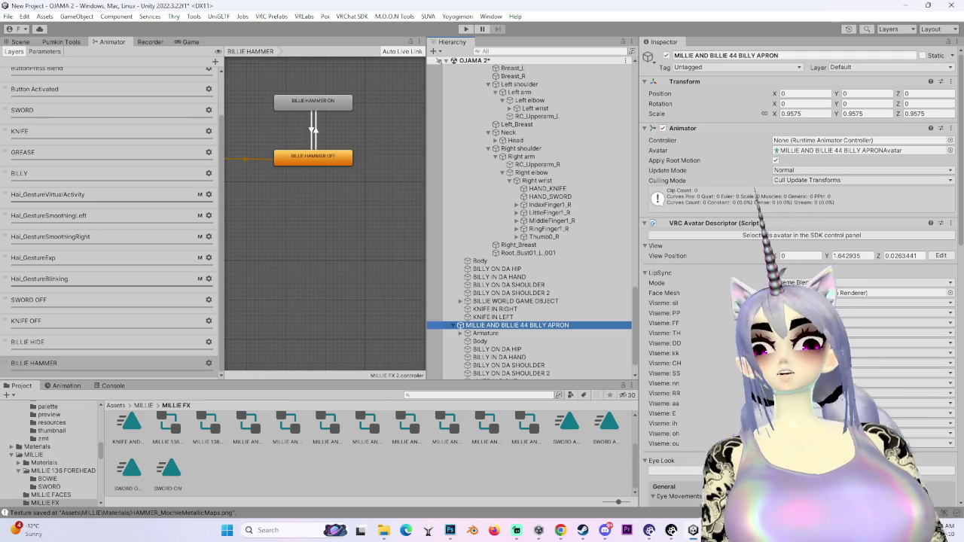
left_click(764, 235)
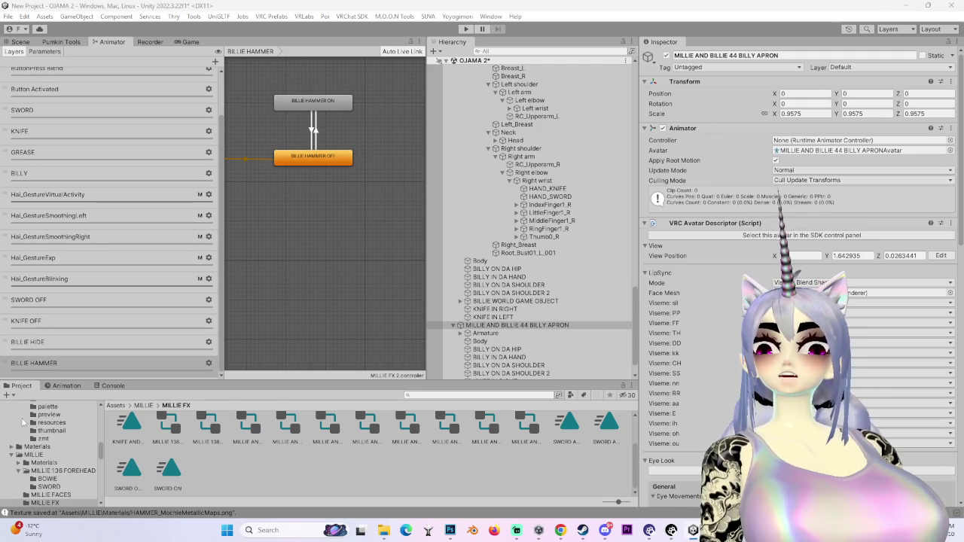
left_click(209, 366)
left_click(188, 369)
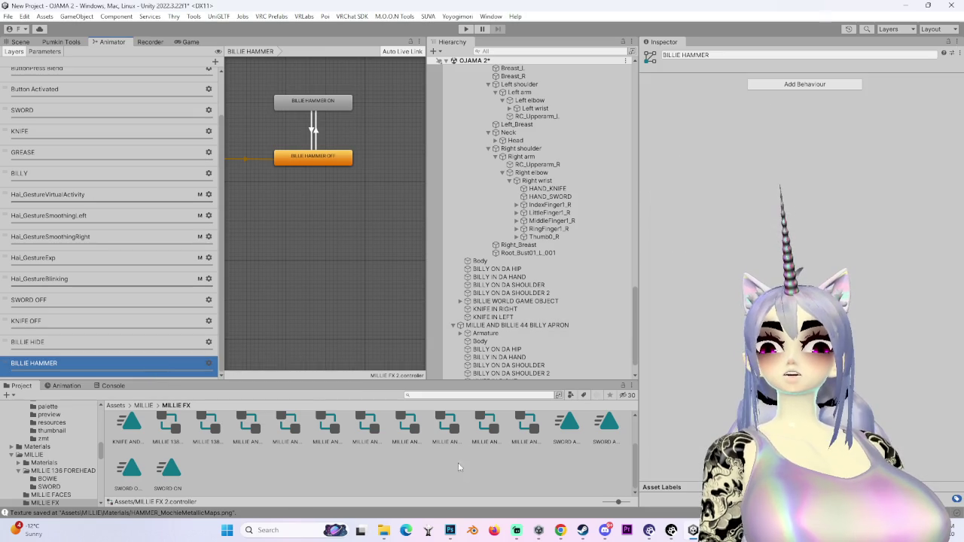
left_click(284, 478)
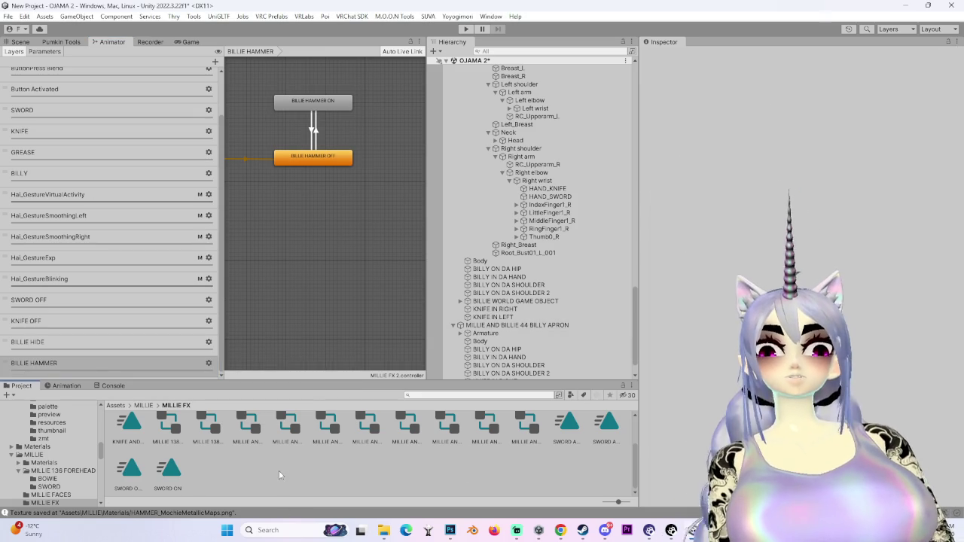
scroll(113, 226, "up", 5)
left_click(18, 41)
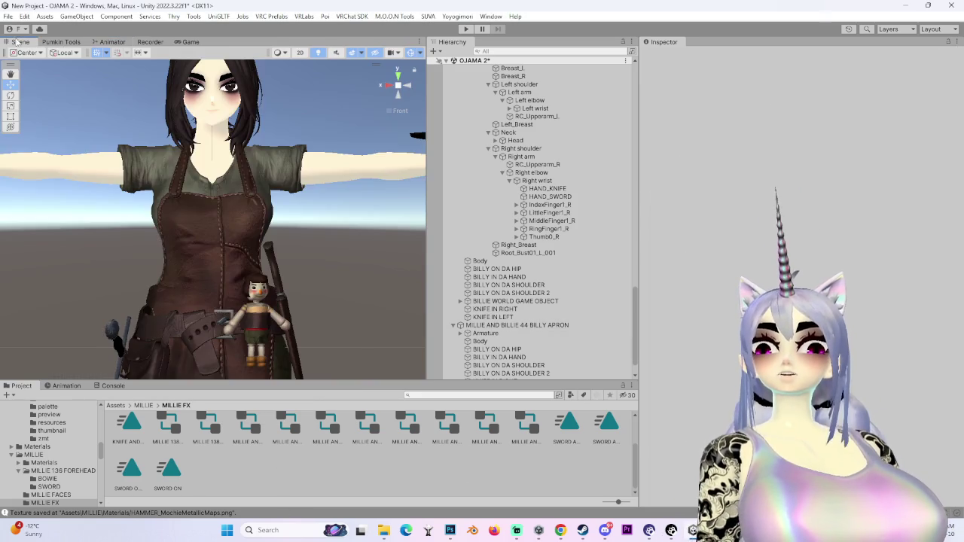
Select the HAMMER object under the apron avatar's Hips and look up a Parent Constraint component
left_click_drag(180, 228, 180, 85)
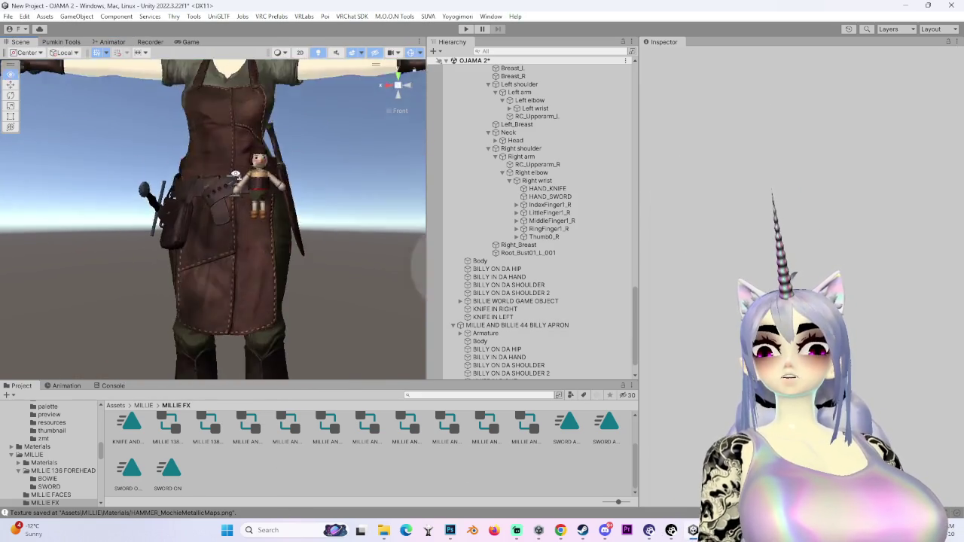
mouse_move(236, 174)
left_mouse_down()
mouse_move(340, 226)
mouse_move(273, 208)
mouse_move(157, 264)
mouse_move(406, 256)
left_mouse_up()
scroll(565, 344, "down", 2)
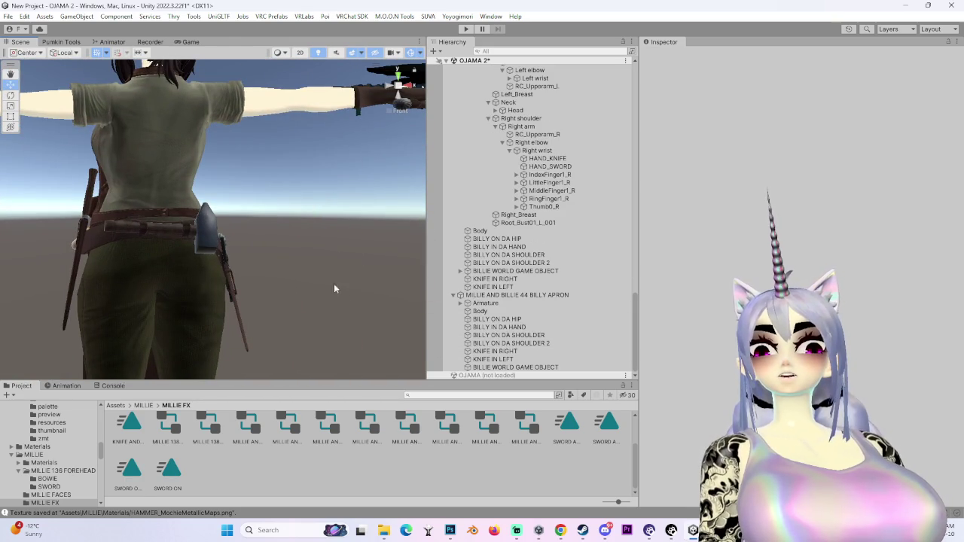
left_click(461, 304)
left_click(467, 312)
scroll(490, 324, "down", 3)
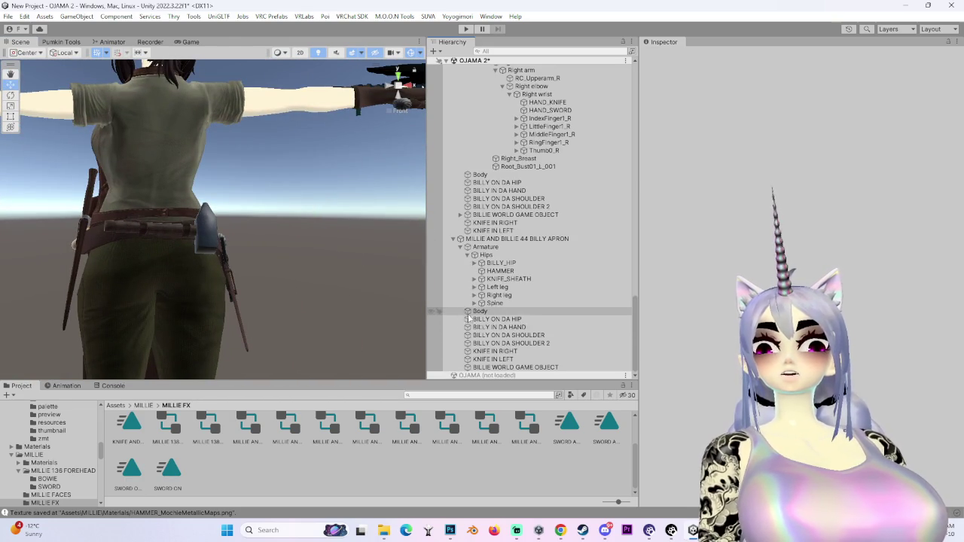
left_click(511, 271)
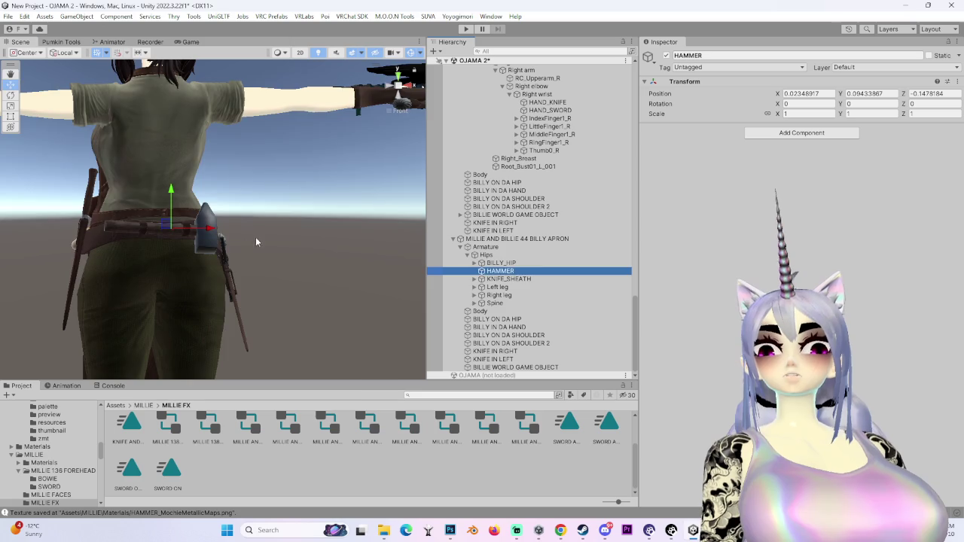
left_click_drag(255, 237, 267, 235)
left_click(785, 133)
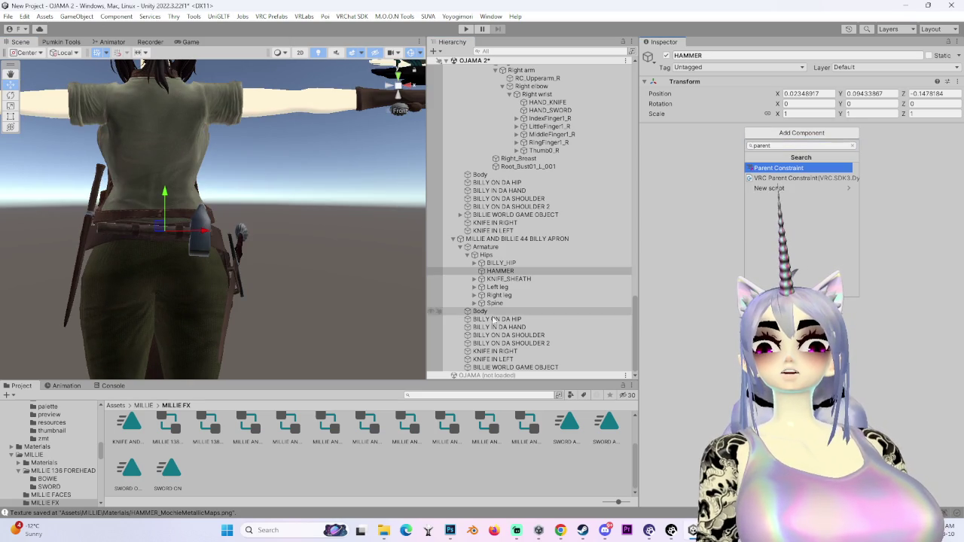
left_click(524, 318)
left_click(507, 273)
Create an empty child under HAMMER, duplicate it, and move both copies to the scene root
right_click(507, 273)
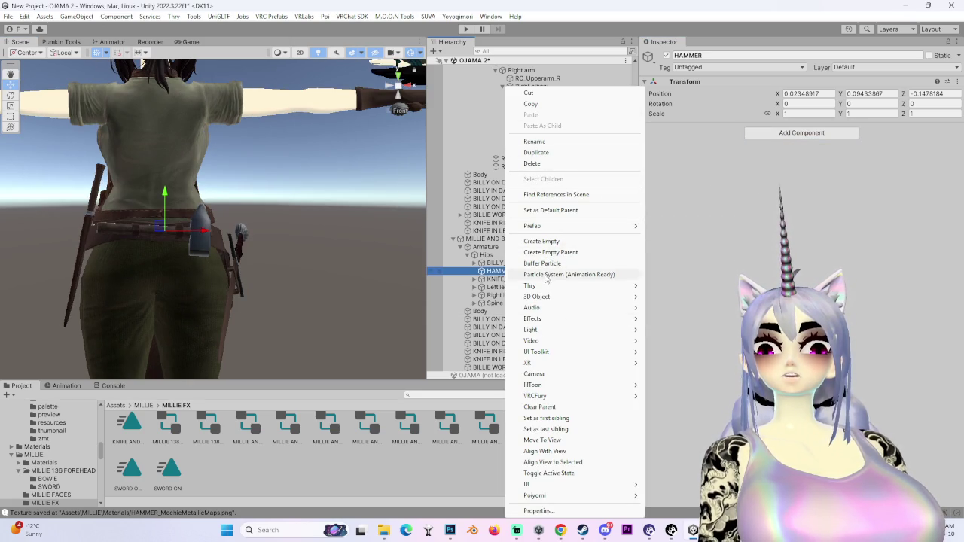
left_click(541, 241)
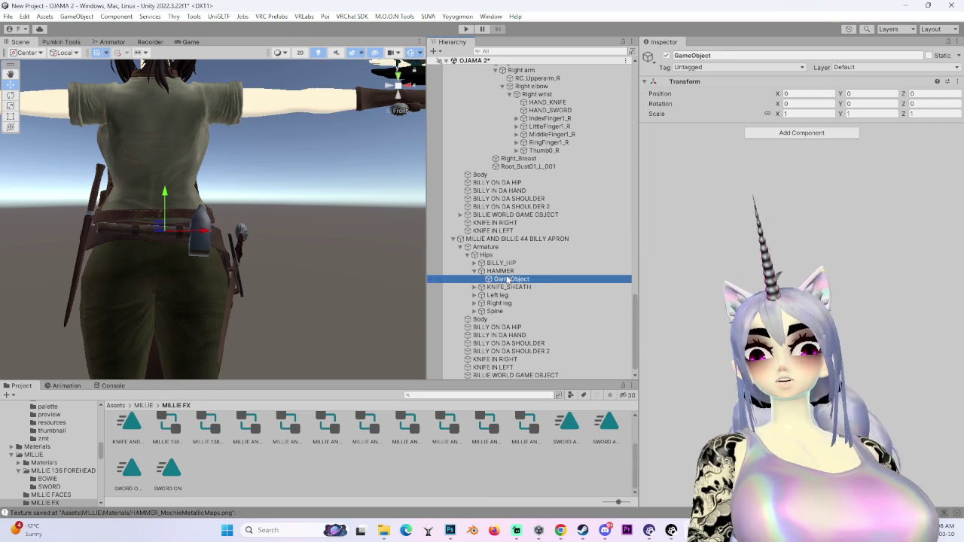
key("ctrl+d")
mouse_move(519, 287)
left_mouse_down()
mouse_move(495, 249)
mouse_move(529, 293)
left_mouse_up()
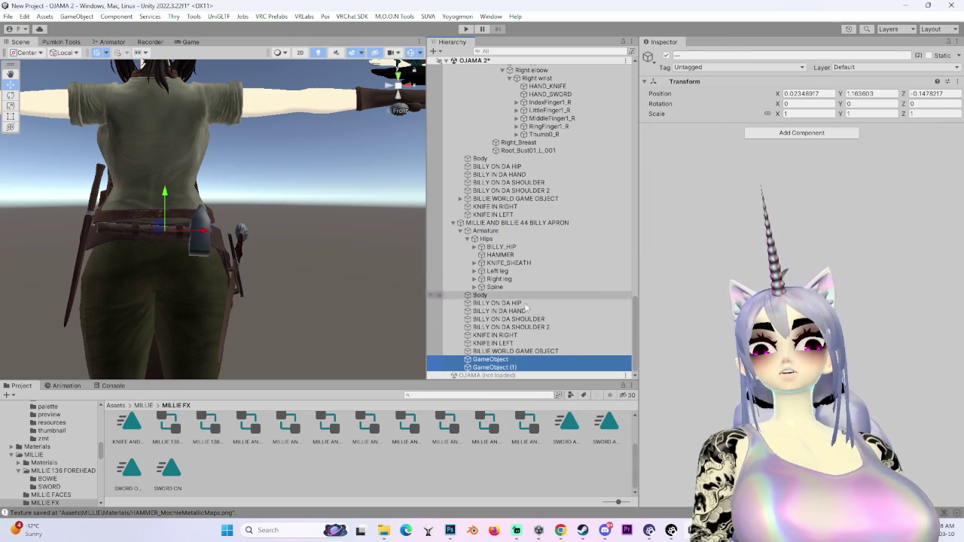
Rename the two empty objects HAMMER ON HIP and HAMMER IN RIGHT HAND
left_click(491, 360)
left_click(732, 55)
type("HAMMER ON HIP")
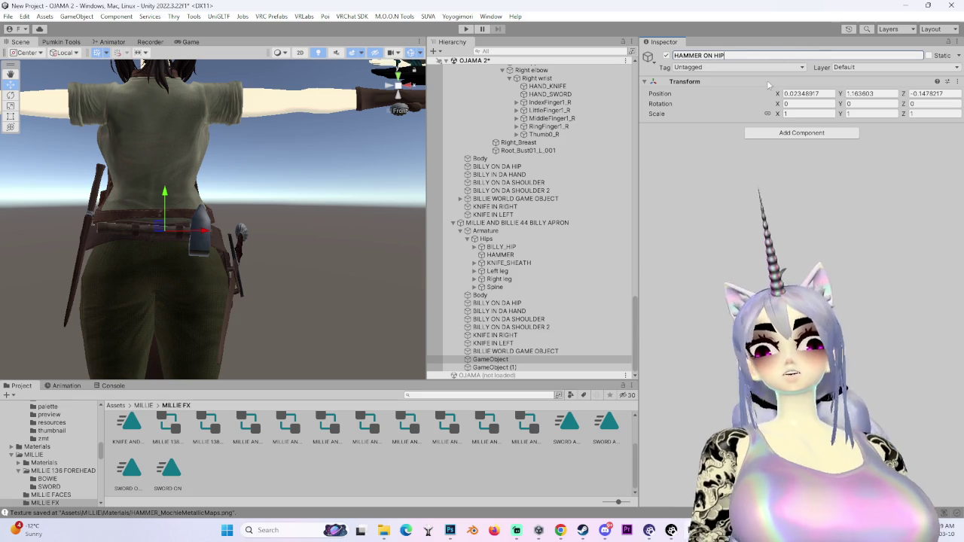
left_click(495, 367)
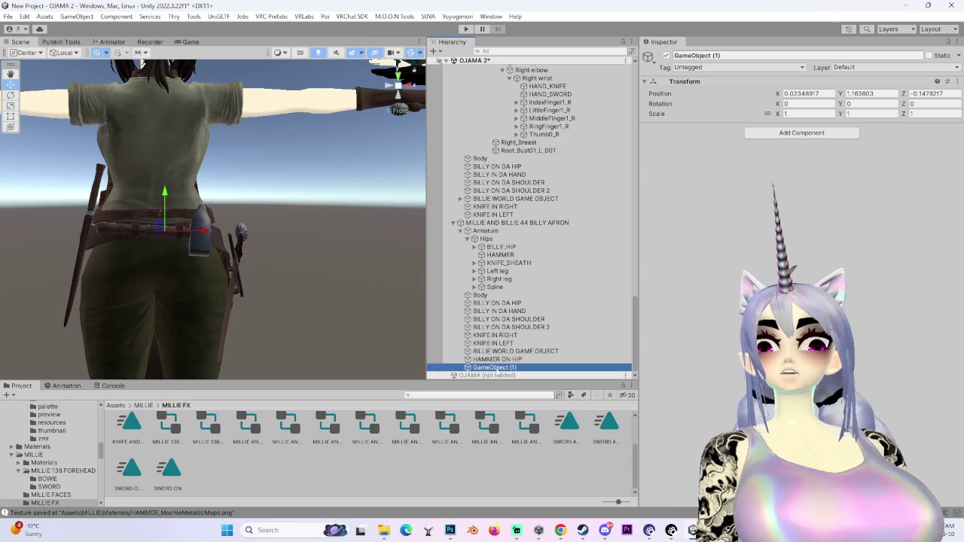
left_click(697, 56)
type("HAMMER IN RIGHT HAND")
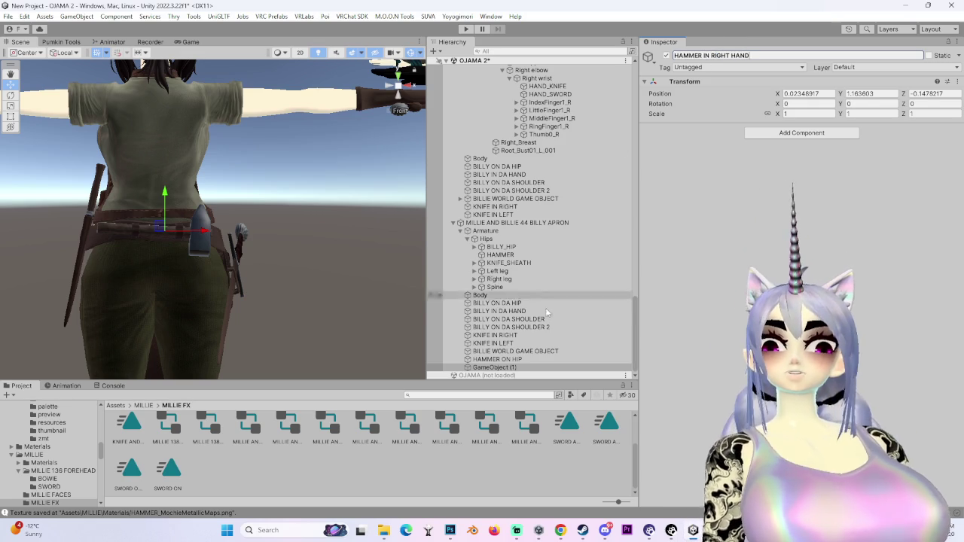
left_click(550, 311)
Review the existing BILLIE WORLD GAME OBJECT parent constraint, then reselect HAMMER
mouse_move(406, 332)
left_mouse_down()
mouse_move(372, 340)
mouse_move(273, 293)
mouse_move(160, 268)
mouse_move(248, 252)
left_mouse_up()
left_click(515, 351)
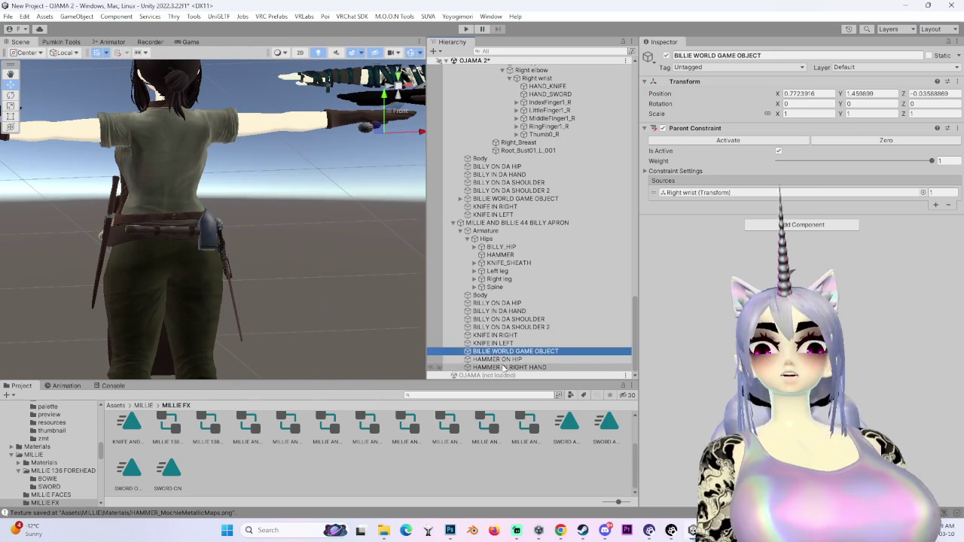
left_click(498, 359)
left_click(491, 256)
left_click(801, 133)
Give HAMMER a Parent Constraint with HAMMER ON HIP and HAMMER IN RIGHT HAND as sources
left_click(791, 164)
left_click(669, 172)
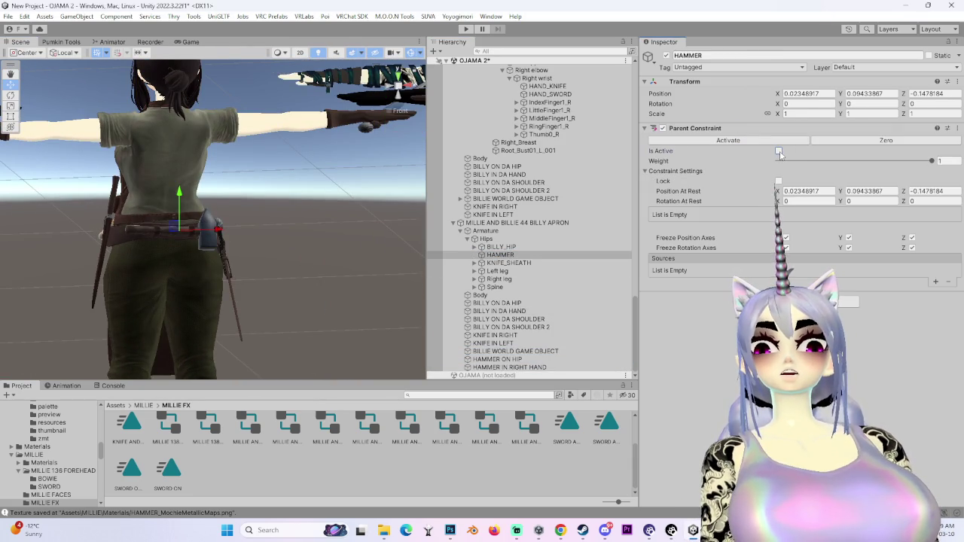
left_click(936, 282)
left_click(935, 306)
left_click_drag(497, 359, 700, 328)
left_click_drag(506, 367, 693, 340)
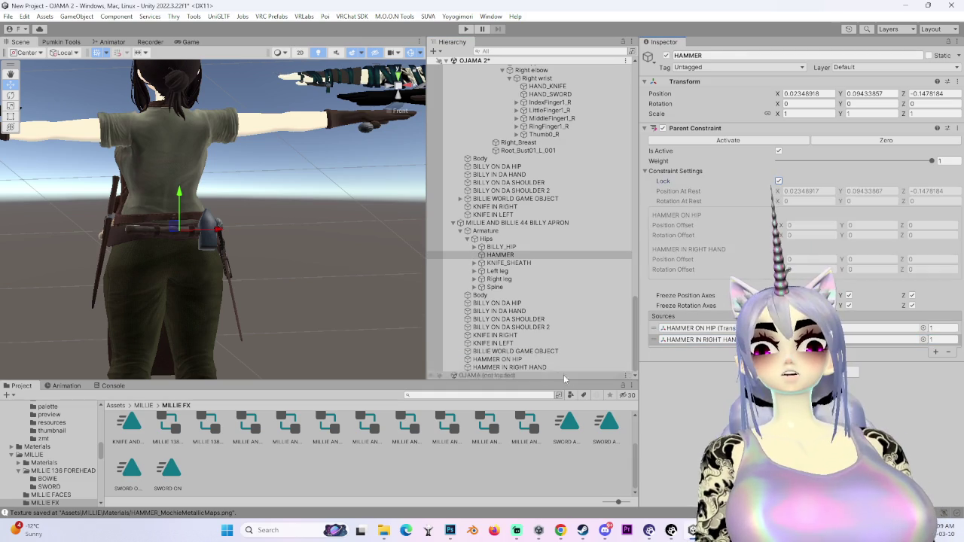
Add a Parent Constraint to HAMMER ON HIP with the Hips bone as its source
left_click(497, 359)
left_click_drag(175, 269, 261, 221)
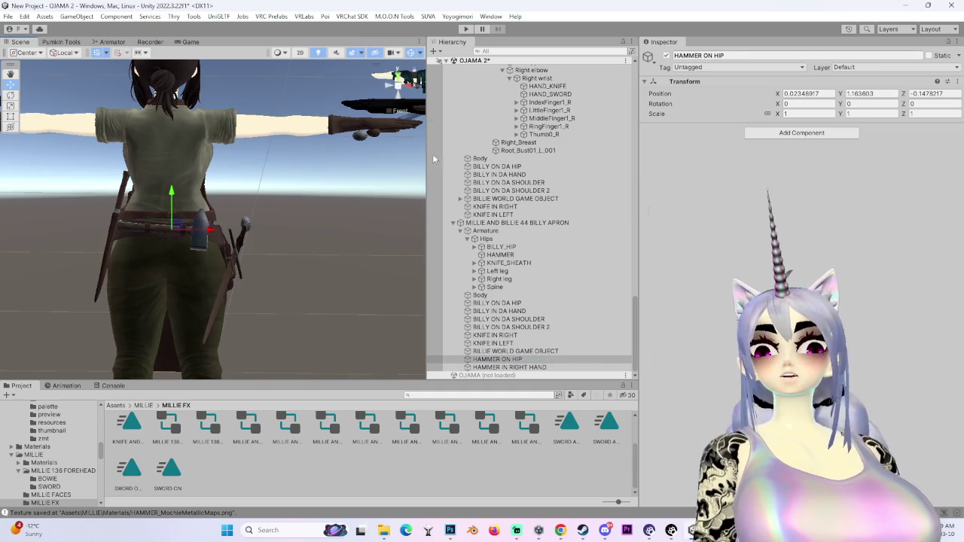
left_click(776, 133)
left_click(780, 167)
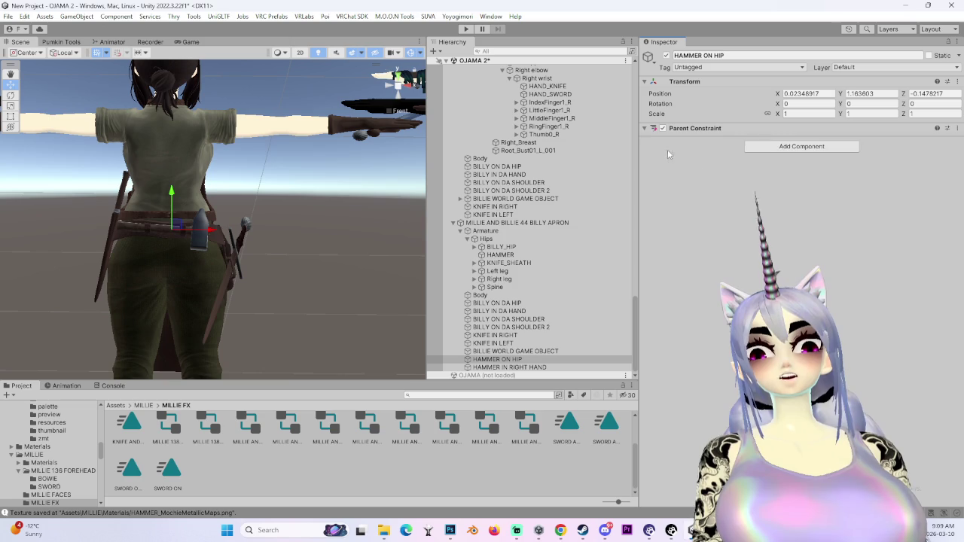
left_click(674, 171)
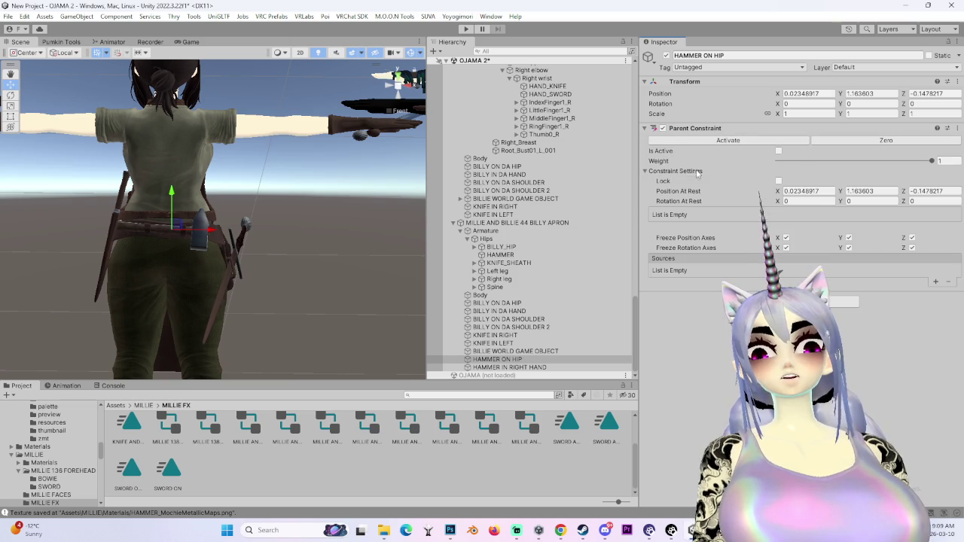
left_click(936, 282)
mouse_move(500, 255)
left_mouse_down()
mouse_move(684, 276)
mouse_move(696, 295)
left_mouse_up()
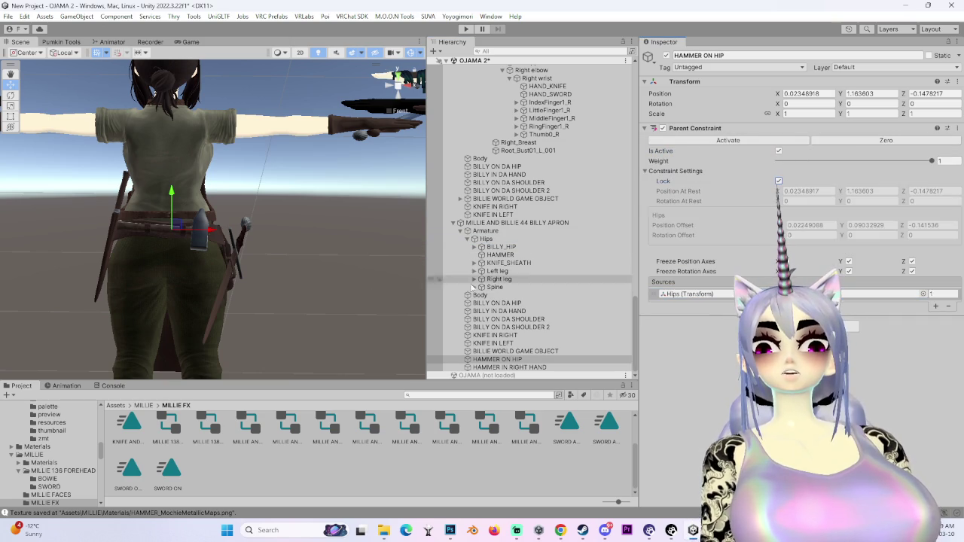
left_click(509, 366)
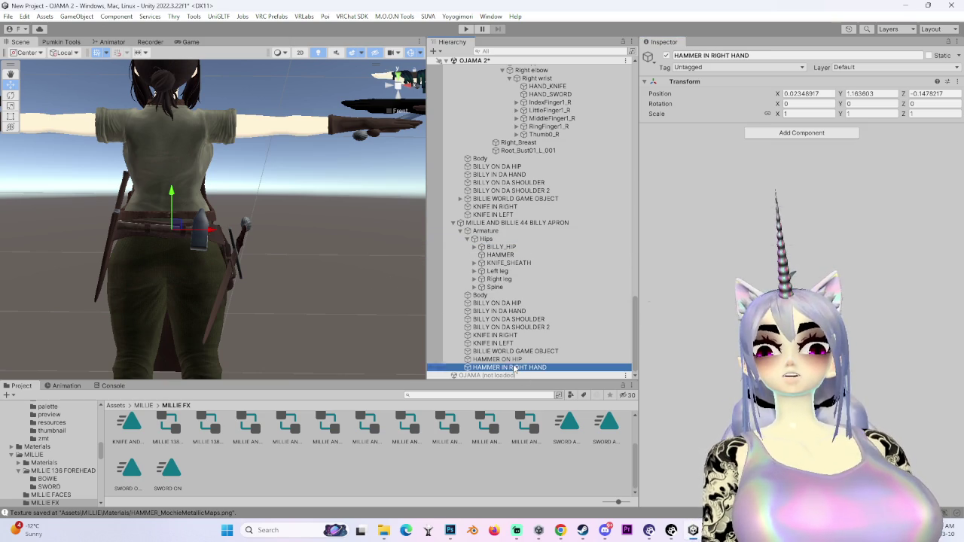
Set the HAMMER ON HIP source weight on HAMMER's constraint to 0
left_click(500, 255)
left_click(946, 192)
left_click(741, 205)
left_click_drag(281, 284, 223, 239)
Move HAMMER IN RIGHT HAND to the right and up to the avatar's arm height
left_click(527, 368)
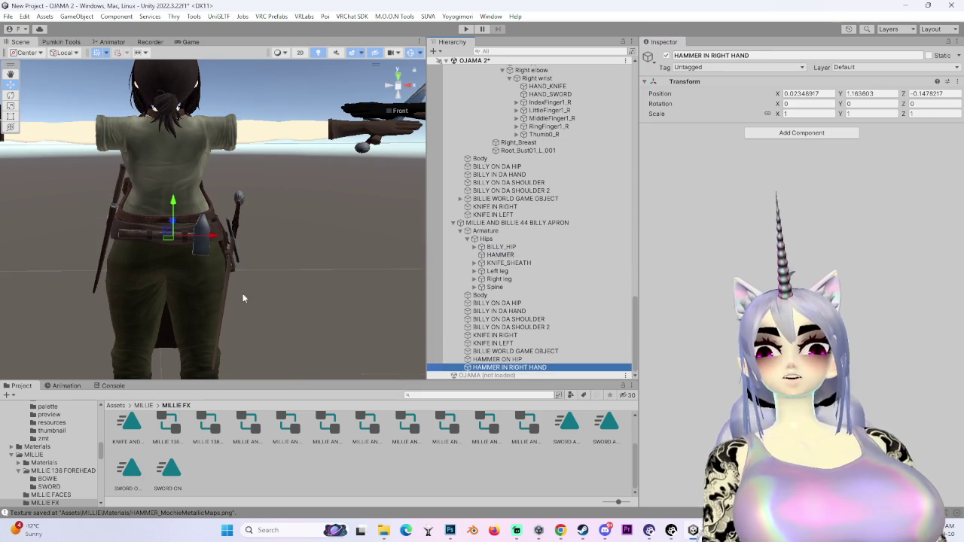
left_click_drag(217, 238, 378, 256)
mouse_move(356, 213)
left_mouse_down()
mouse_move(331, 234)
mouse_move(327, 305)
left_mouse_up()
left_click_drag(253, 264, 254, 146)
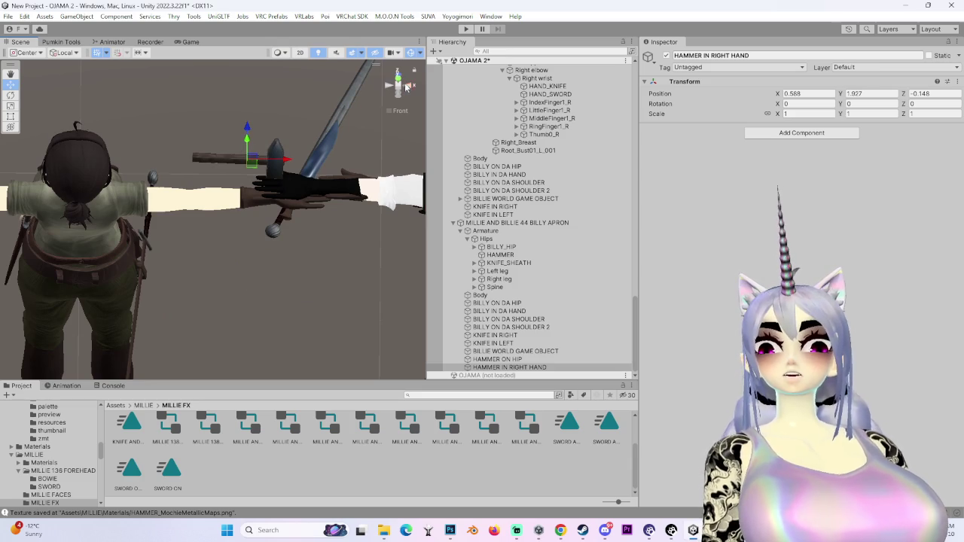
left_click(402, 87)
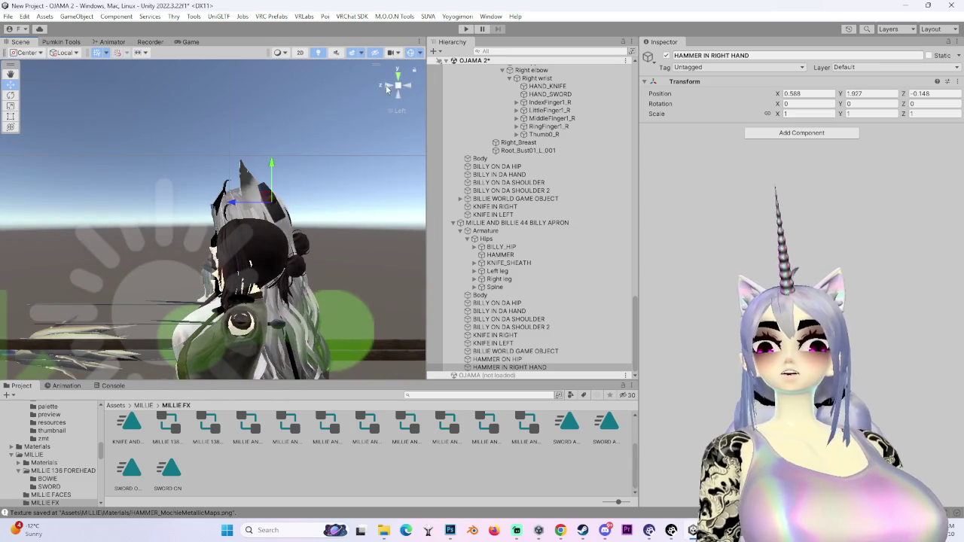
Rotate HAMMER IN RIGHT HAND to Y -90 and tilt it about 60 degrees on X
key("e")
left_click_drag(301, 202, 401, 217)
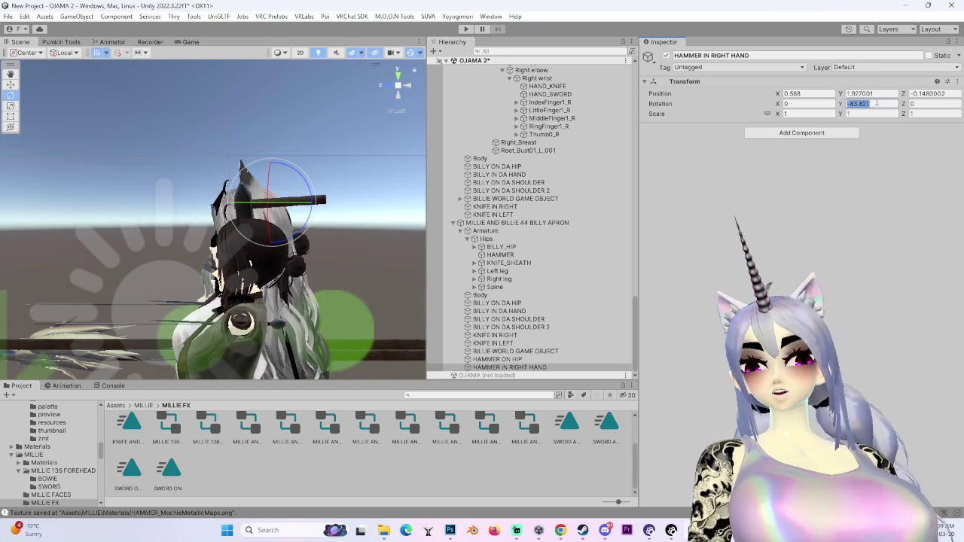
type("-90")
left_click(407, 88)
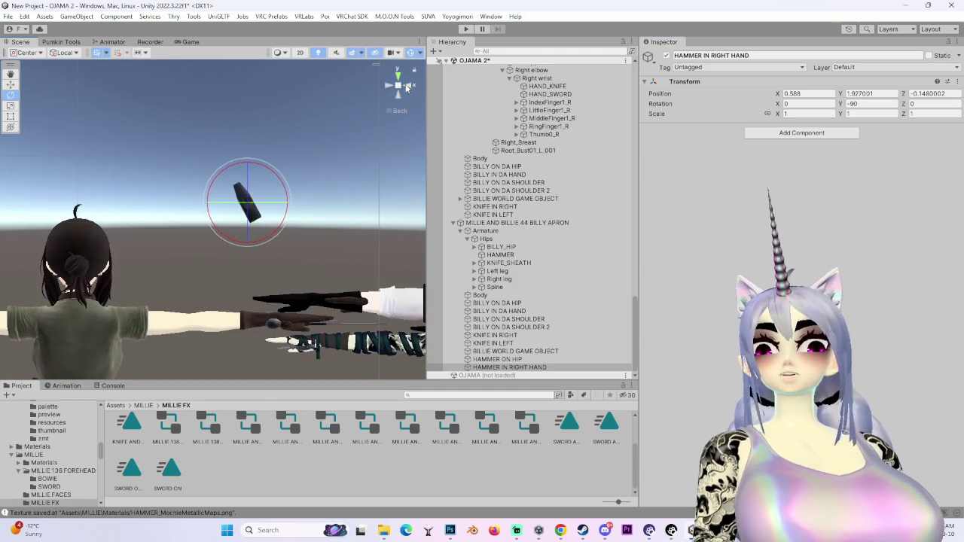
mouse_move(287, 218)
left_mouse_down()
mouse_move(259, 274)
mouse_move(311, 243)
mouse_move(276, 177)
mouse_move(310, 280)
mouse_move(363, 314)
mouse_move(191, 160)
left_mouse_up()
mouse_move(153, 228)
left_mouse_down()
mouse_move(251, 174)
mouse_move(221, 171)
mouse_move(261, 201)
left_mouse_up()
Lower HAMMER IN RIGHT HAND to hand height, around 0.588, 1.515, -0.148
key("w")
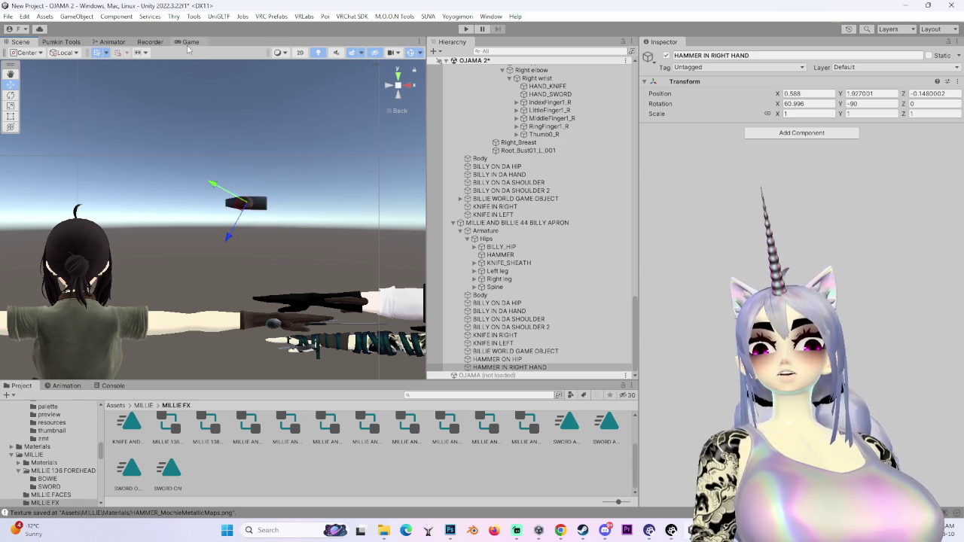
left_click(63, 53)
left_click_drag(251, 176, 272, 281)
left_click(397, 74)
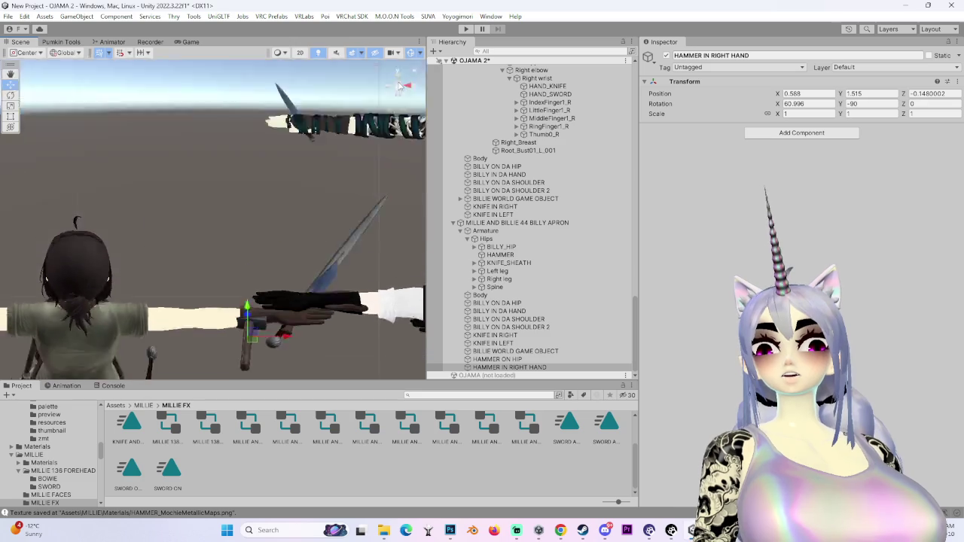
Move the MILLIE AND BILLIE 19 COMBO GESTURES avatar aside along X
left_click(309, 301)
scroll(523, 267, "up", 7)
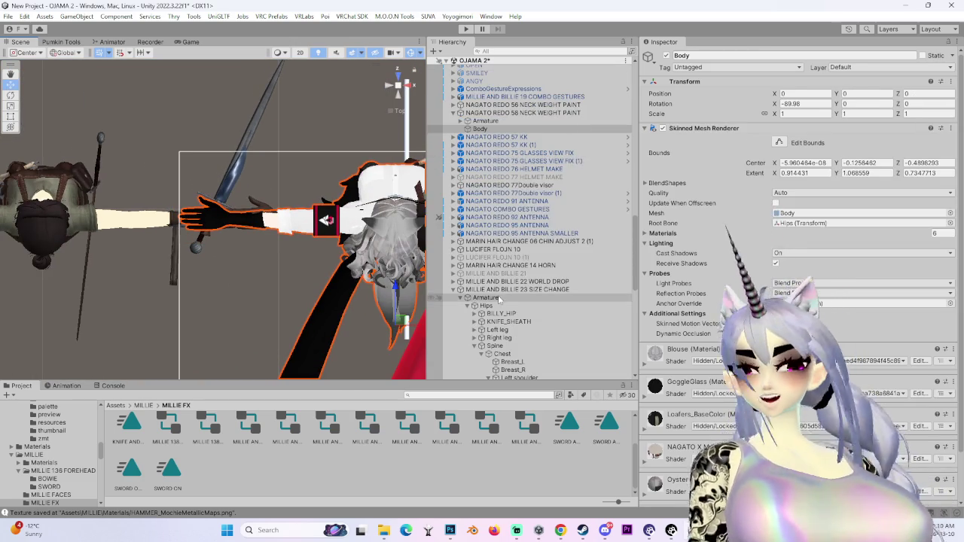
left_click(523, 264)
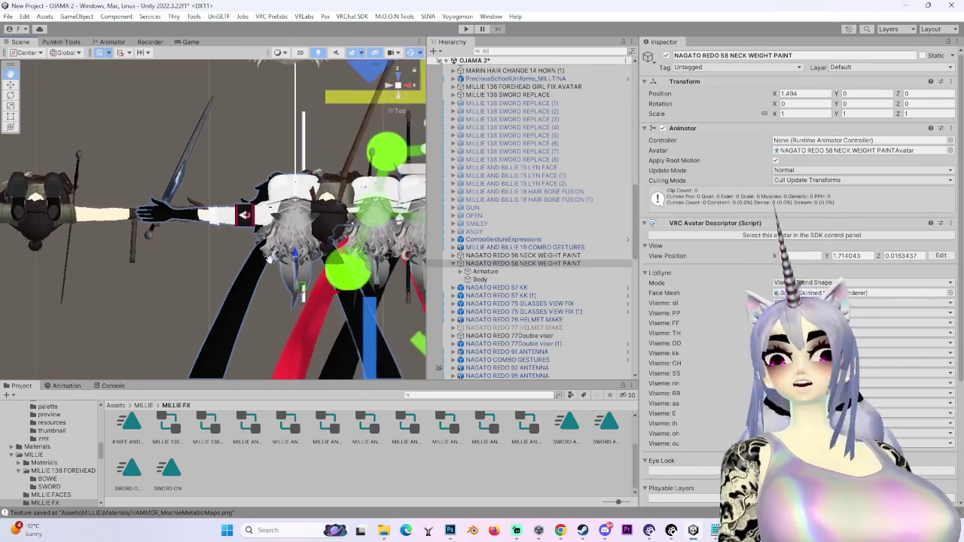
left_click(491, 247)
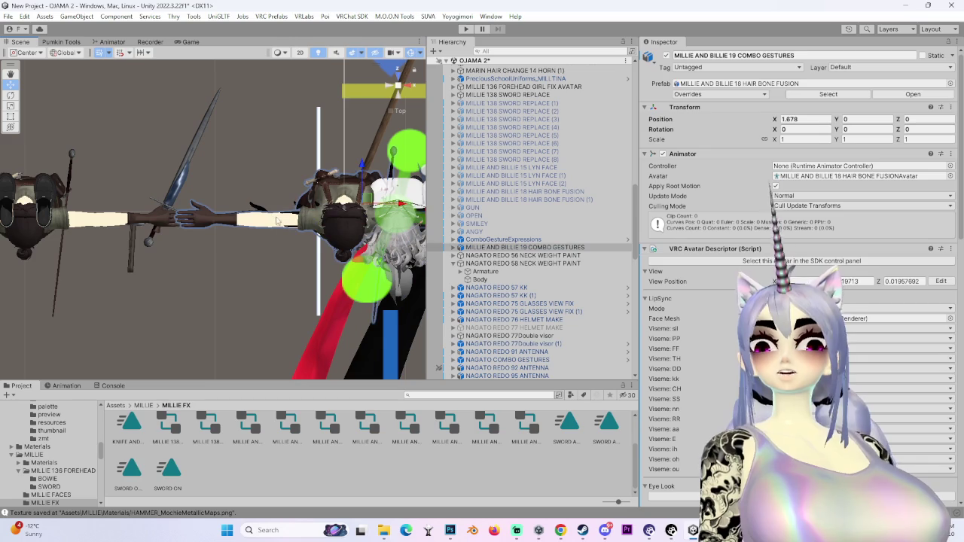
mouse_move(400, 209)
left_mouse_down()
mouse_move(193, 221)
mouse_move(209, 228)
mouse_move(150, 279)
mouse_move(239, 290)
mouse_move(219, 261)
mouse_move(214, 176)
mouse_move(234, 98)
mouse_move(262, 174)
mouse_move(217, 262)
mouse_move(258, 181)
mouse_move(328, 194)
mouse_move(289, 227)
mouse_move(192, 210)
mouse_move(162, 228)
mouse_move(163, 241)
left_mouse_up()
Reselect HAMMER IN RIGHT HAND in the right hand and switch to the Rotate tool
left_click(219, 260)
left_click(219, 261)
left_click(219, 261)
key("e")
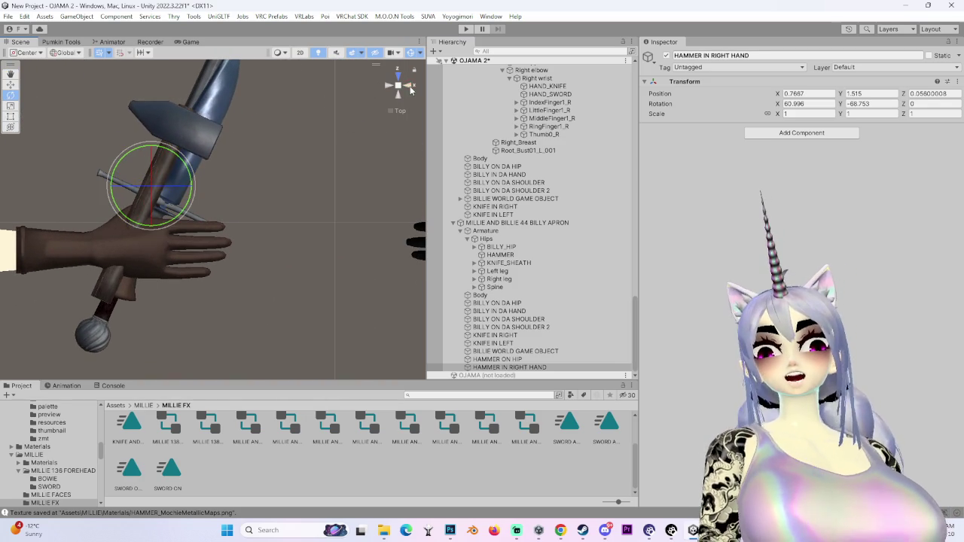
Nudge HAMMER IN RIGHT HAND down, up and left into the palm
left_click(409, 88)
key("w")
left_click_drag(217, 236, 218, 250)
key("e")
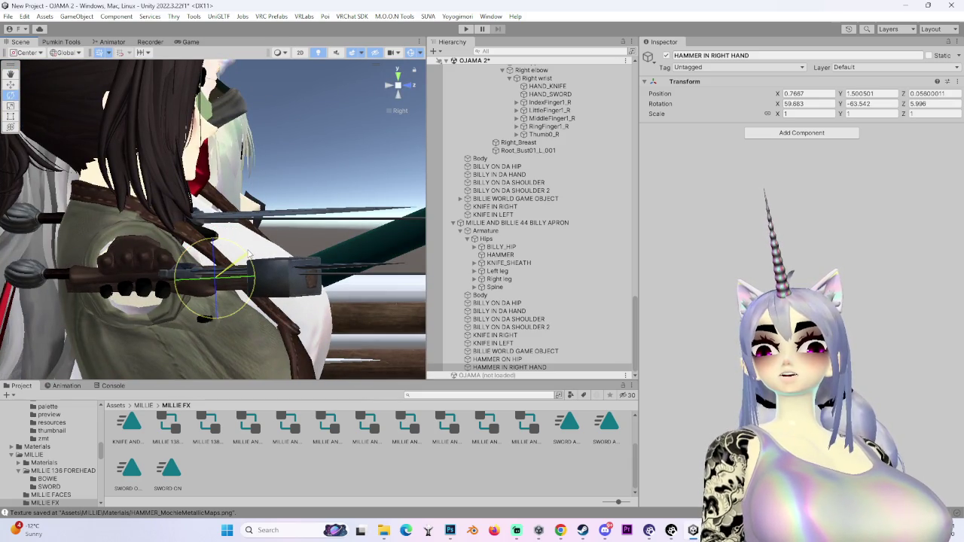
key("w")
left_click_drag(218, 245, 218, 237)
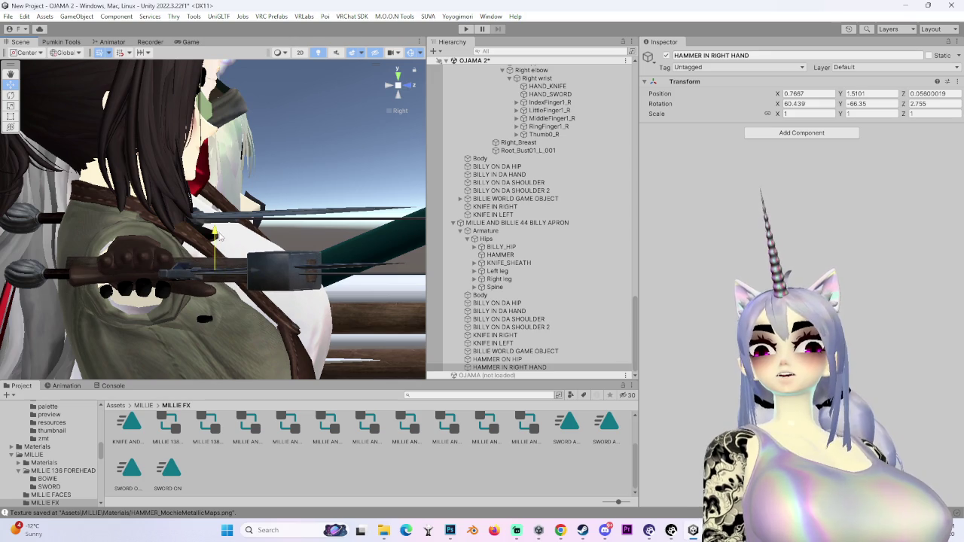
left_click(399, 88)
scroll(202, 278, "up", 3)
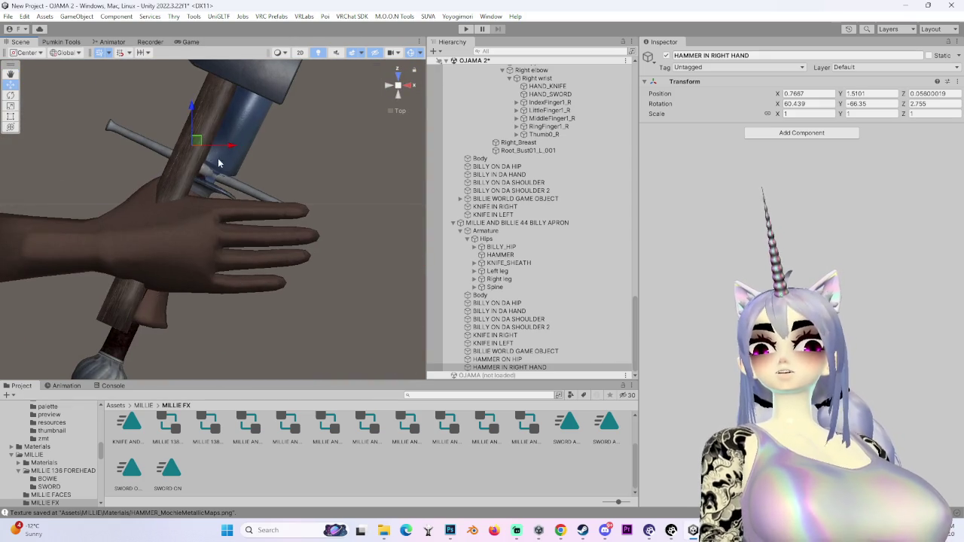
mouse_move(261, 158)
left_mouse_down()
mouse_move(243, 173)
mouse_move(257, 225)
mouse_move(255, 172)
mouse_move(225, 218)
left_mouse_up()
Switch handle orientation from Local to Global and slide the hammer along X into the grip
mouse_move(276, 301)
left_mouse_down()
mouse_move(217, 262)
mouse_move(265, 170)
left_mouse_up()
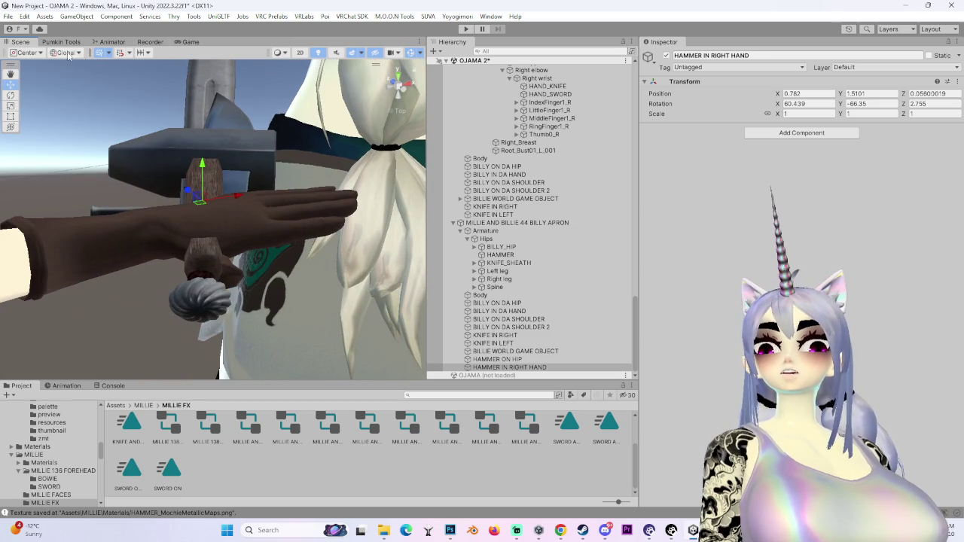
left_click(73, 76)
mouse_move(226, 241)
left_mouse_down()
mouse_move(188, 241)
mouse_move(214, 245)
mouse_move(162, 282)
mouse_move(288, 214)
mouse_move(241, 275)
mouse_move(90, 103)
left_mouse_up()
left_click(64, 53)
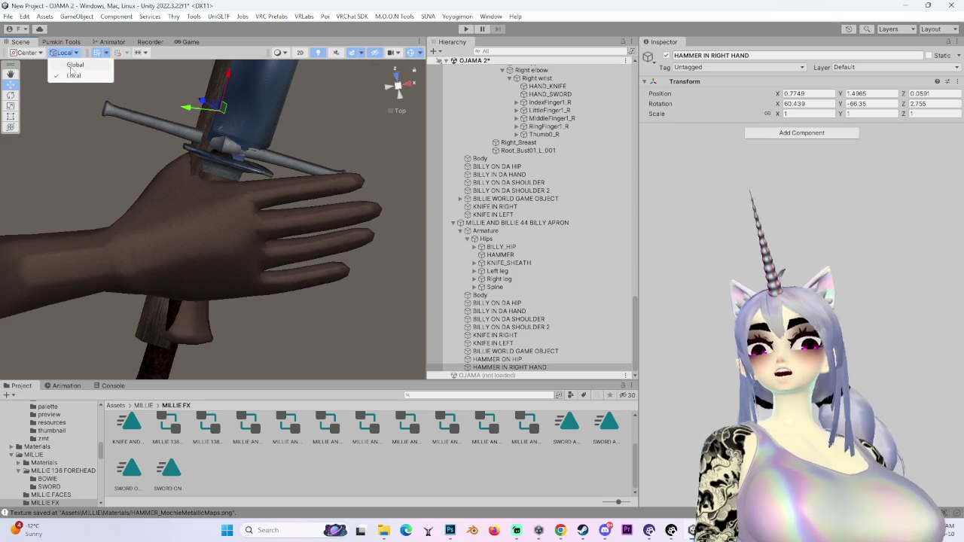
left_click(70, 65)
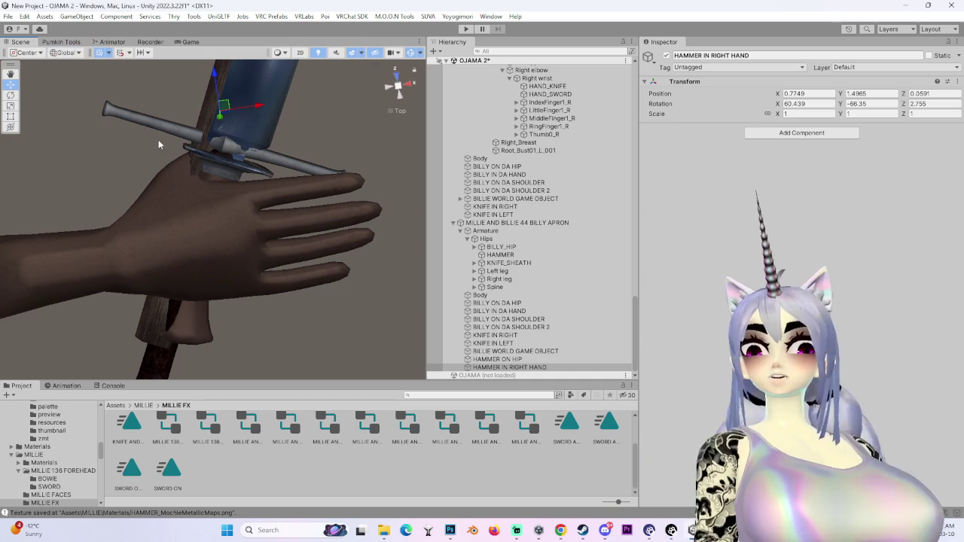
mouse_move(249, 110)
left_mouse_down()
mouse_move(264, 119)
mouse_move(272, 165)
mouse_move(238, 207)
mouse_move(134, 203)
mouse_move(159, 196)
mouse_move(237, 232)
mouse_move(222, 306)
mouse_move(240, 249)
mouse_move(307, 232)
mouse_move(305, 211)
mouse_move(314, 224)
mouse_move(302, 209)
mouse_move(113, 269)
mouse_move(142, 205)
mouse_move(204, 217)
mouse_move(205, 248)
left_mouse_up()
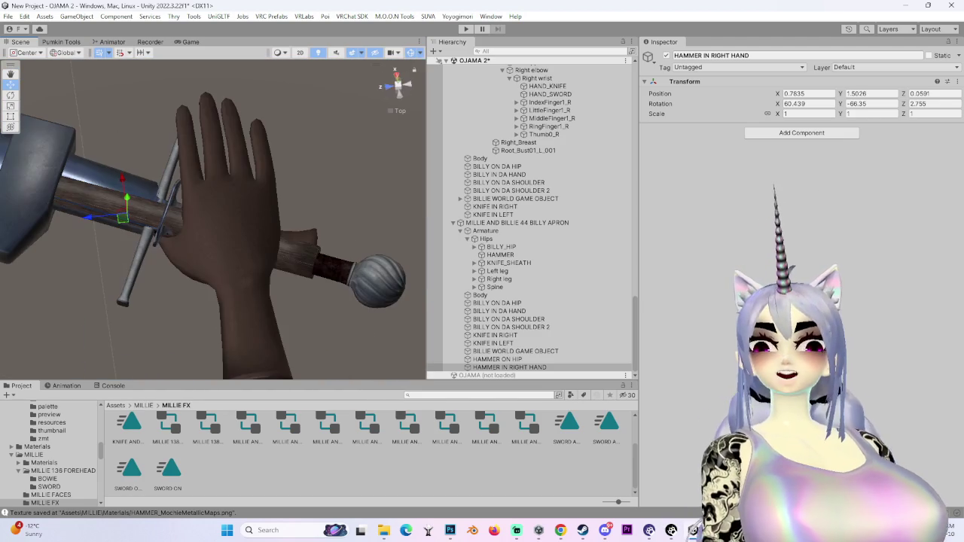
Turn the hammer slightly to a final rotation of 60.439, -67.835, 2.755
left_click(397, 76)
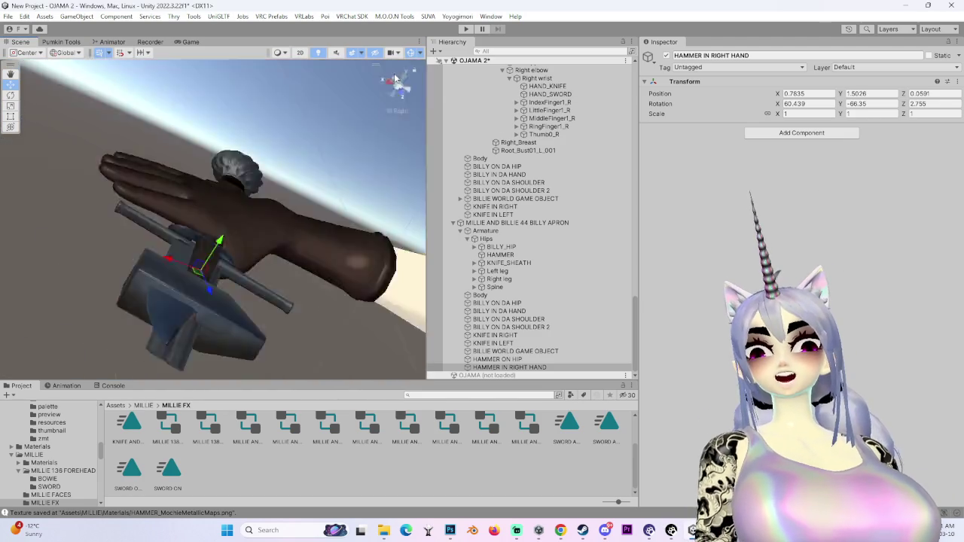
left_click(397, 72)
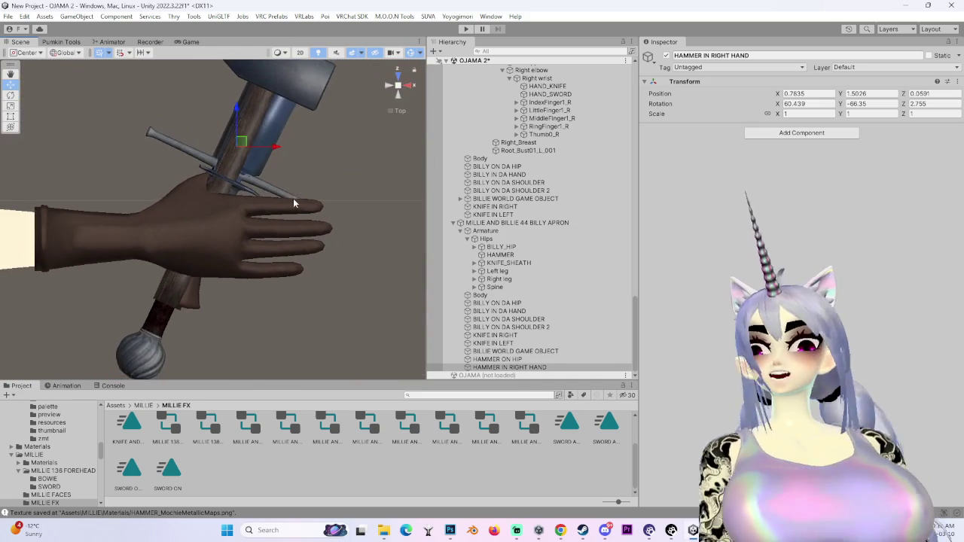
key("e")
mouse_move(248, 192)
left_mouse_down()
mouse_move(253, 204)
mouse_move(226, 220)
mouse_move(198, 215)
mouse_move(188, 226)
mouse_move(223, 276)
left_mouse_up()
Add a locked Parent Constraint to HAMMER IN RIGHT HAND with Right wrist as its source
left_click(801, 133)
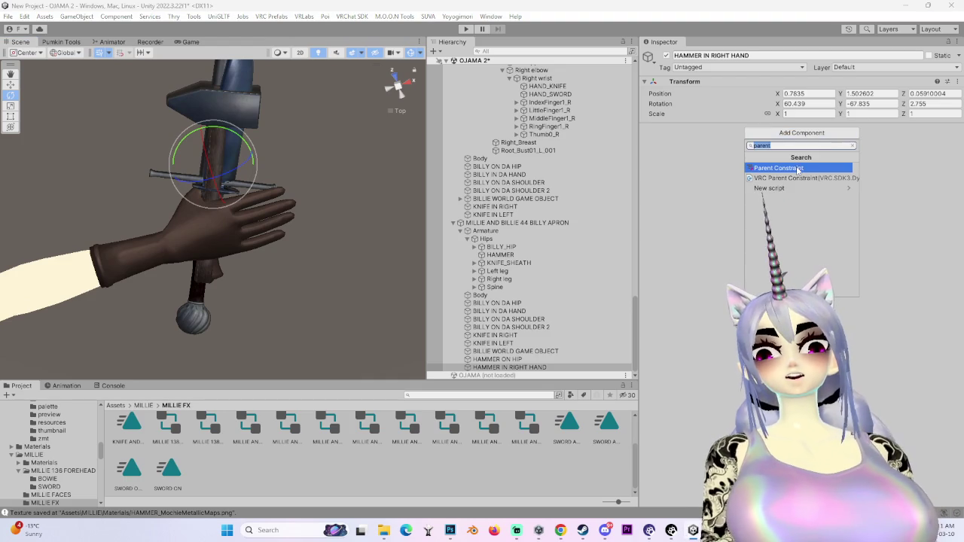
left_click(622, 159)
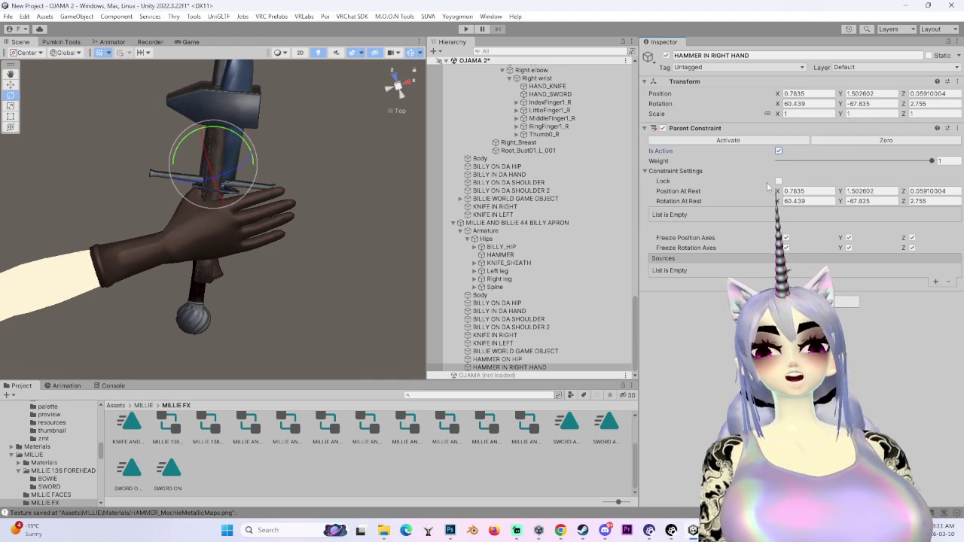
left_click(936, 282)
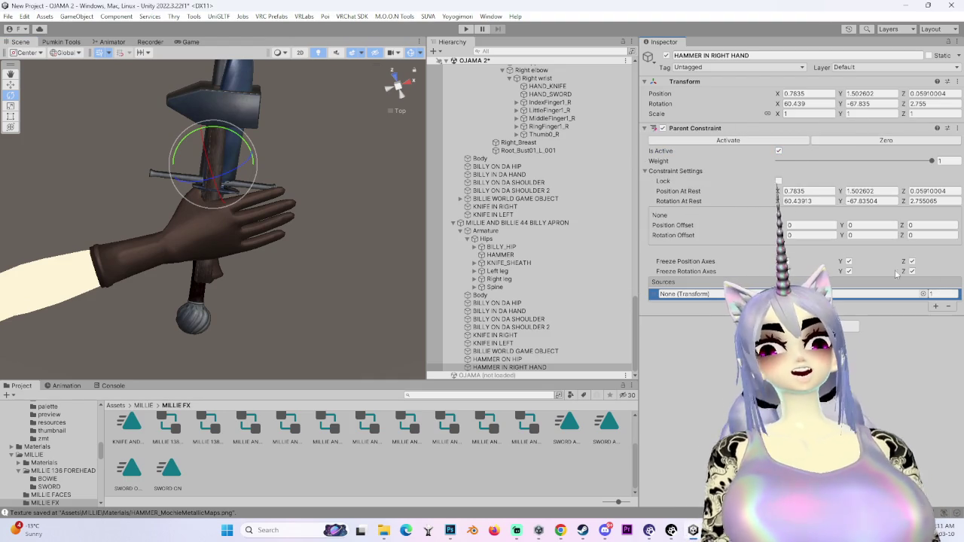
scroll(555, 299, "up", 10)
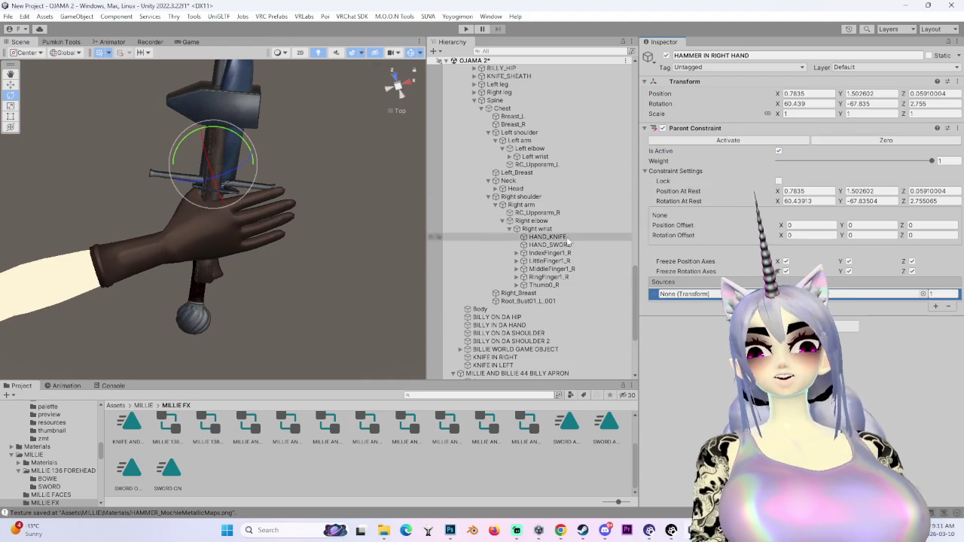
left_click_drag(537, 228, 689, 294)
left_click(728, 140)
scroll(531, 324, "down", 5)
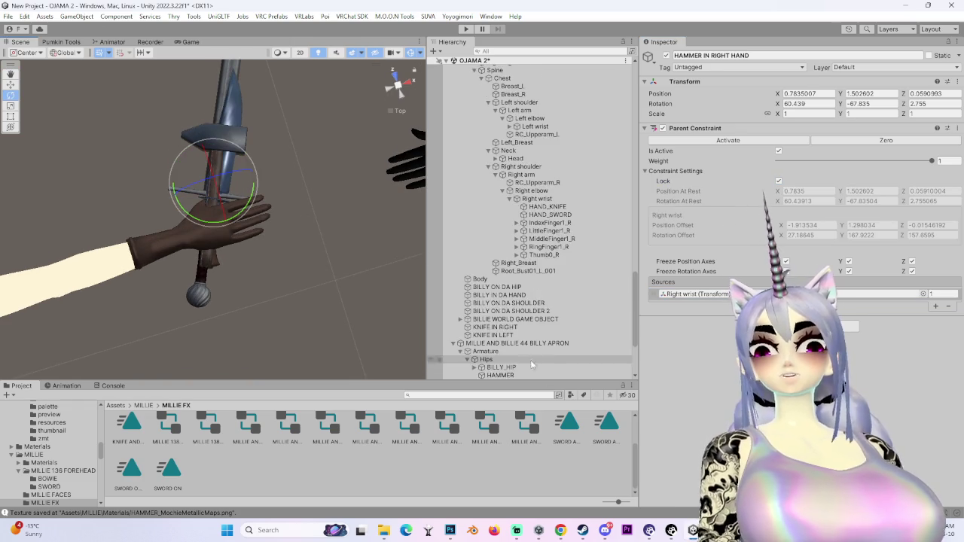
left_click(546, 253)
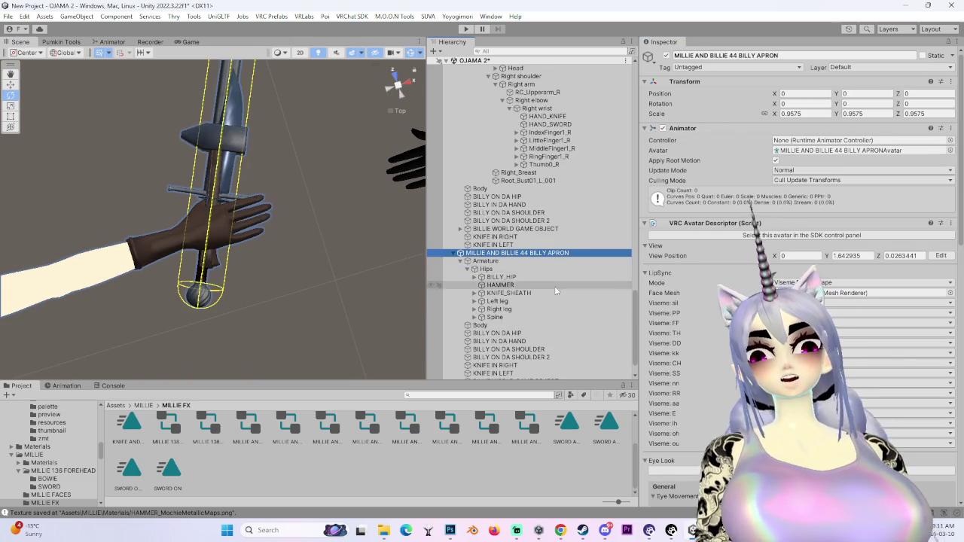
Select the MILLIE AND BILLIE 23 SIZE CHANGE avatar and open its Millie params asset
scroll(549, 246, "up", 7)
scroll(549, 249, "up", 2)
left_click(512, 164)
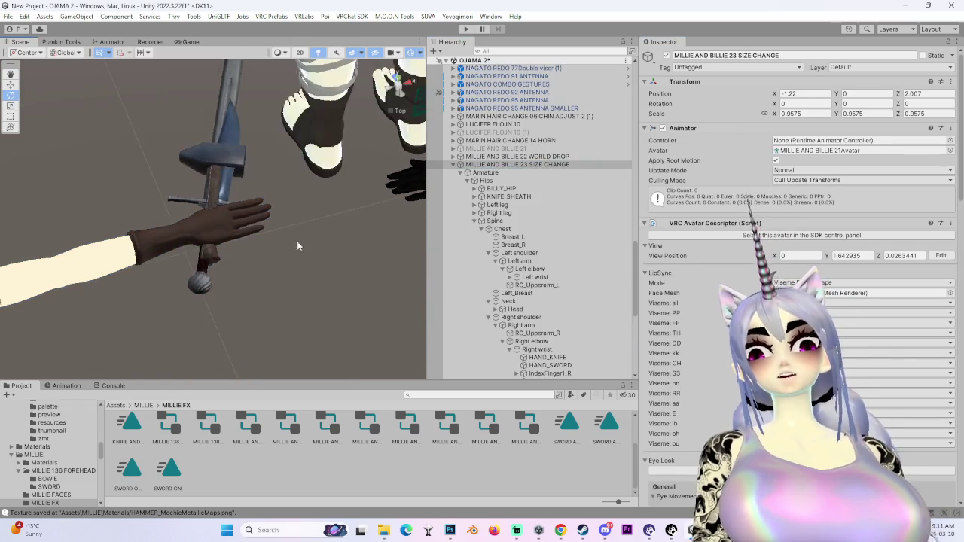
scroll(217, 246, "down", 6)
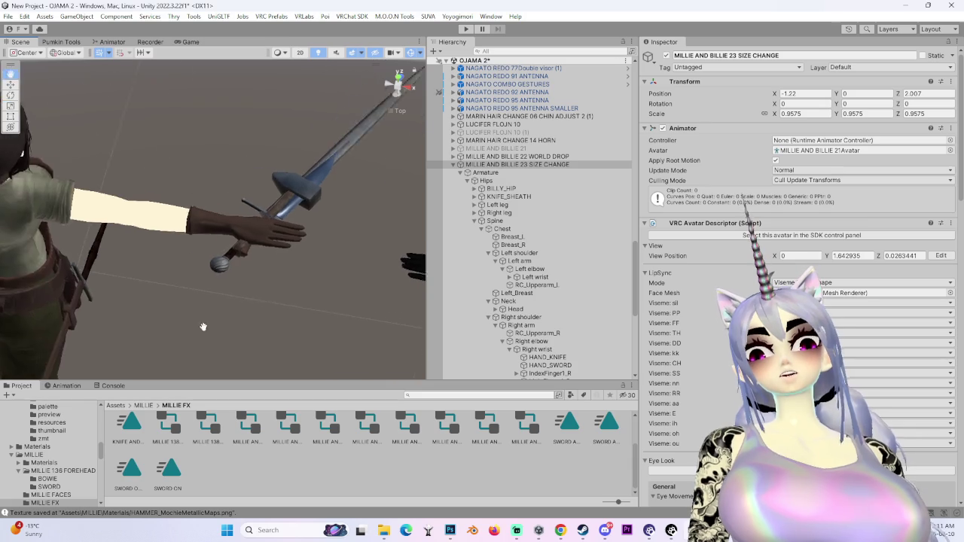
scroll(729, 383, "down", 2)
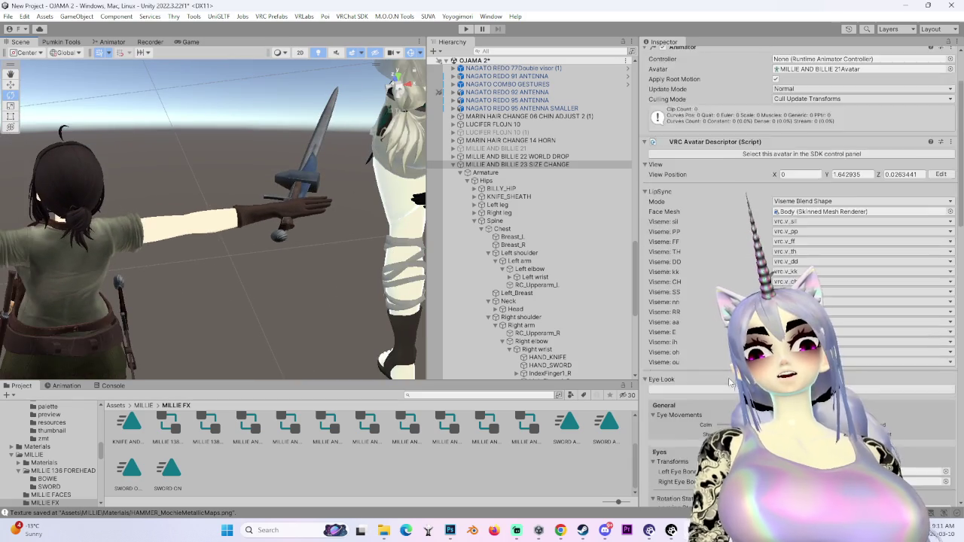
scroll(729, 383, "down", 9)
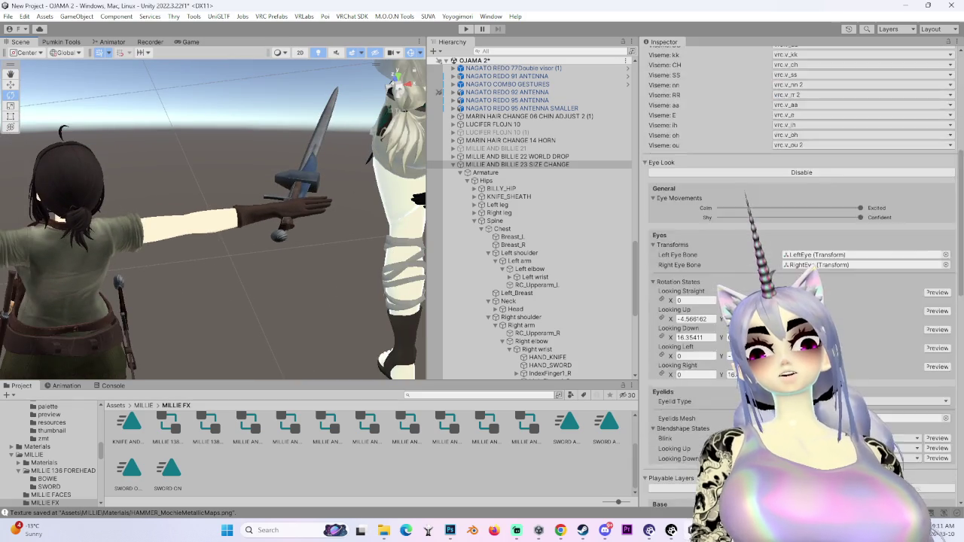
scroll(730, 383, "down", 5)
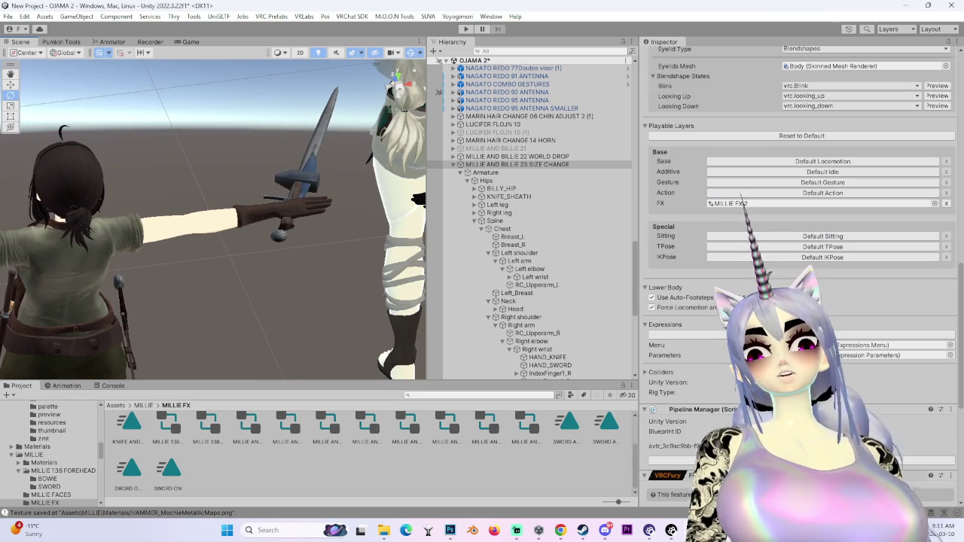
left_click(867, 354)
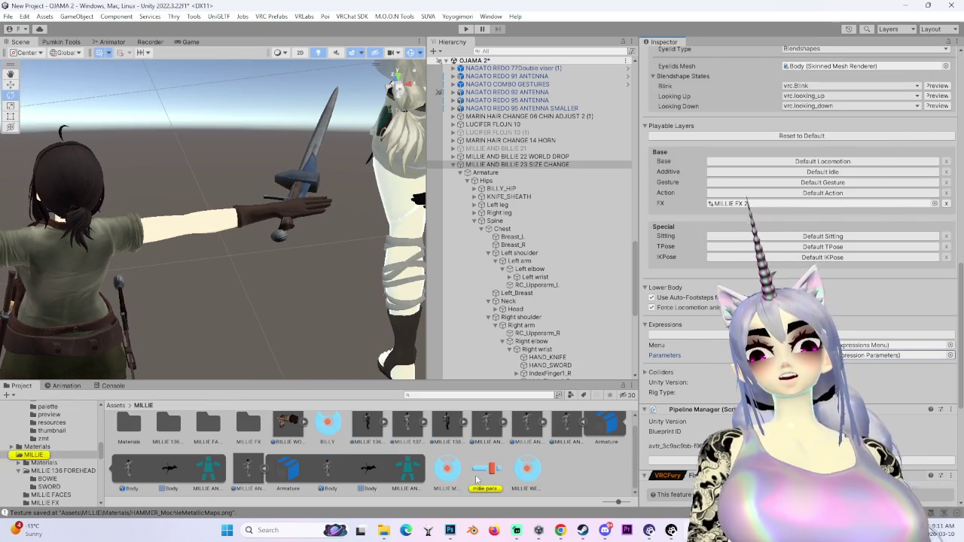
left_click(488, 475)
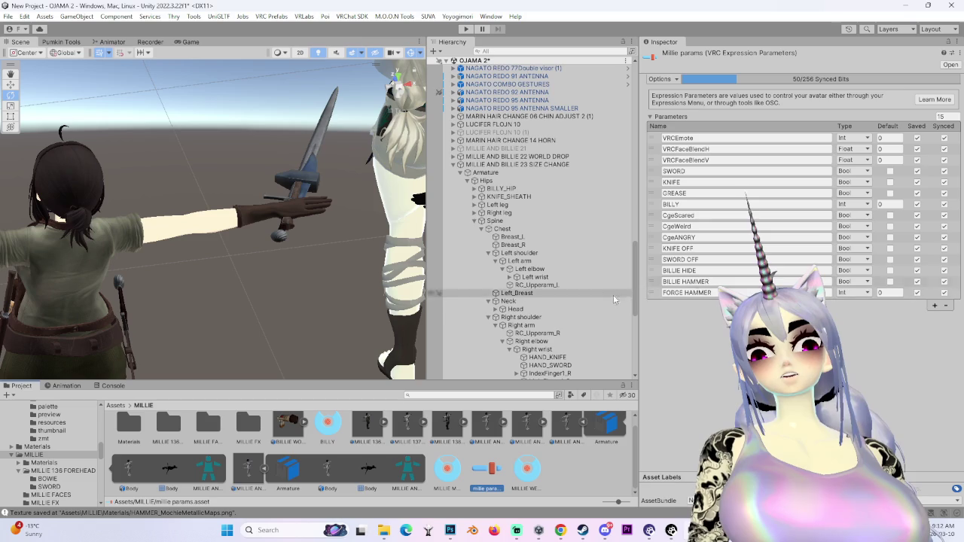
Check that the FORGE HAMMER parameter is an Int, then select the apron avatar's HAMMER
left_click(709, 294)
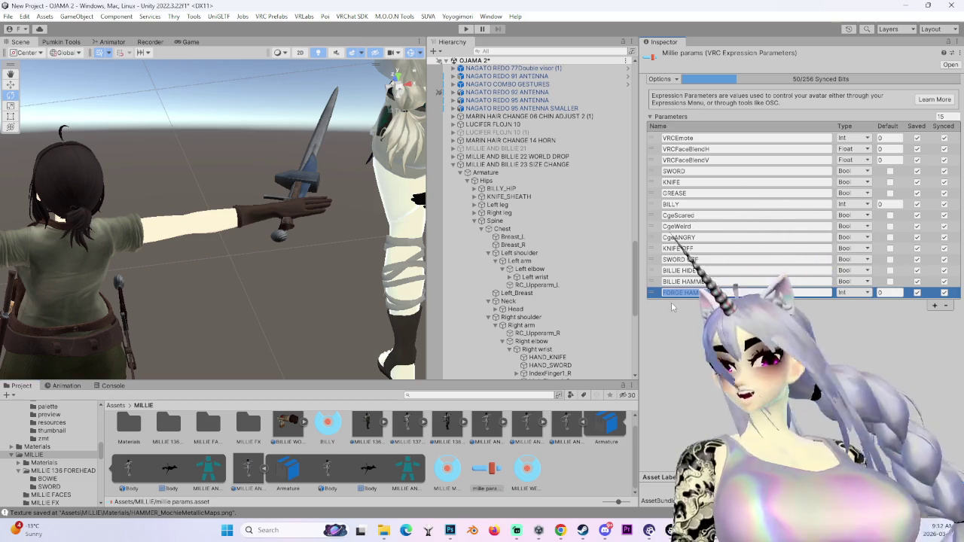
scroll(527, 226, "down", 3)
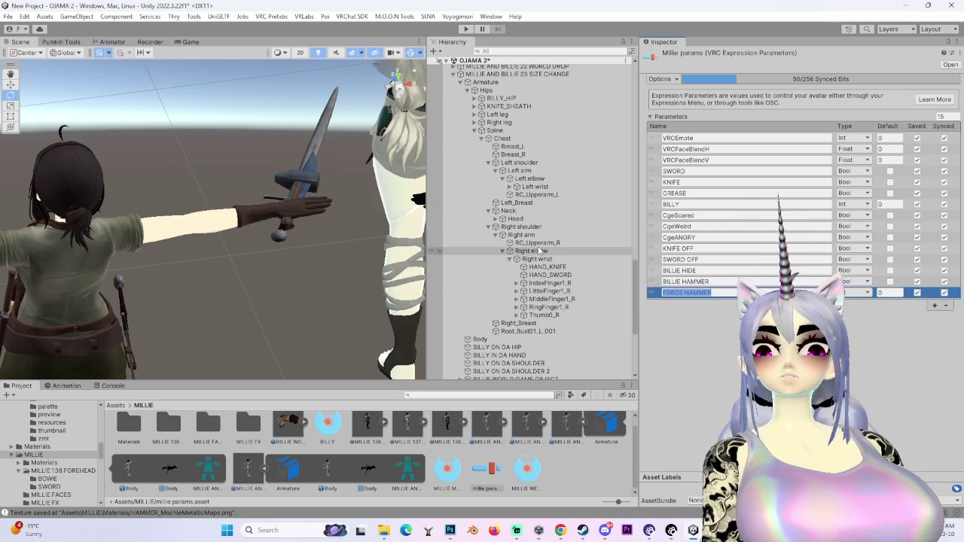
scroll(557, 179, "down", 3)
left_click(500, 345)
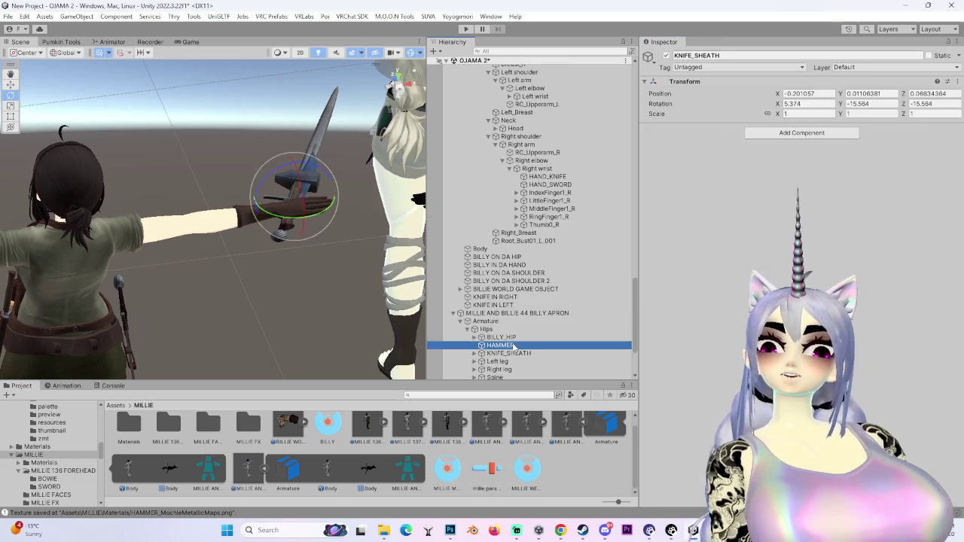
Set the HAMMER ON HIP parent constraint weight to 0 and frame the hammer
left_click(945, 193)
type("0")
key("Return")
key("f")
left_click_drag(163, 236, 249, 233)
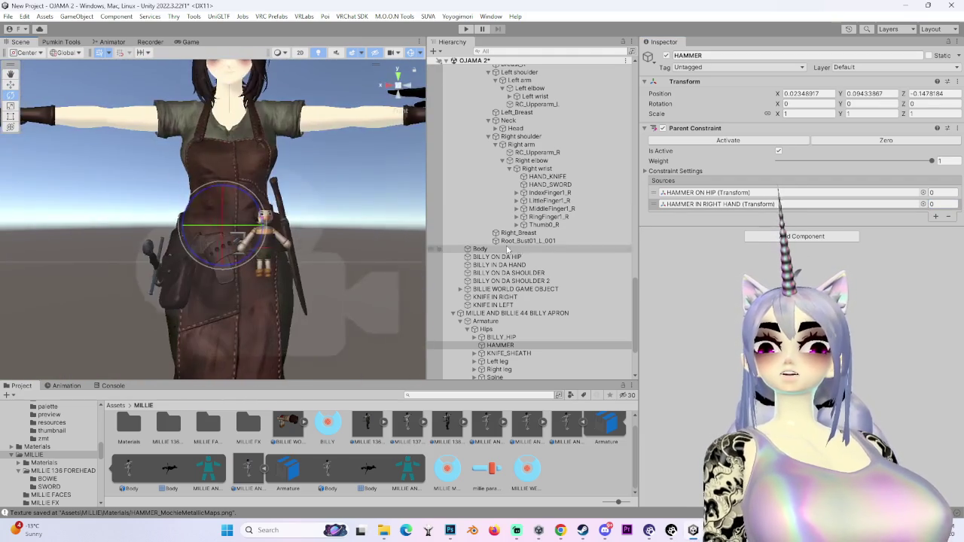
Inspect the apron avatar, then review the KNIFE IN LEFT, BILLY_HIP and KNIFE_SHEATH constraints
left_click(517, 314)
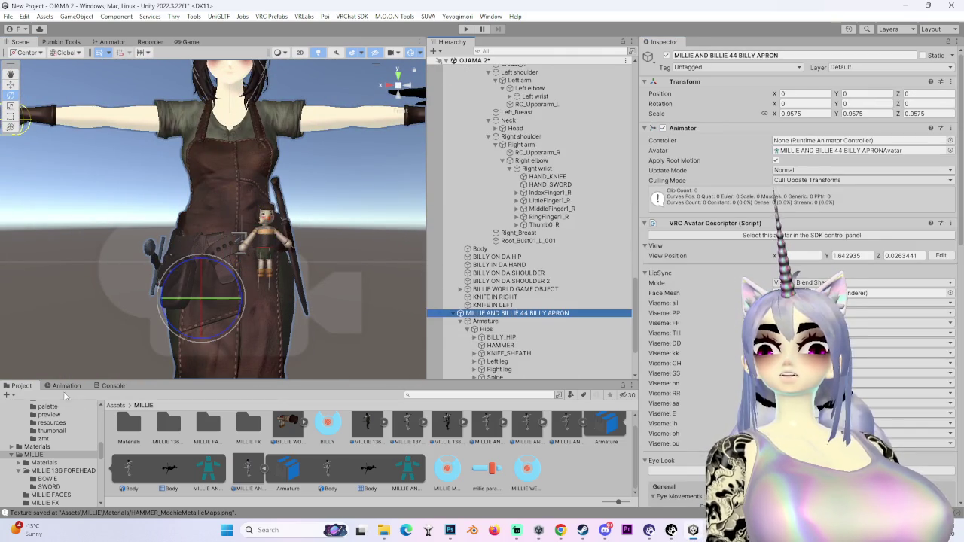
left_click(65, 386)
left_click(21, 385)
mouse_move(214, 261)
left_mouse_down()
mouse_move(249, 249)
mouse_move(204, 226)
mouse_move(271, 249)
left_mouse_up()
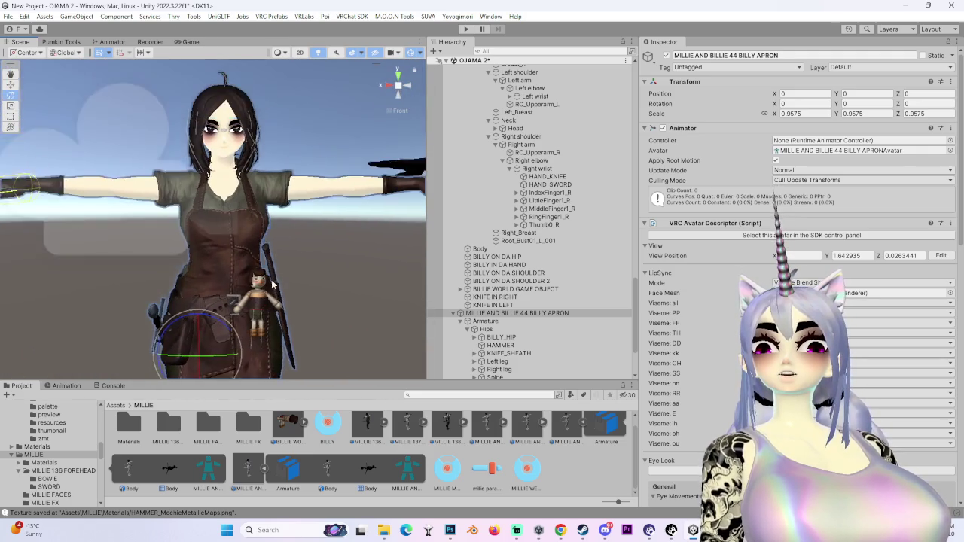
left_click(388, 88)
left_click(389, 89)
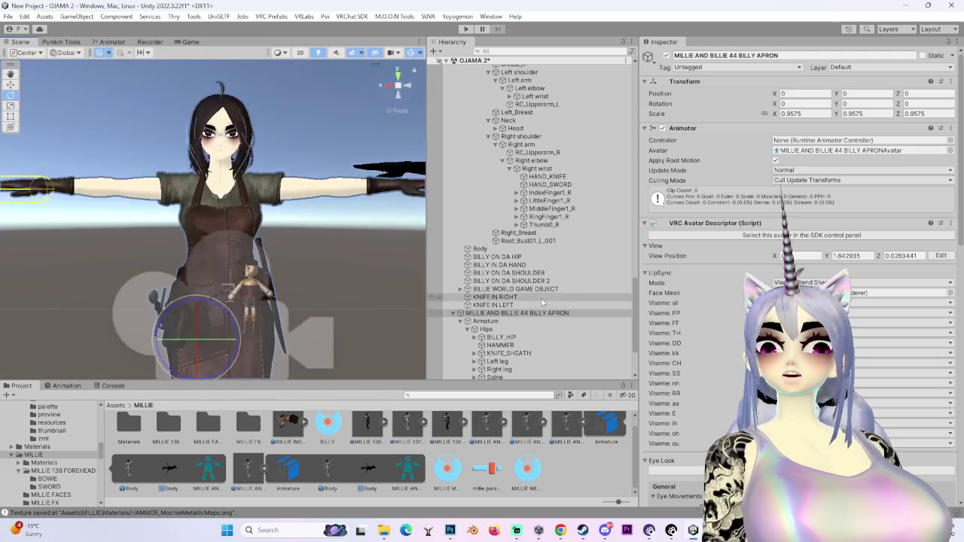
scroll(527, 332, "down", 4)
left_click(527, 345)
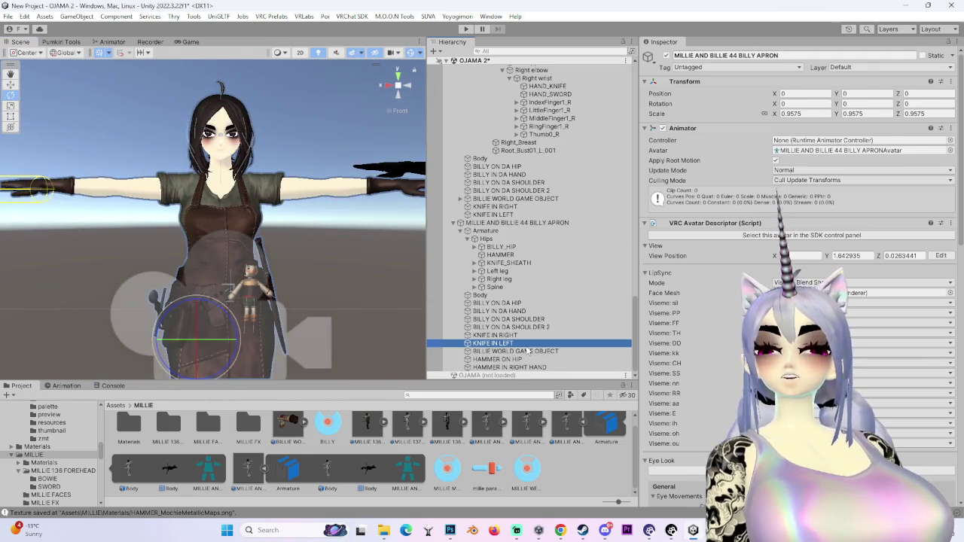
left_click(518, 248)
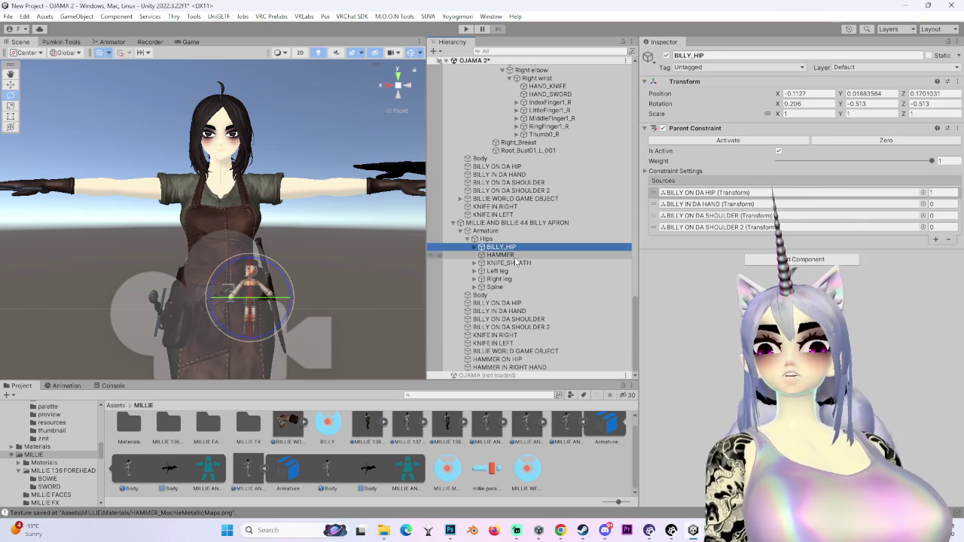
left_click(517, 263)
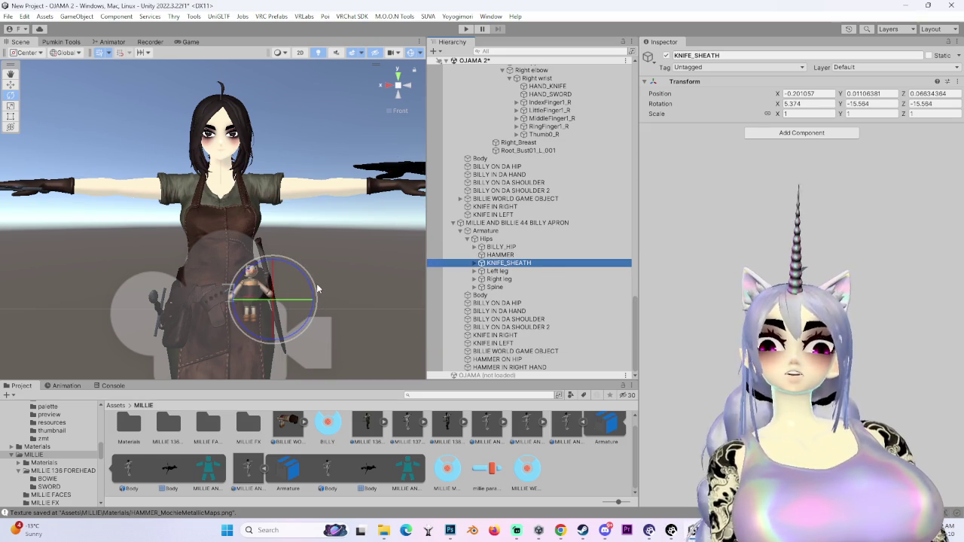
Locate MILLIE FX 2 through the apron avatar's Avatar Descriptor playable layers
left_click(533, 224)
scroll(754, 264, "down", 10)
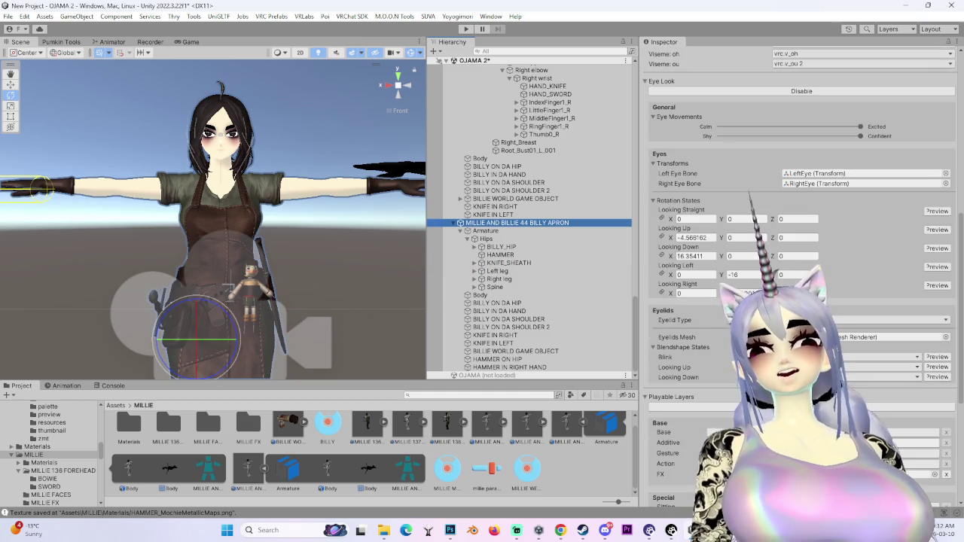
scroll(828, 302, "down", 2)
left_click(829, 369)
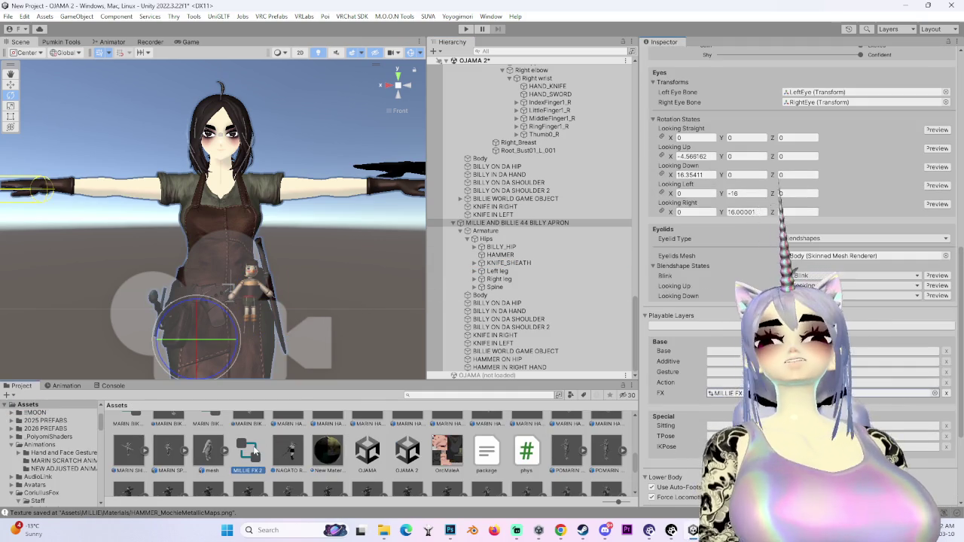
left_click(248, 450)
scroll(272, 267, "down", 3)
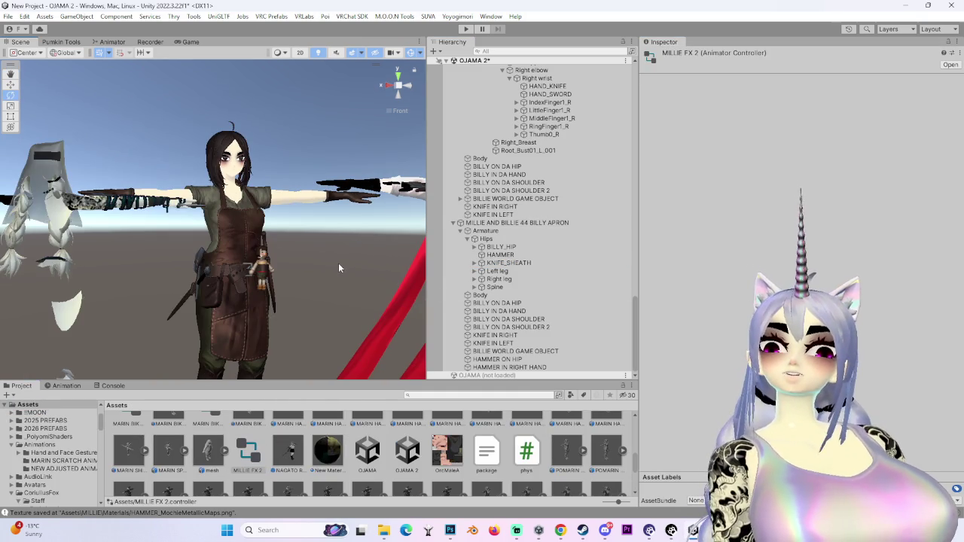
mouse_move(386, 109)
left_mouse_down()
mouse_move(237, 238)
mouse_move(385, 297)
mouse_move(239, 325)
mouse_move(298, 193)
mouse_move(166, 215)
left_mouse_up()
left_click(404, 102)
left_click(412, 89)
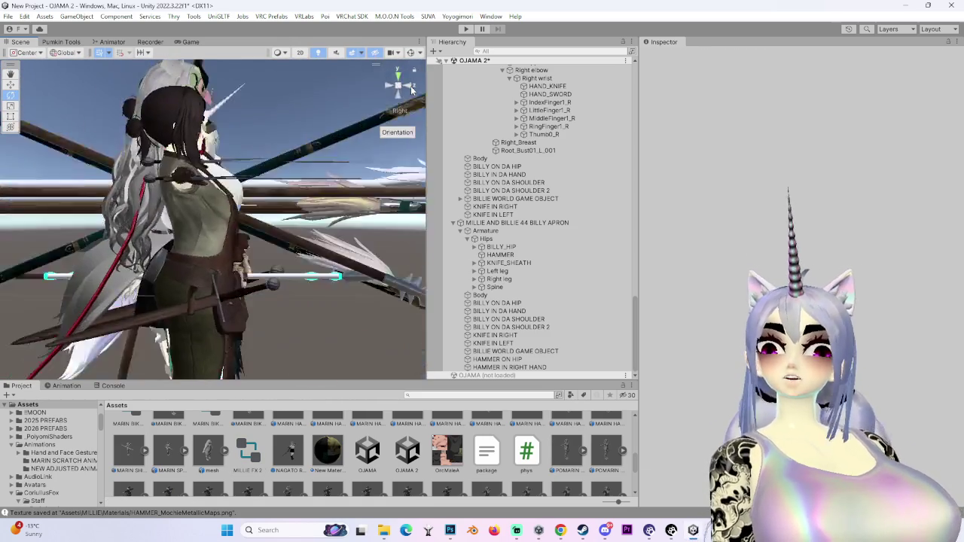
Reselect the MILLIE FX 2 controller from the avatar and open it in the Animator
left_click(537, 223)
scroll(710, 329, "down", 10)
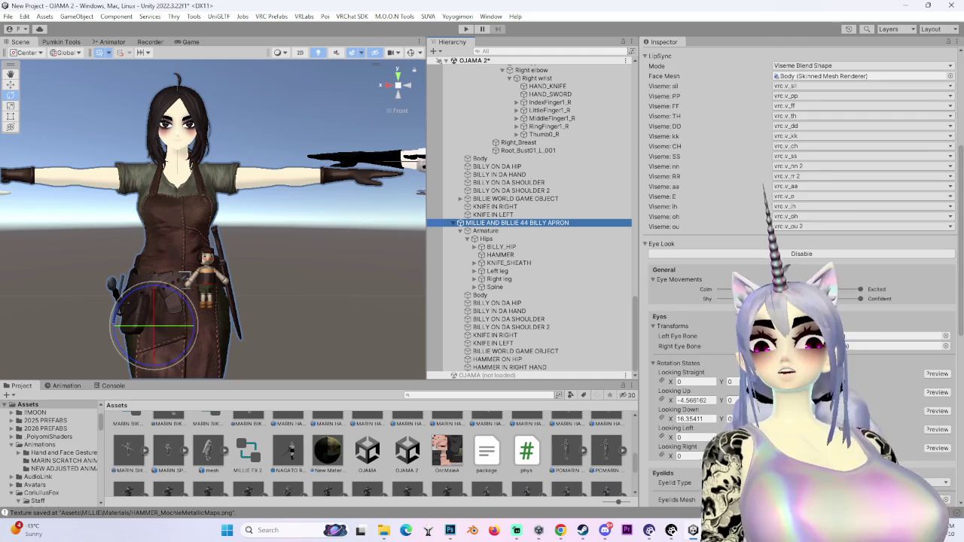
left_click(897, 311)
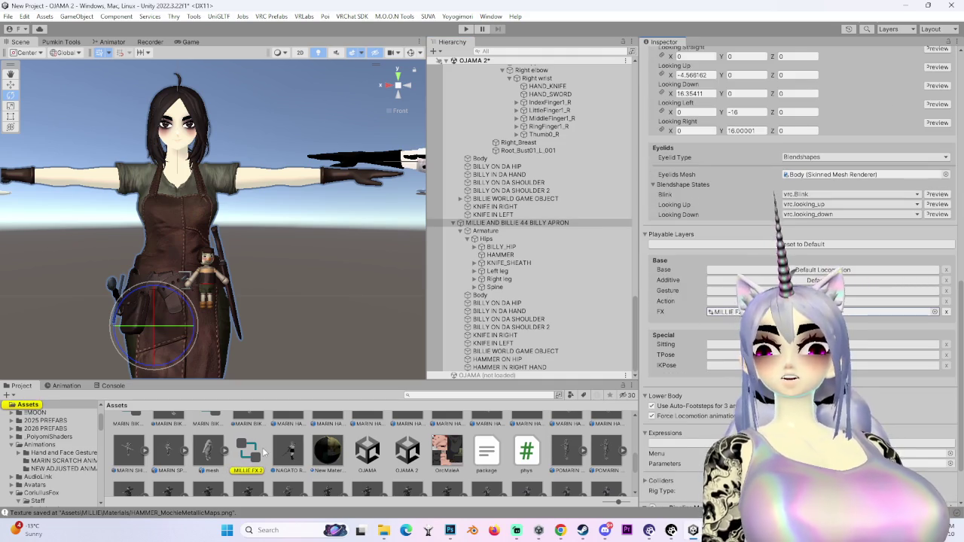
left_click(263, 450)
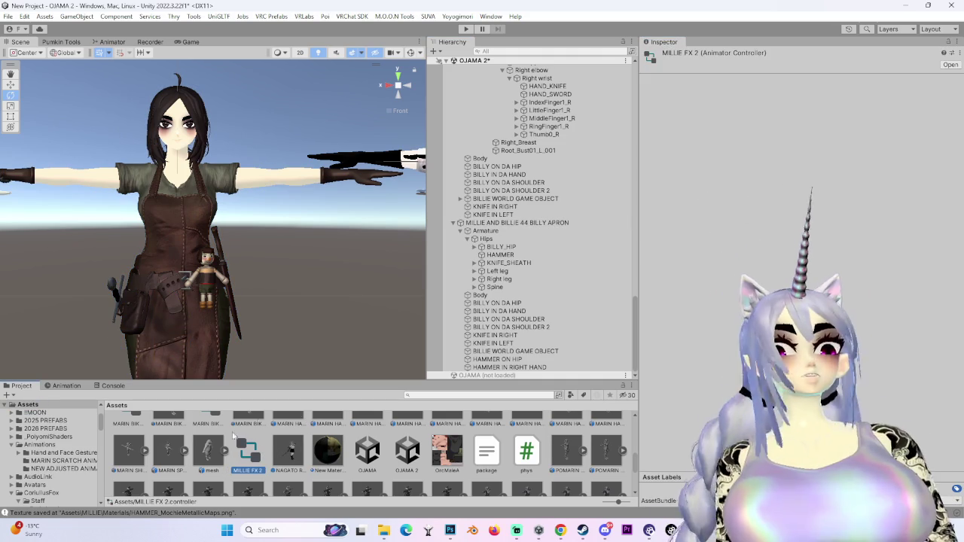
left_click(203, 440)
left_click(189, 219)
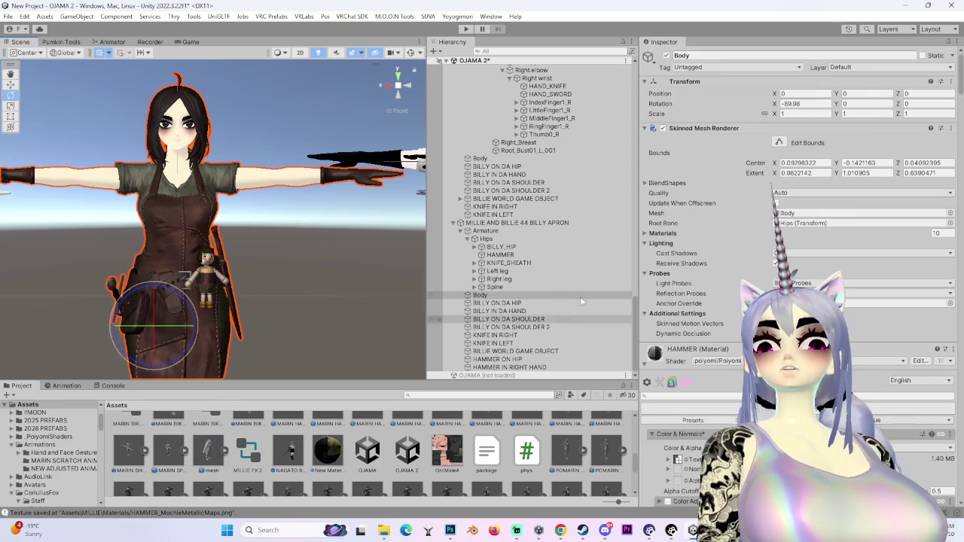
left_click(547, 224)
scroll(732, 410, "down", 5)
scroll(732, 410, "down", 8)
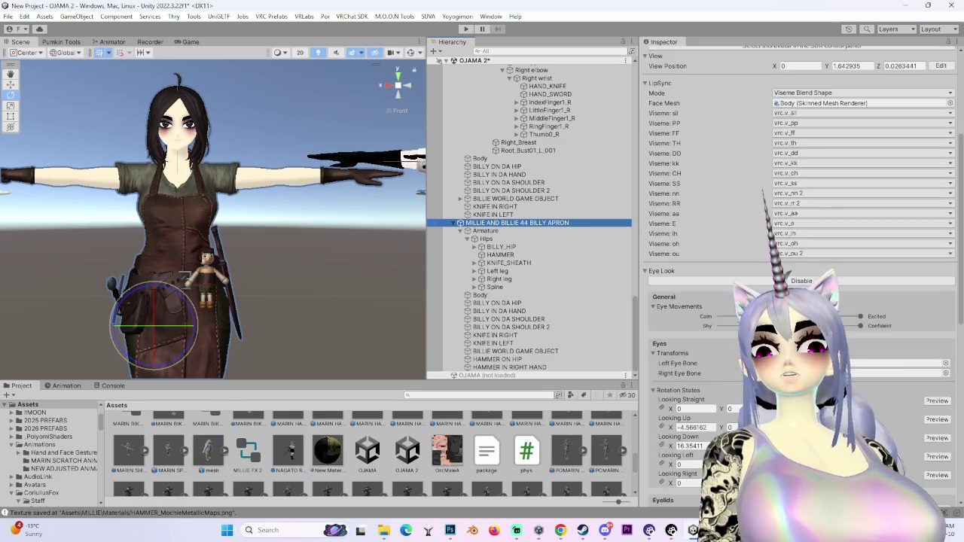
left_click(248, 450)
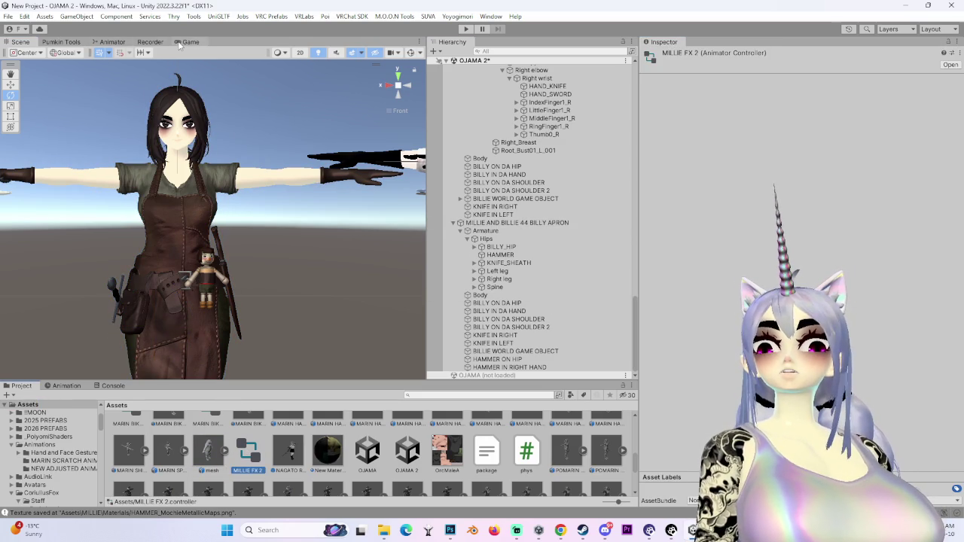
left_click(108, 42)
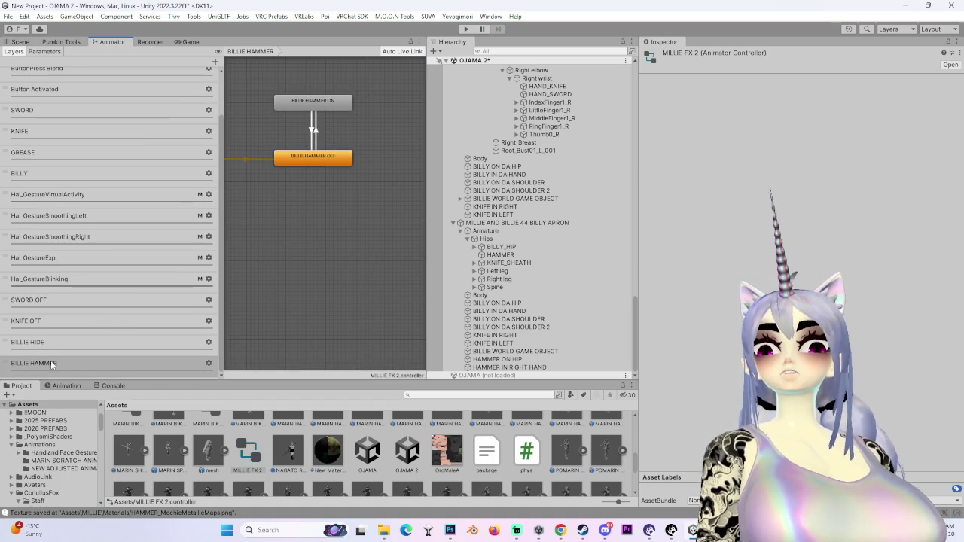
Review the BILLIE HAMMER and BILLIE HIDE layers and the controller's parameter list
left_click(209, 364)
left_click(101, 363)
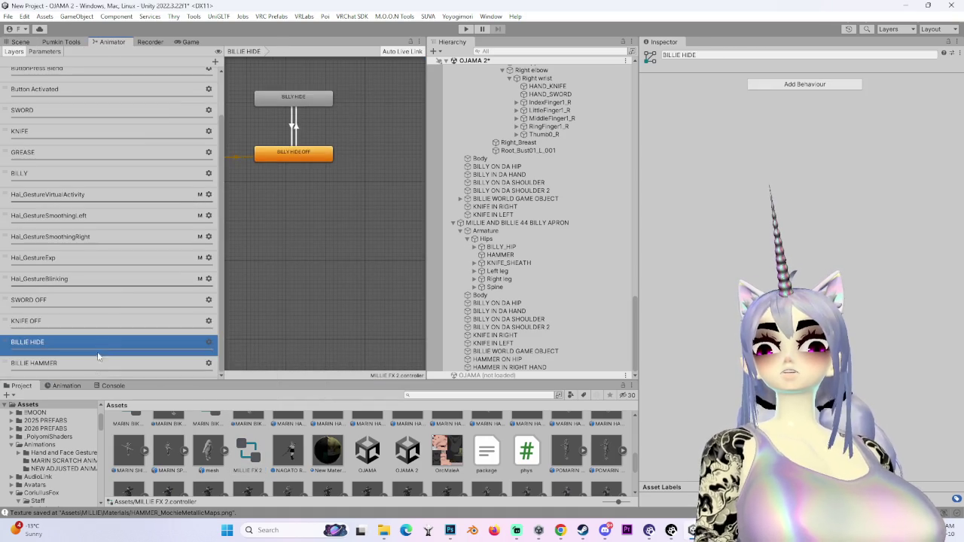
left_click(42, 52)
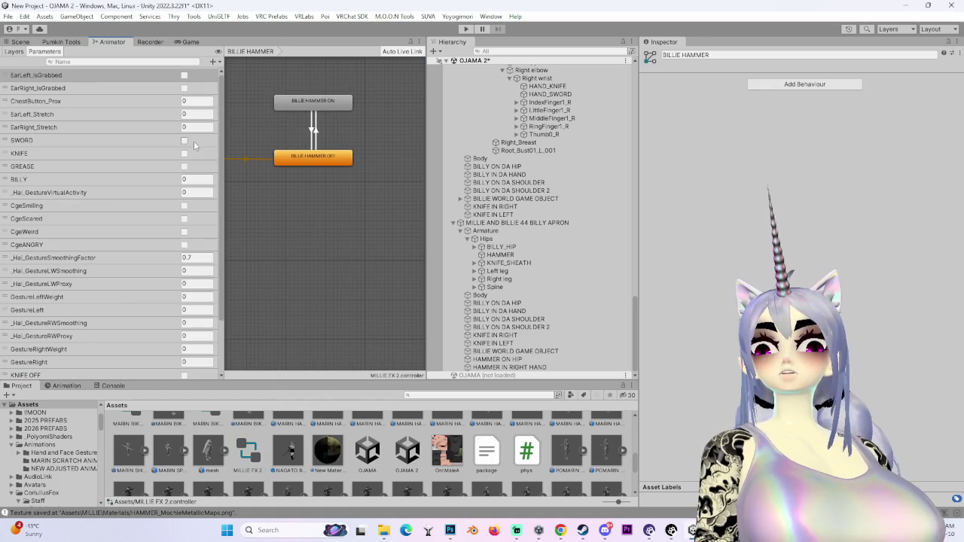
scroll(220, 150, "down", 3)
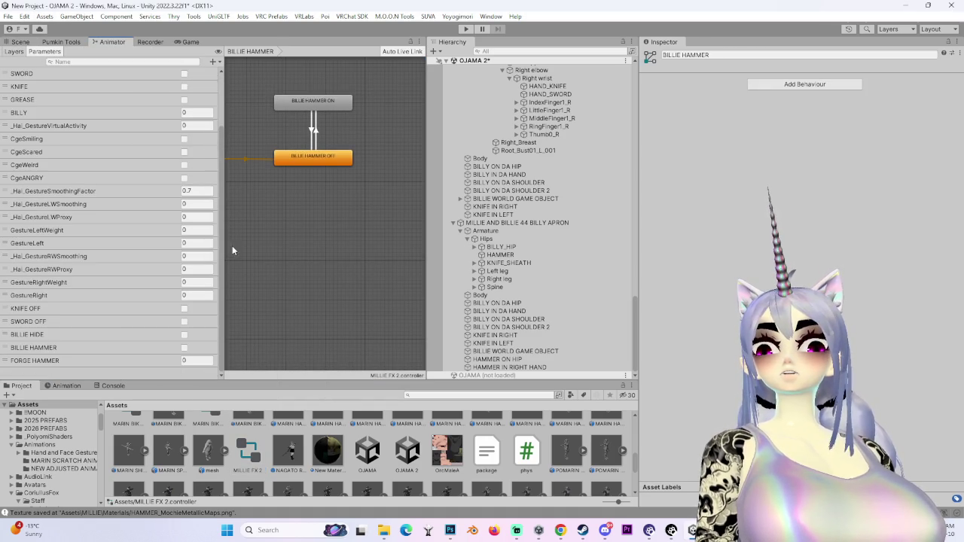
left_click(15, 52)
Add a new animator layer and rename it FORGE HAMMER
left_click(215, 63)
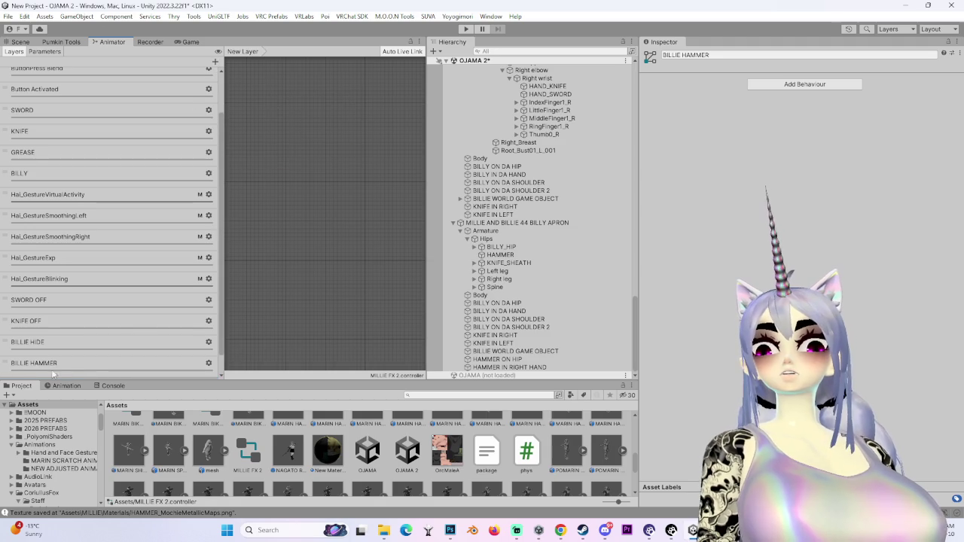
scroll(222, 343, "down", 1)
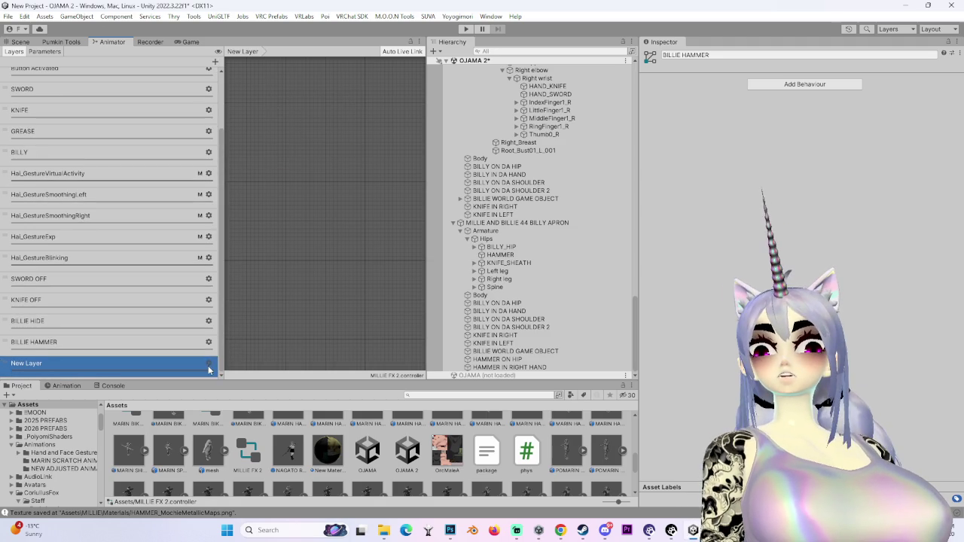
left_click(209, 364)
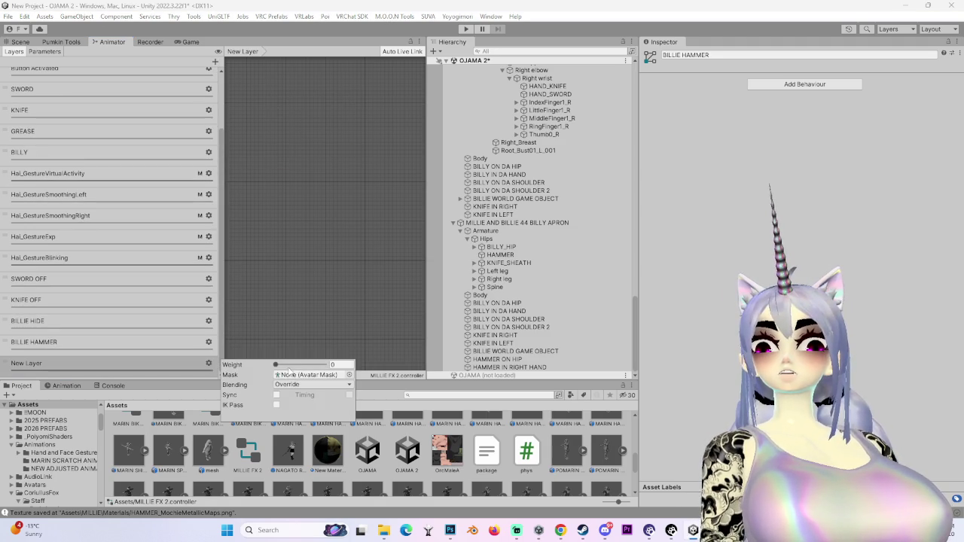
double_click(31, 365)
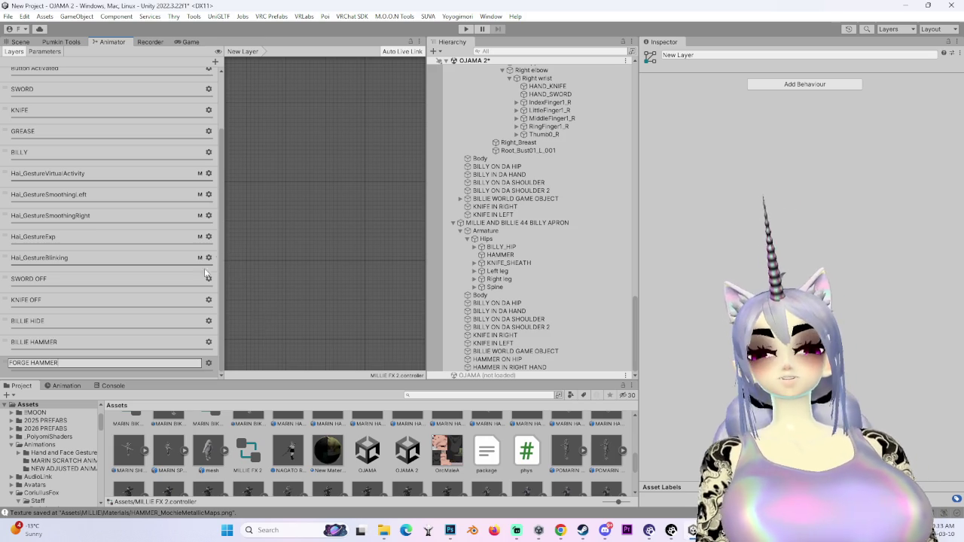
key("Return")
key("Up")
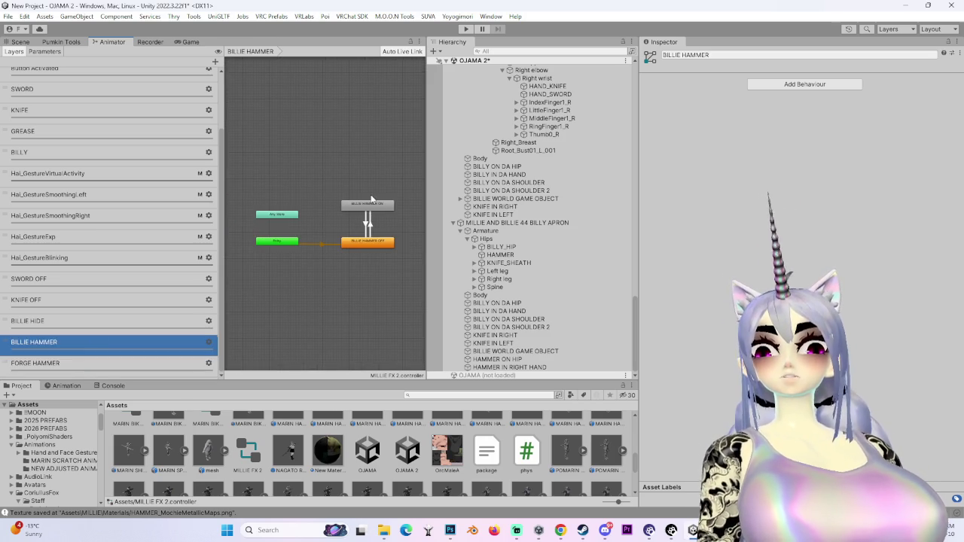
left_click(371, 201)
Create a new animation clip named FORGE HAMMER OFF in the MILLIE FX folder
left_click(821, 80)
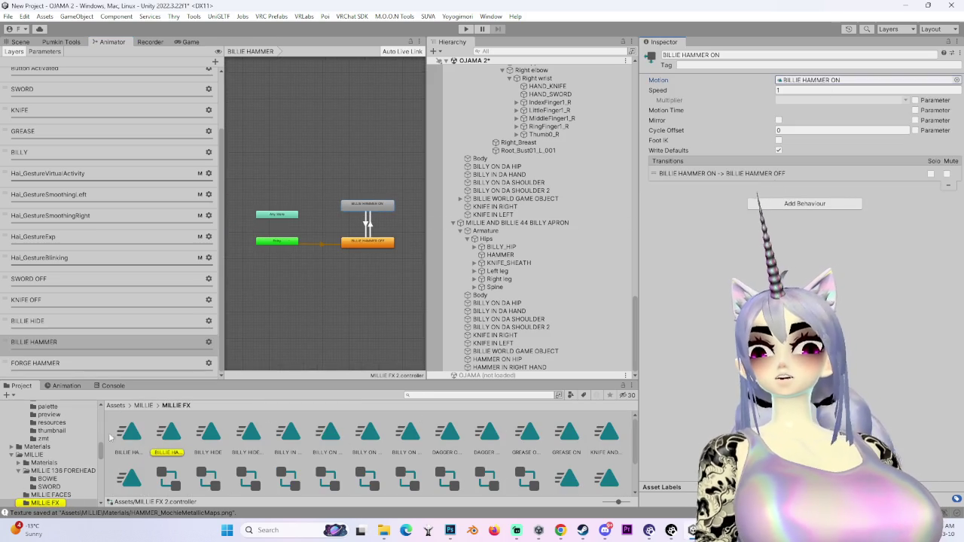
right_click(169, 465)
mouse_move(196, 102)
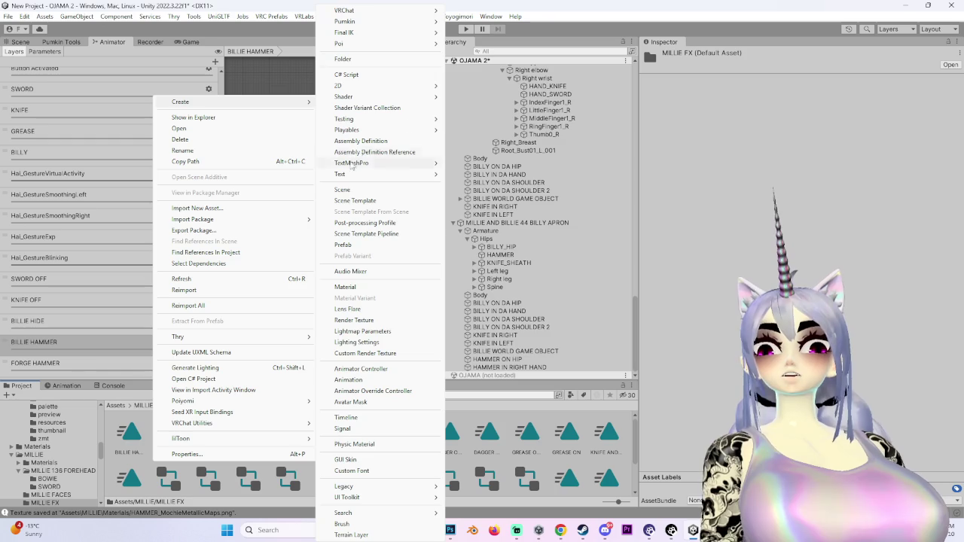
left_click(361, 379)
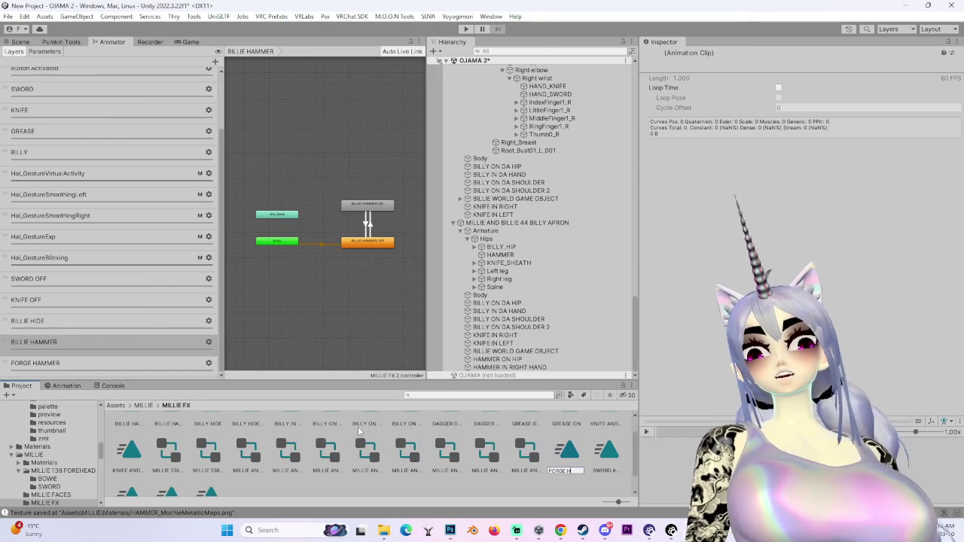
key("Return")
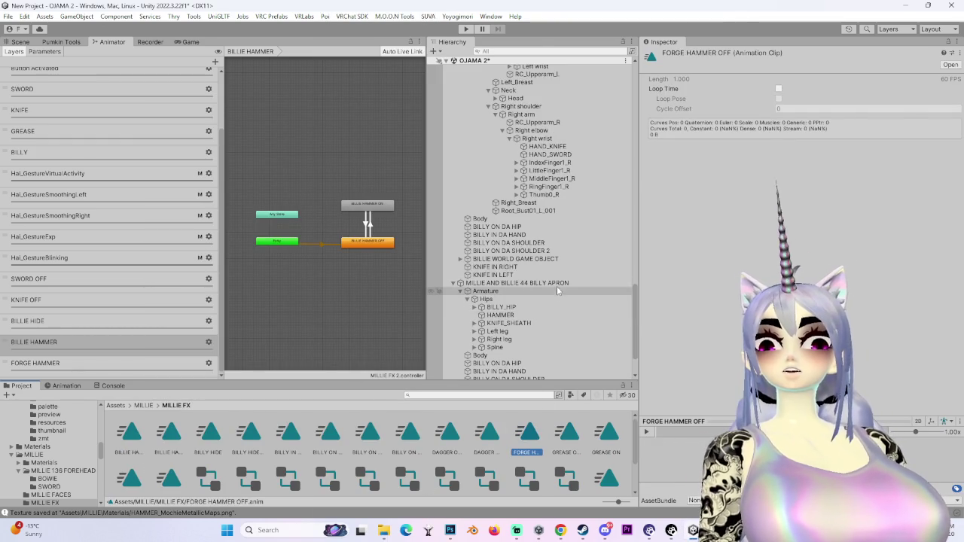
Duplicate the apron avatar with Ctrl+D and disable the original
left_click(565, 223)
key("ctrl+d")
left_click(567, 224)
left_click(666, 56)
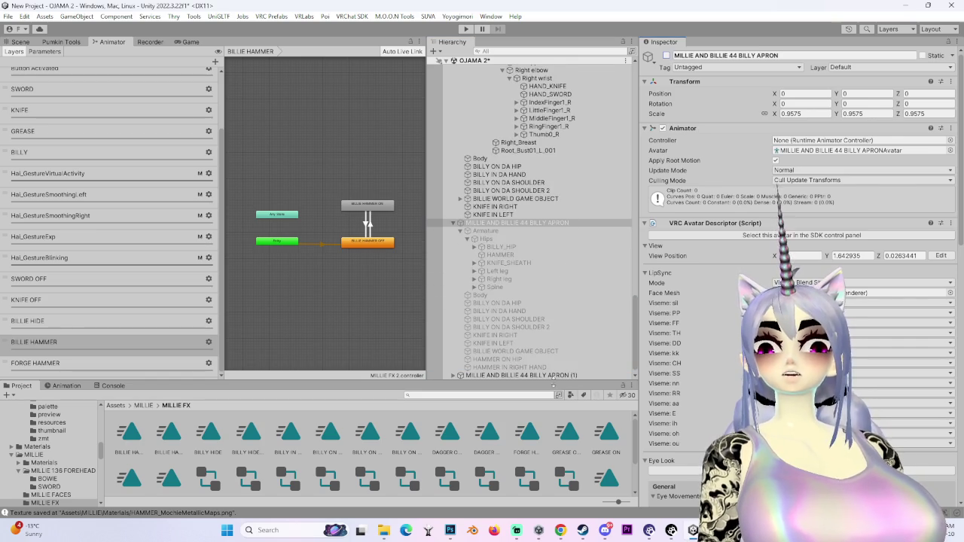
Select the FORGE HAMMER OFF clip and bring it up in the Animation timeline
left_click(569, 435)
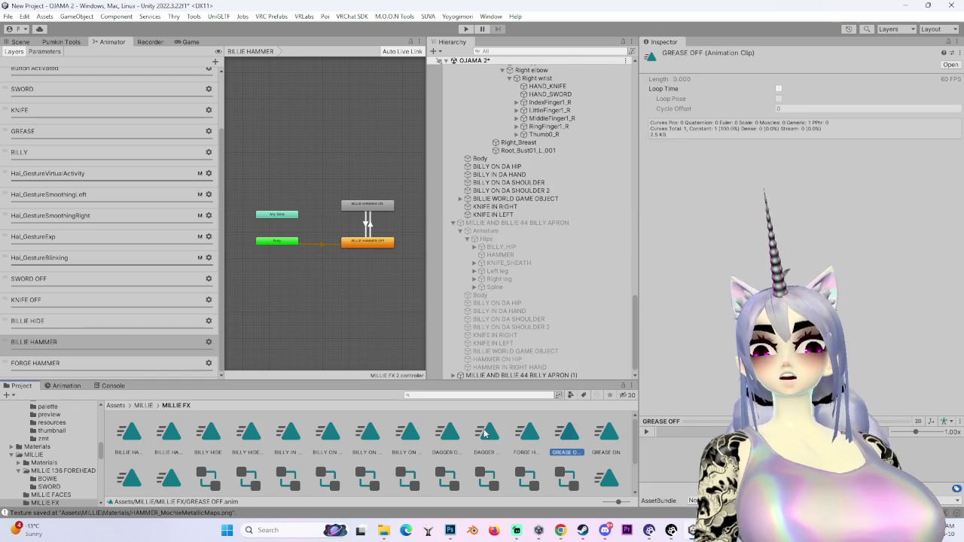
mouse_move(514, 437)
left_mouse_down()
mouse_move(530, 444)
mouse_move(559, 369)
left_mouse_up()
left_click(19, 41)
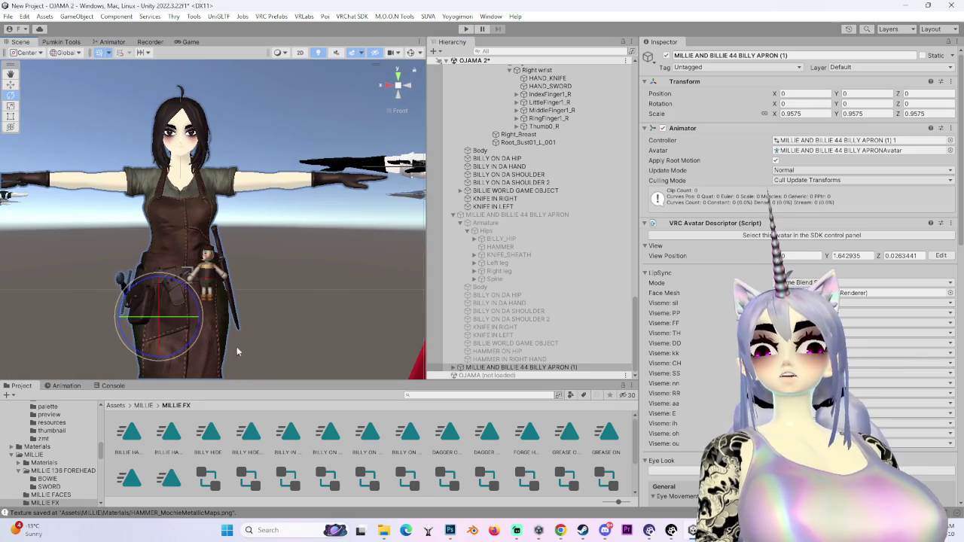
scroll(246, 348, "up", 3)
left_click(66, 386)
mouse_move(226, 316)
left_mouse_down()
mouse_move(244, 299)
mouse_move(225, 277)
mouse_move(268, 265)
mouse_move(264, 288)
left_mouse_up()
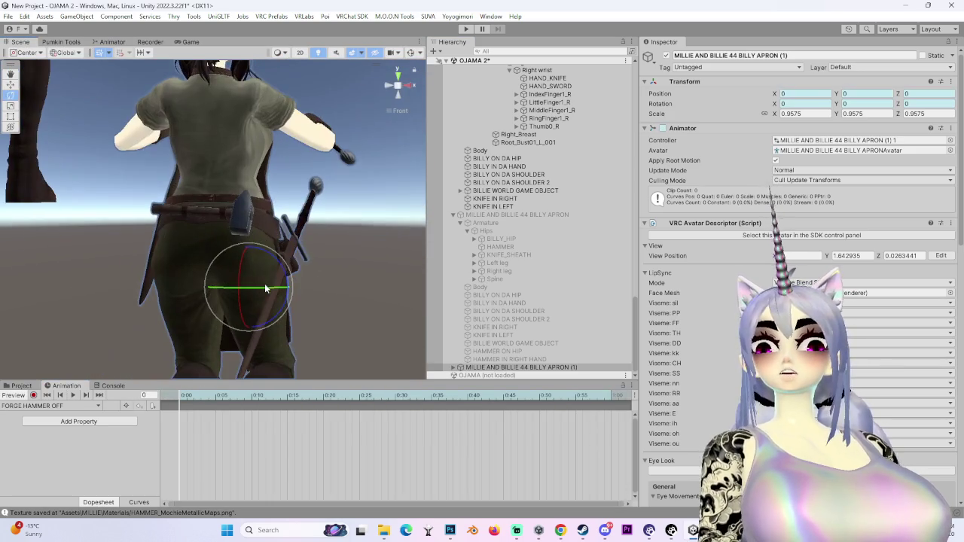
Record a key setting the copied avatar's HAMMER scale to 0
left_click(34, 395)
left_click(450, 368)
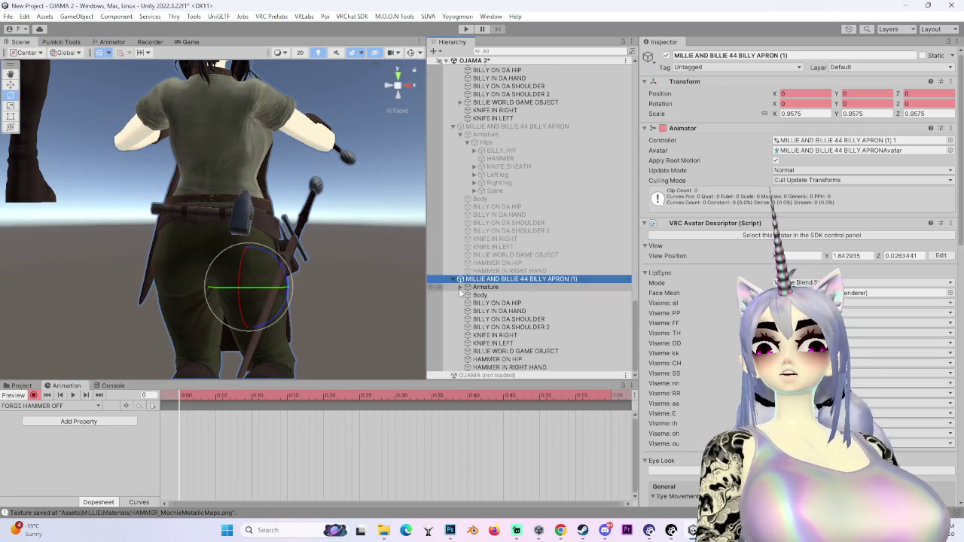
left_click(460, 287)
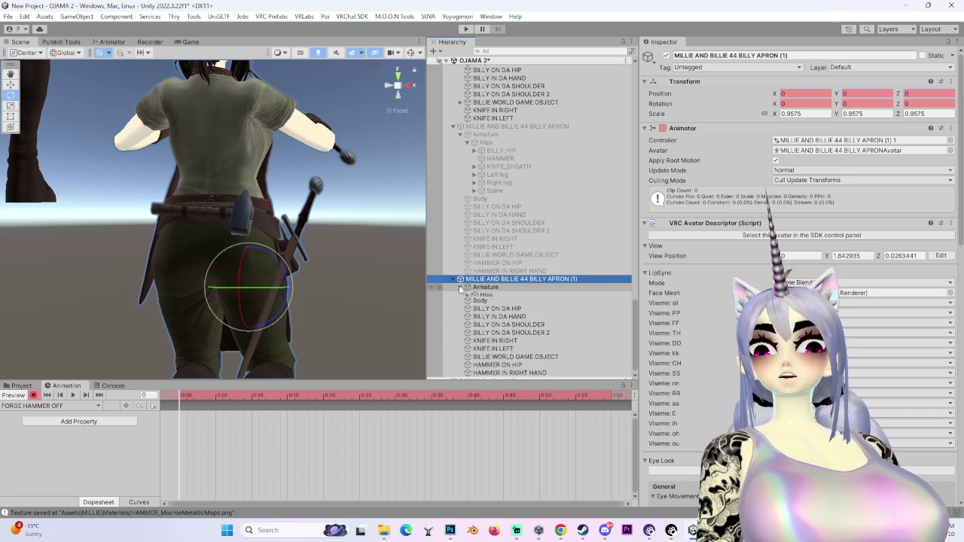
left_click(467, 295)
left_click(500, 311)
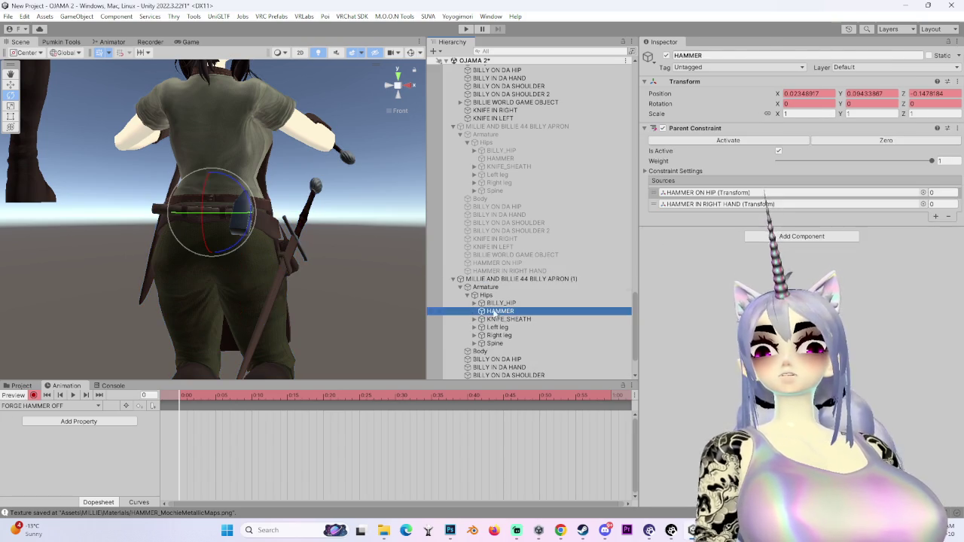
left_click(801, 115)
type("0")
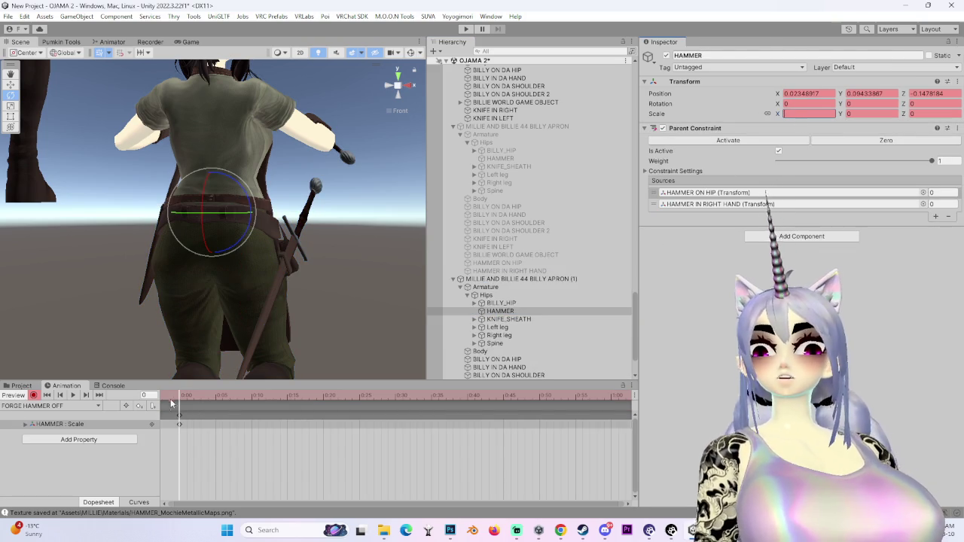
key("Return")
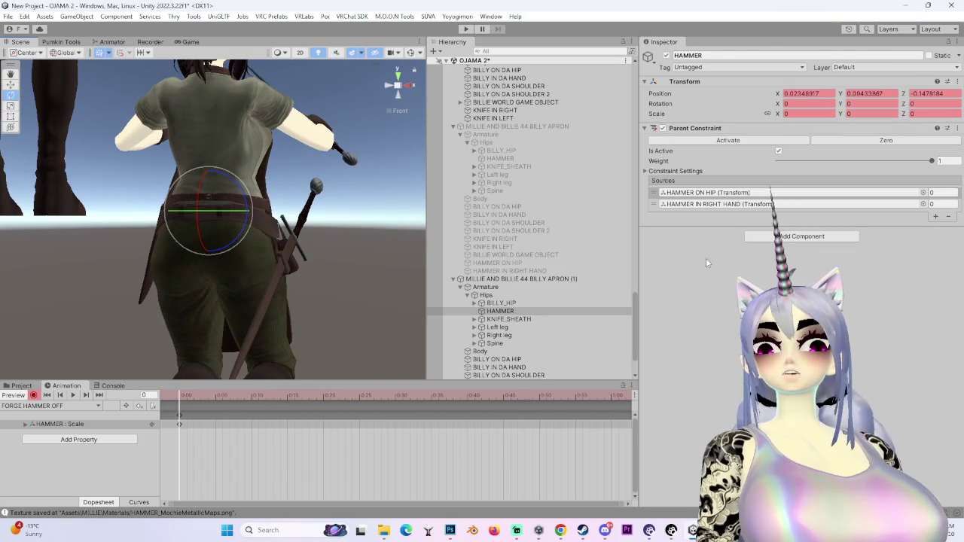
Key the hip constraint weight at 1 and right hand at 0, then stop recording
type("1")
key("Return")
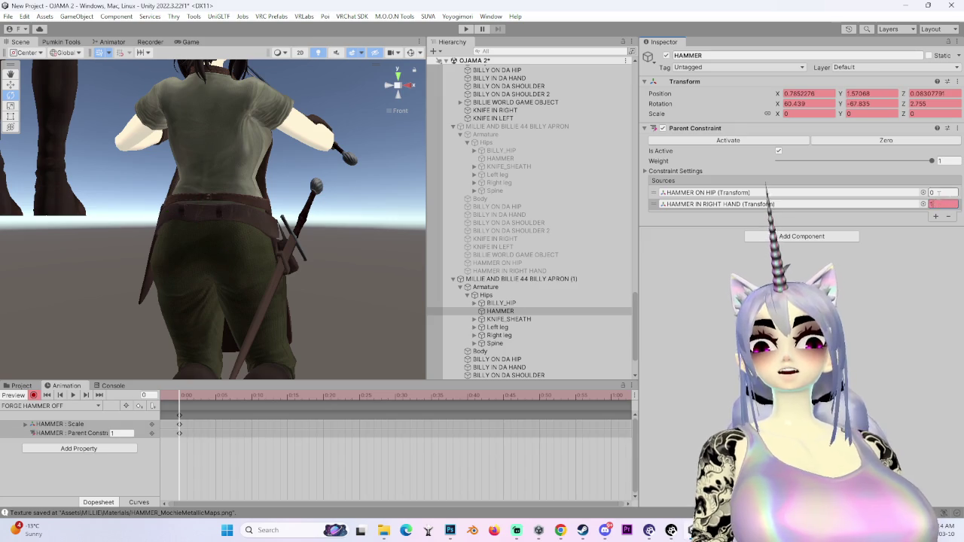
left_click(938, 192)
type("1")
key("Return")
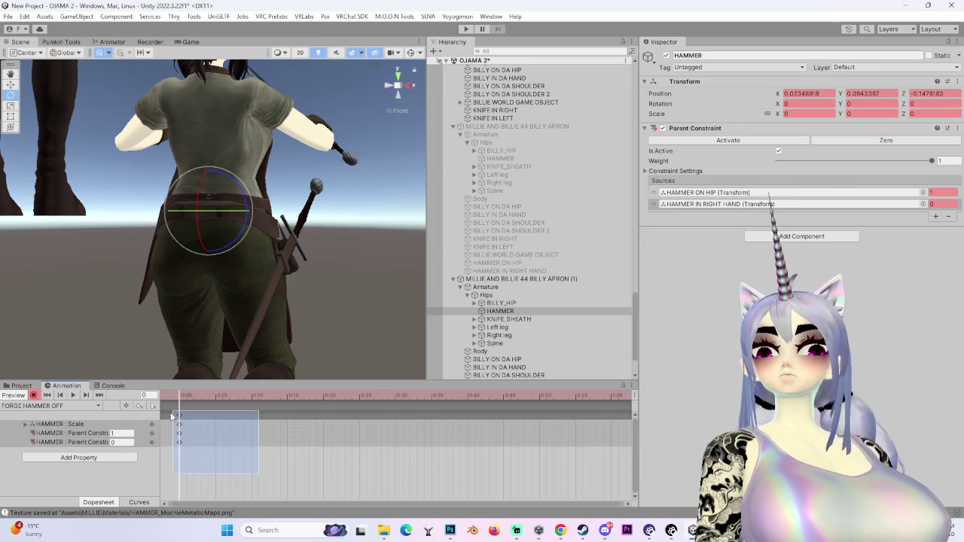
left_click(32, 395)
left_click(21, 386)
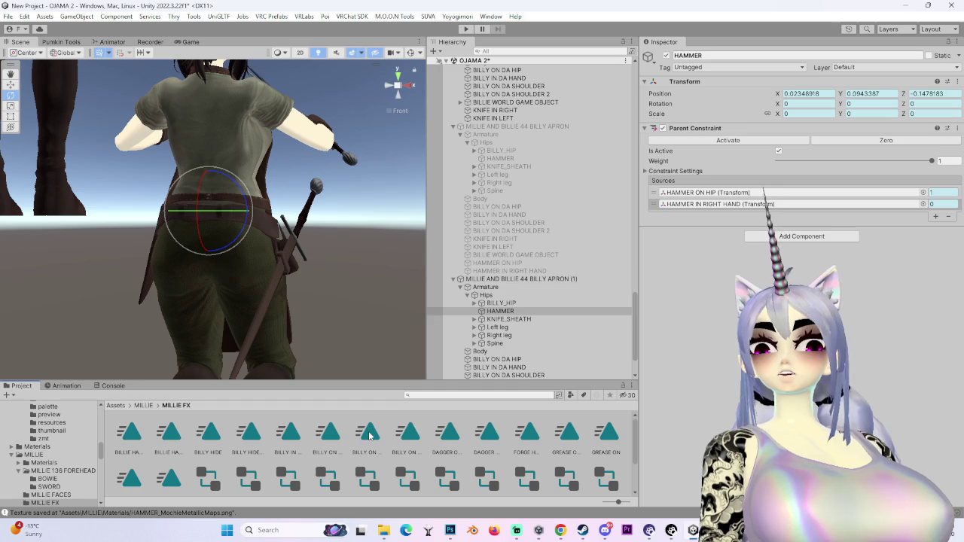
Duplicate the FORGE HAMMER OFF clip and rename the copy FORGE HAMMER ON HIP
scroll(540, 448, "down", 5)
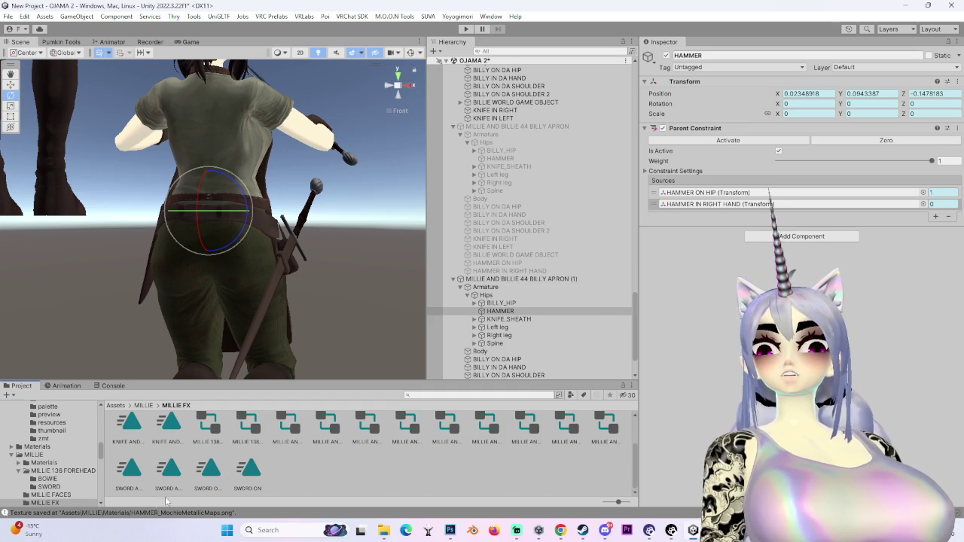
scroll(173, 475, "up", 5)
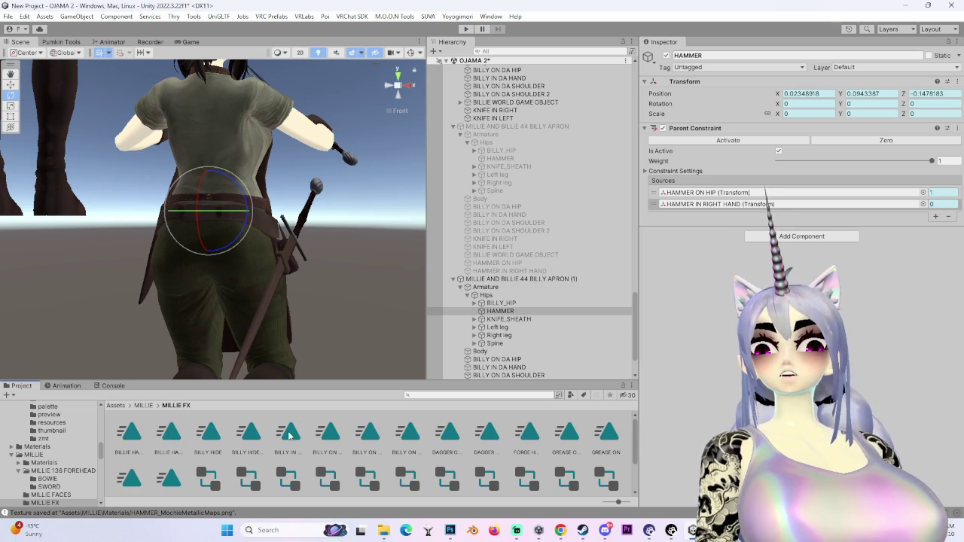
scroll(351, 435, "down", 1)
scroll(489, 444, "up", 1)
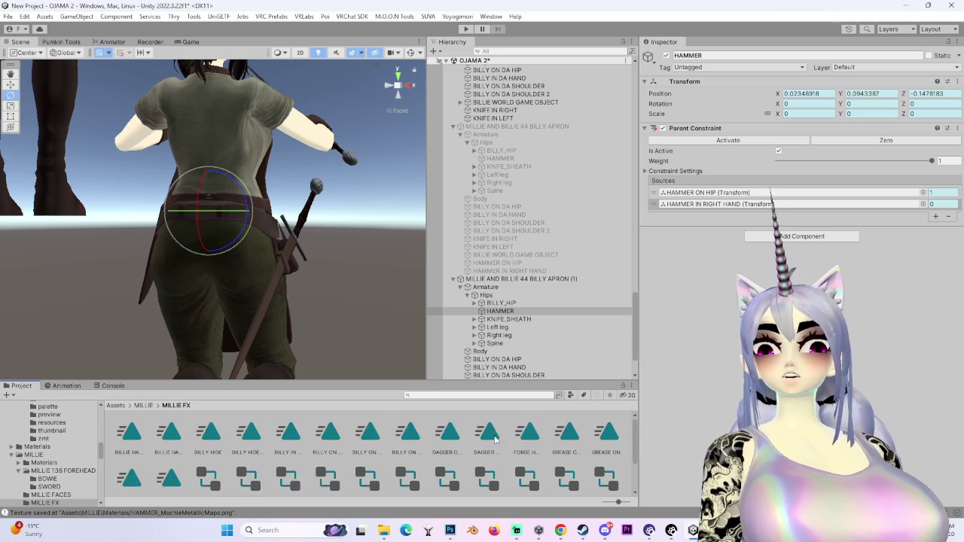
left_click(526, 433)
key("ctrl+d")
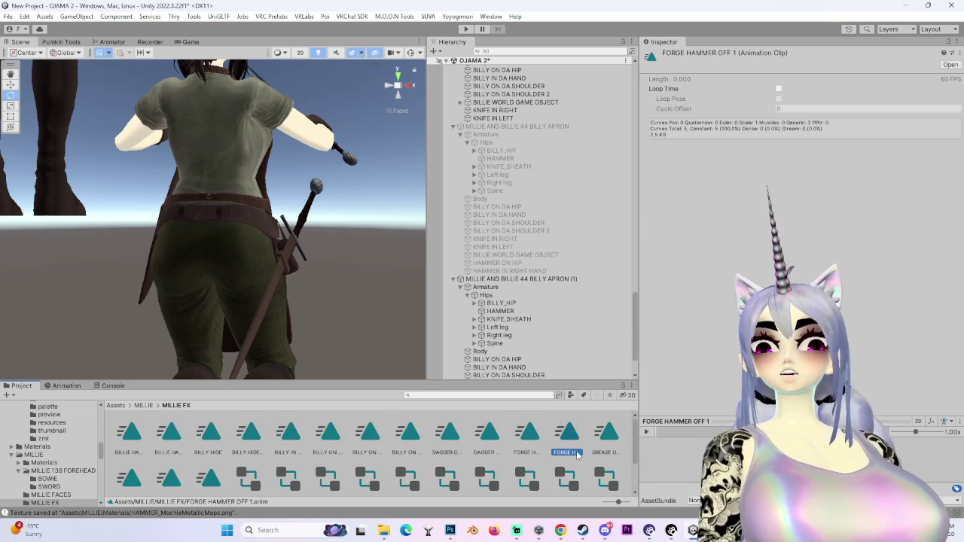
left_click(579, 454)
key("End")
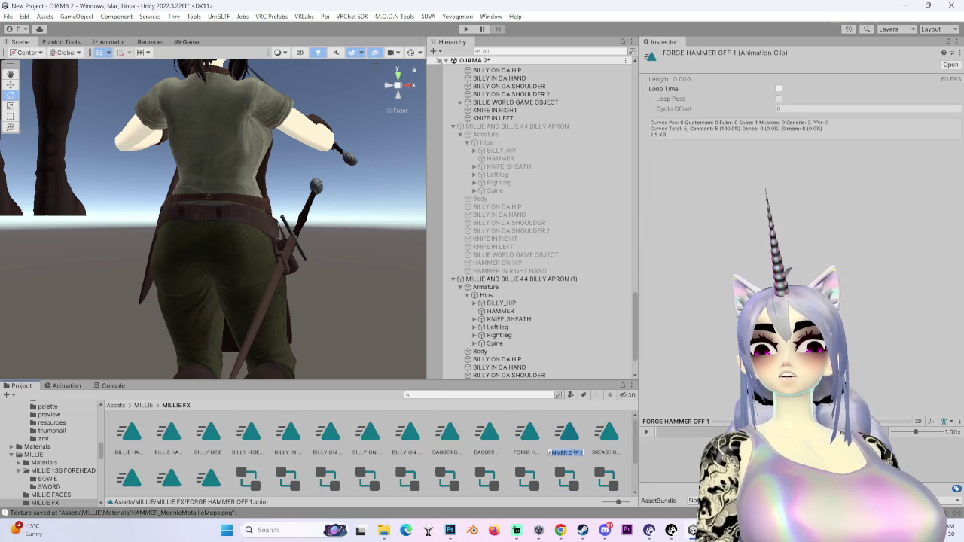
key("BackSpace")
key("BackSpace")
key("BackSpace")
type("ON HIP")
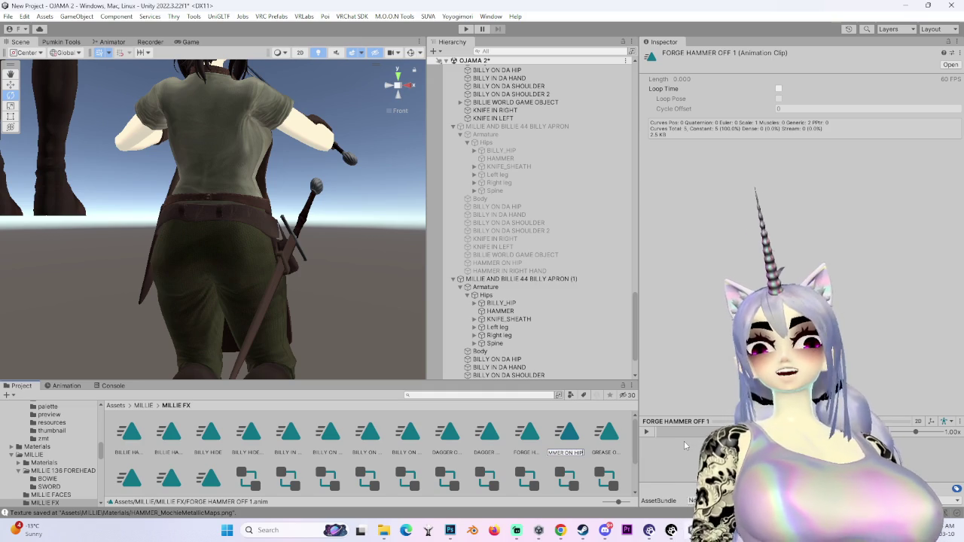
key("Return")
Change the ON HIP clip's HAMMER scale keys to 1, 1, 1
left_click(67, 386)
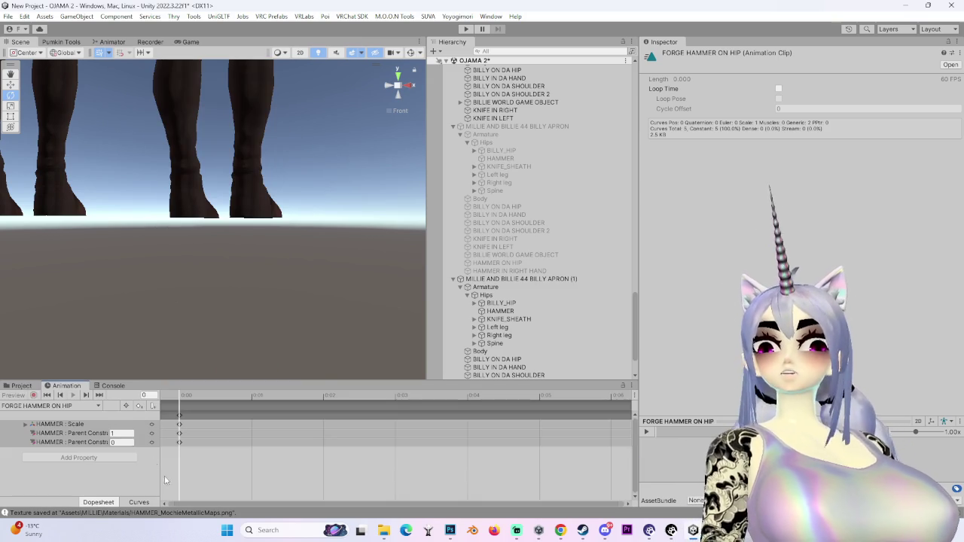
left_click_drag(163, 452, 245, 452)
left_click(25, 424)
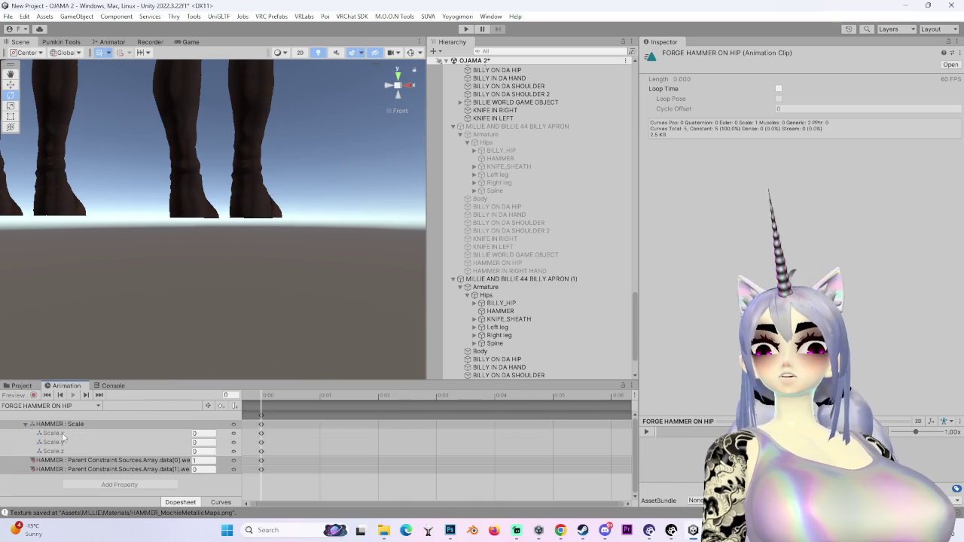
type("1")
key("Tab")
type("1")
key("Tab")
type("1")
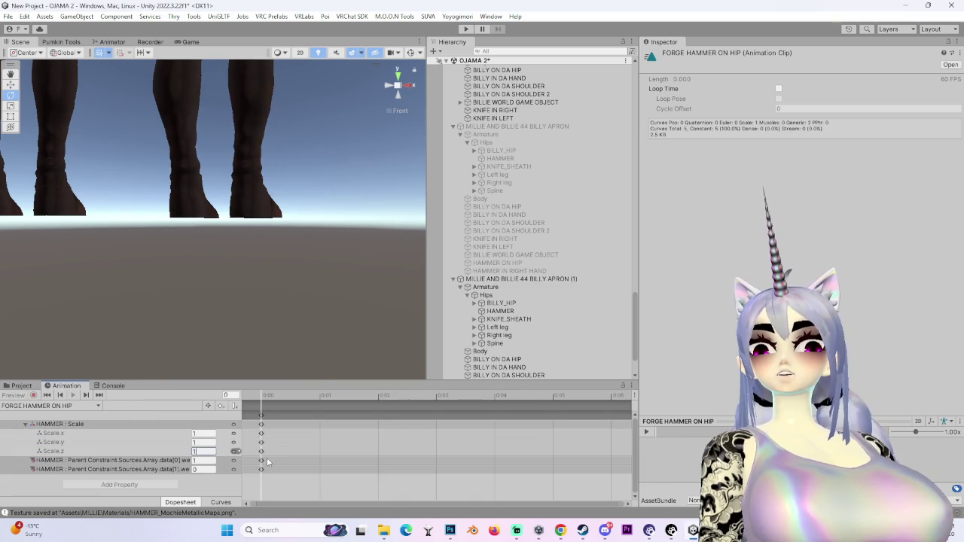
left_click(273, 480)
left_click(262, 415)
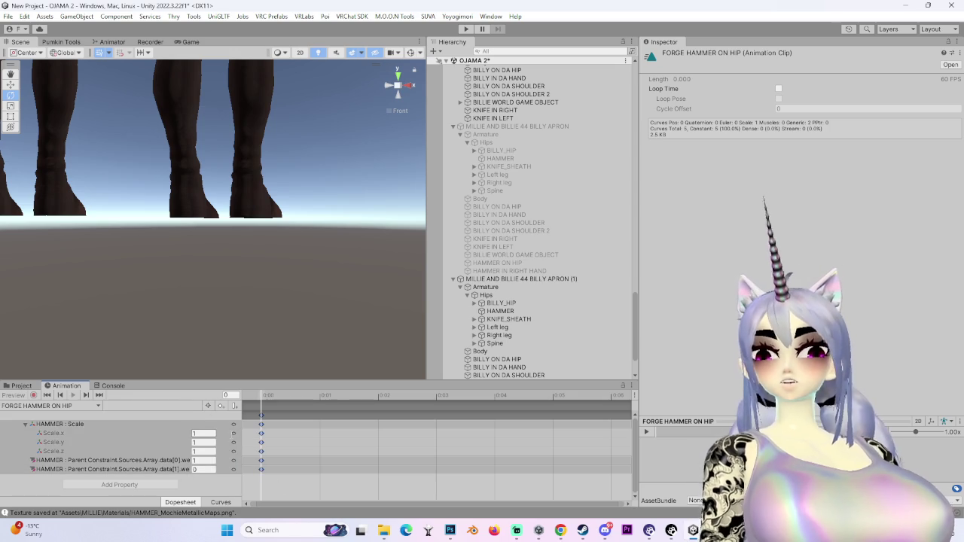
left_click(20, 385)
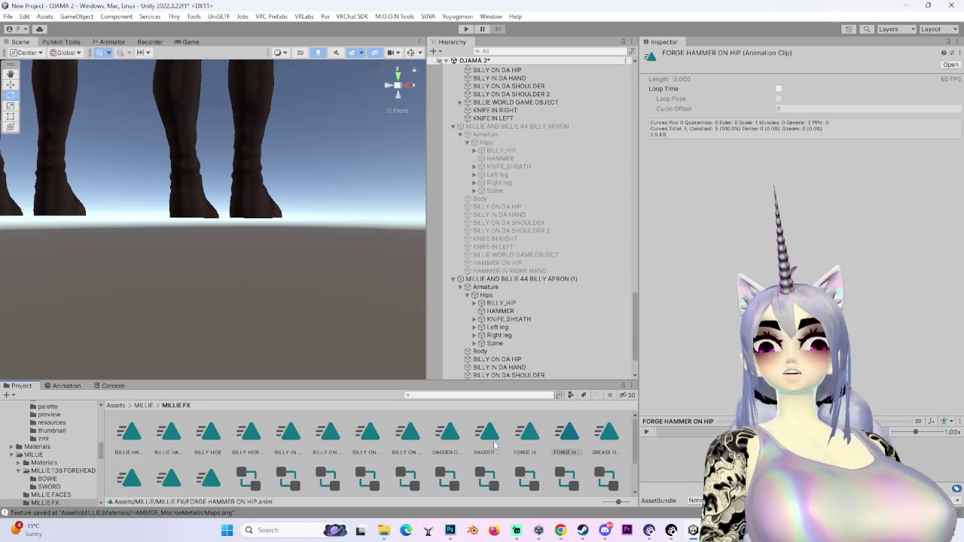
Duplicate FORGE HAMMER ON HIP into a FORGE HAMMER IN HAND clip and check its keyframes
key("ctrl+d")
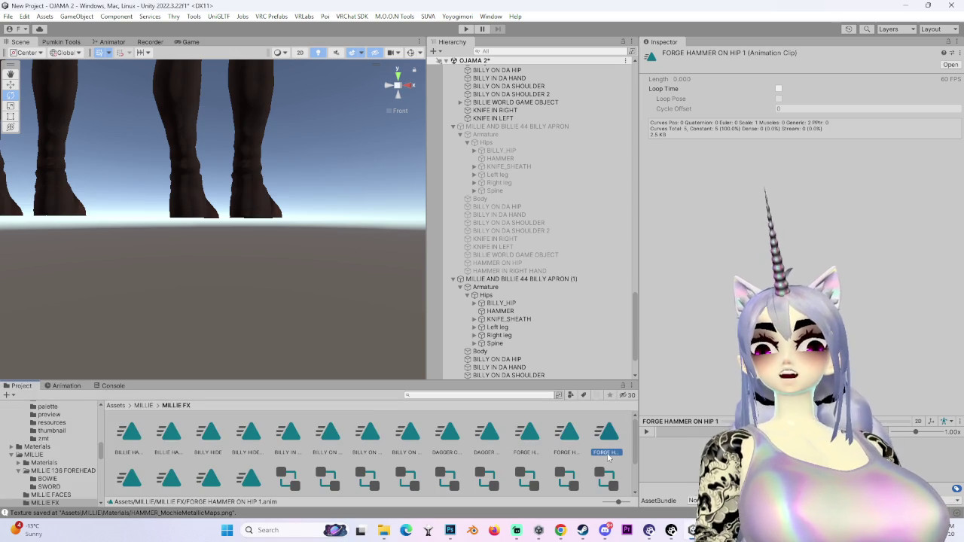
left_click(616, 452)
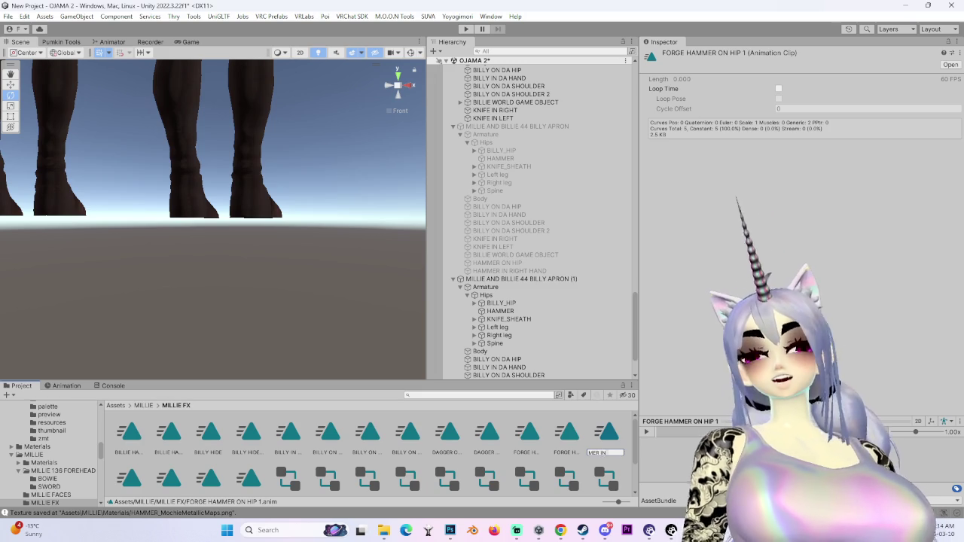
left_click(66, 386)
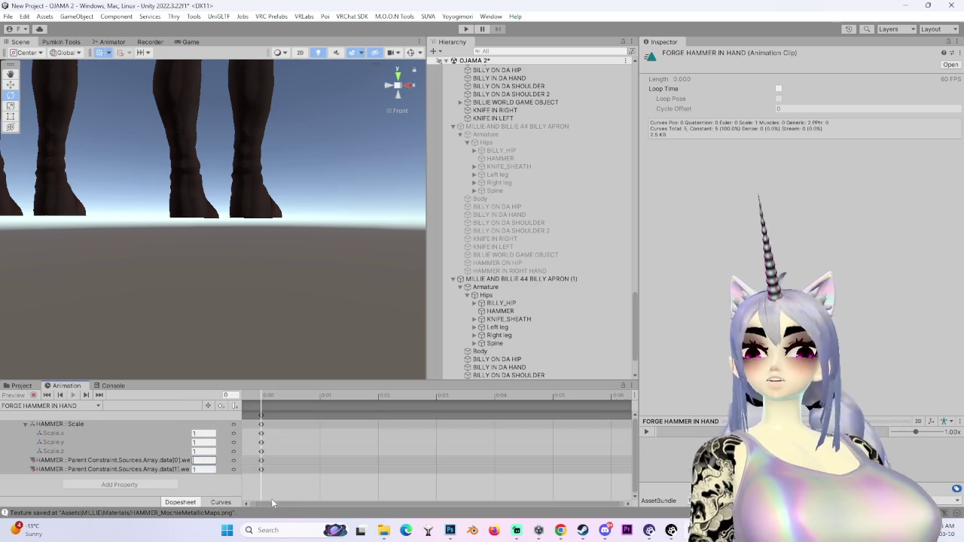
left_click(19, 386)
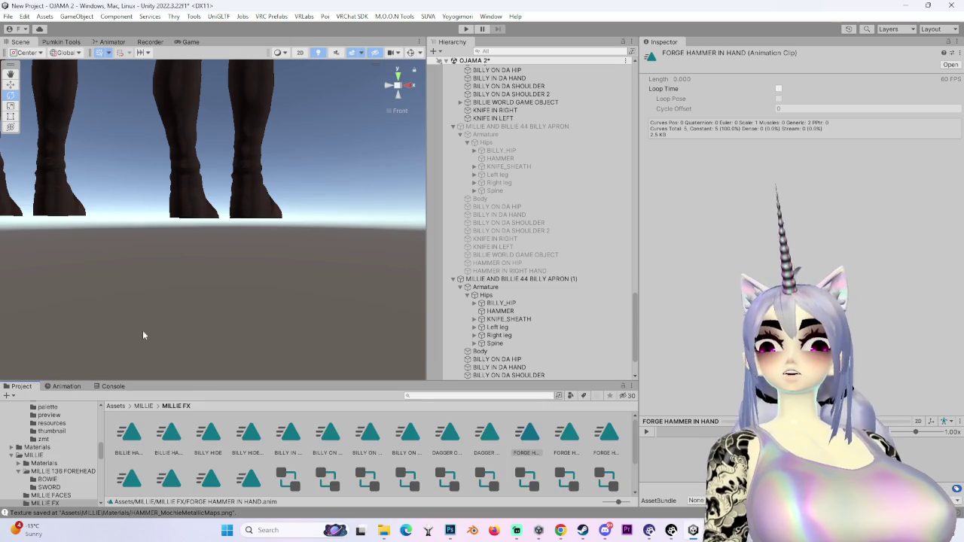
scroll(54, 368, "up", 2)
right_click(562, 279)
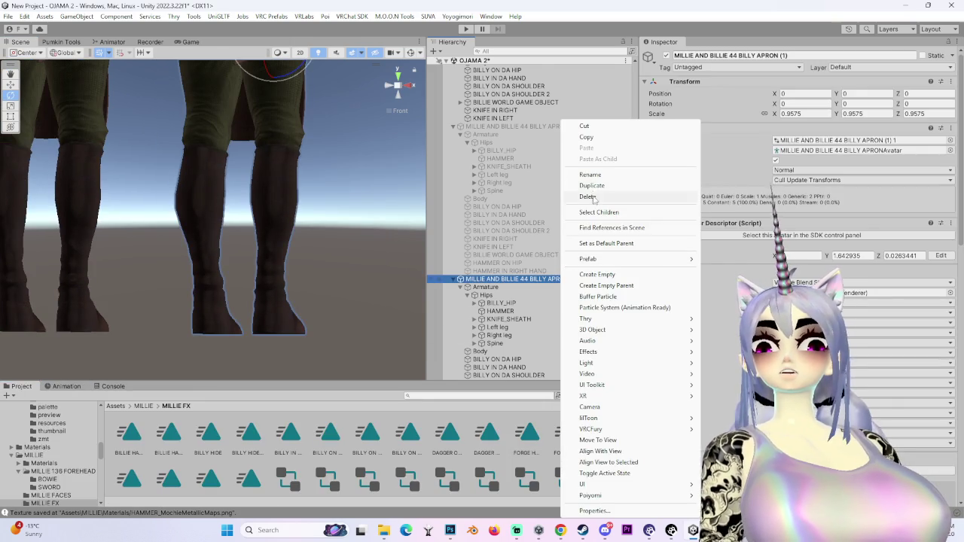
Delete the MILLIE AND BILLIE 44 BILLY APRON (1) copy and frame the avatar
left_click(589, 197)
left_click(520, 223)
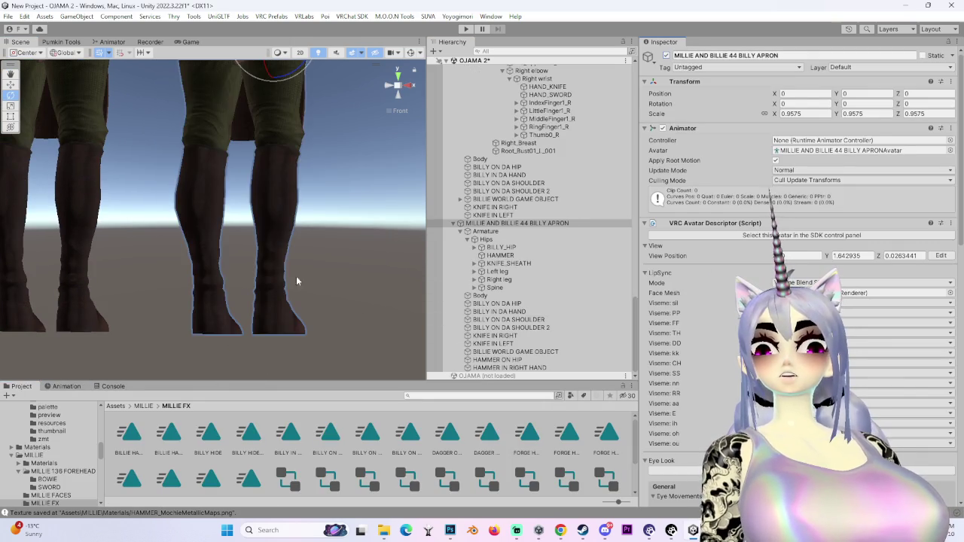
scroll(354, 294, "down", 2)
key("f")
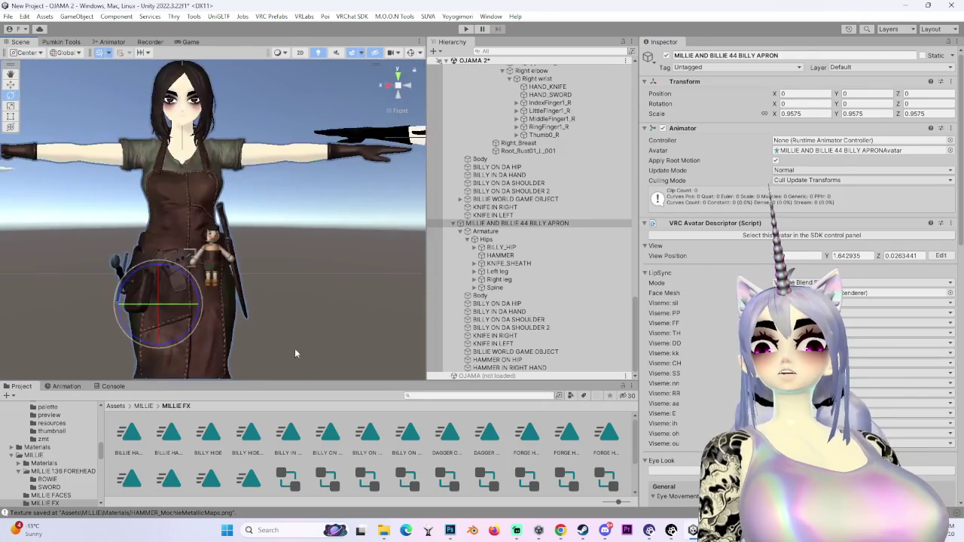
Show the MILLIE FX 2 controller's FORGE HAMMER layer in the Animator
left_click(119, 42)
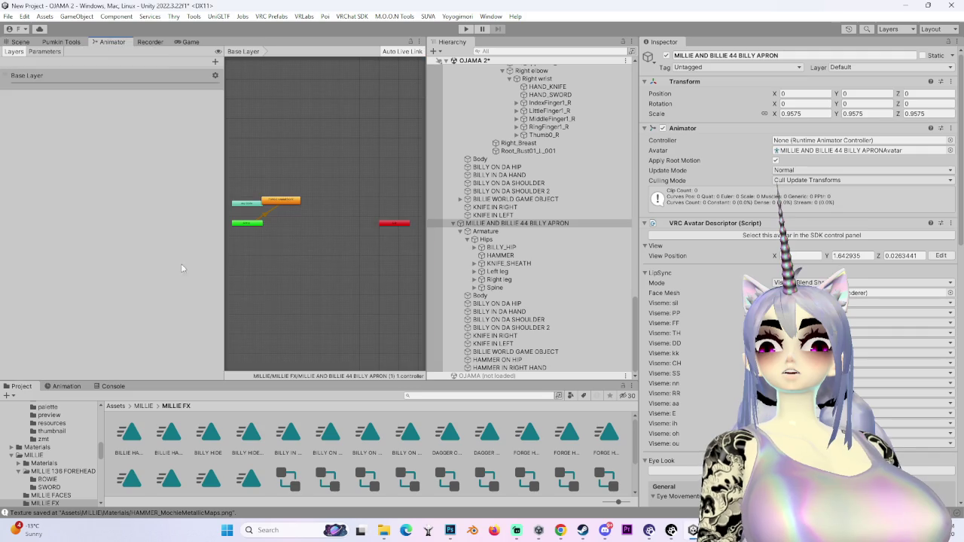
scroll(798, 271, "down", 10)
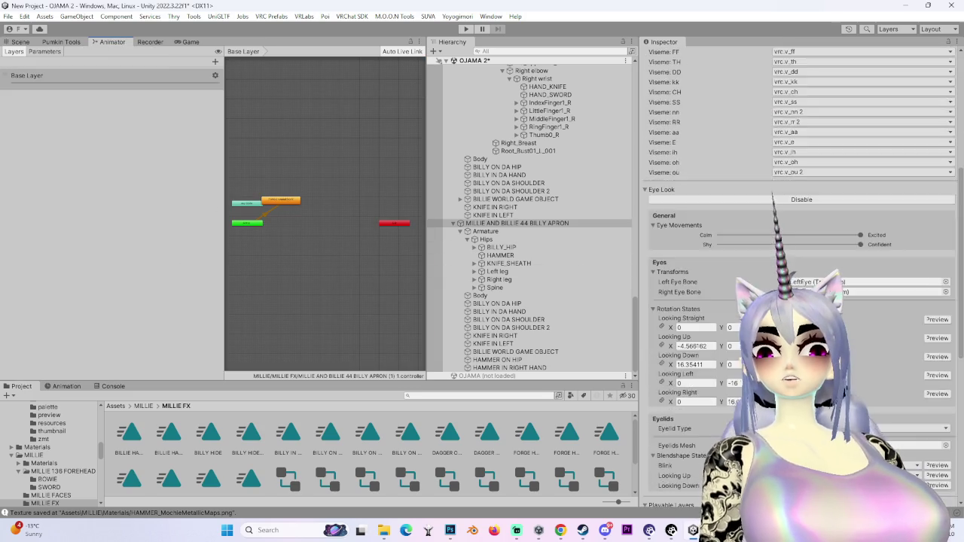
scroll(724, 370, "down", 5)
double_click(724, 339)
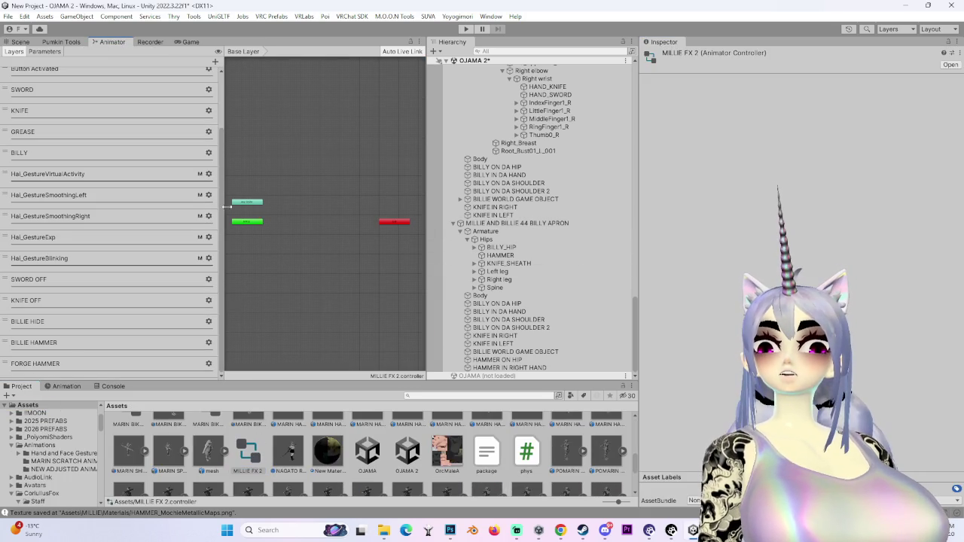
left_click(89, 365)
Check the BILLIE HAMMER layer's ON state and clip as a reference
scroll(356, 489, "up", 5)
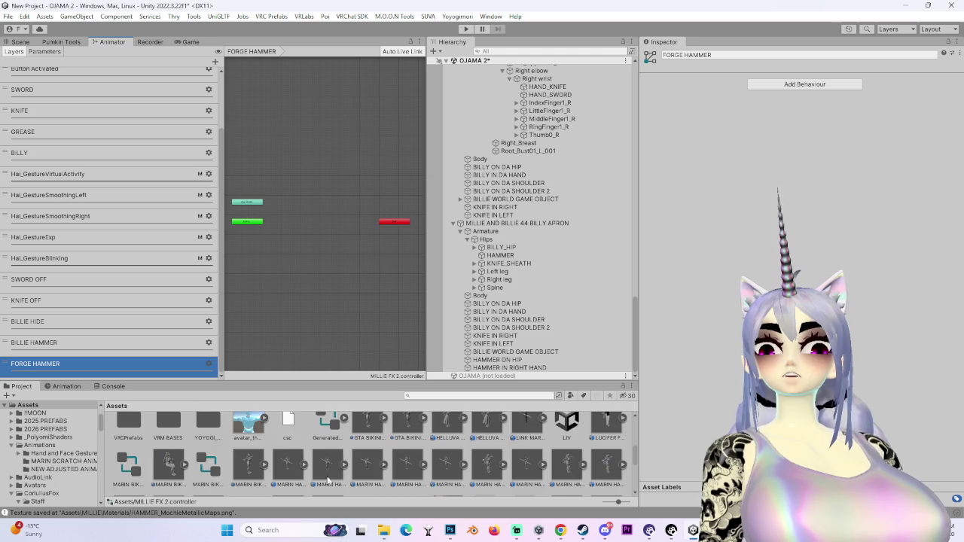
left_click(104, 347)
left_click(323, 198)
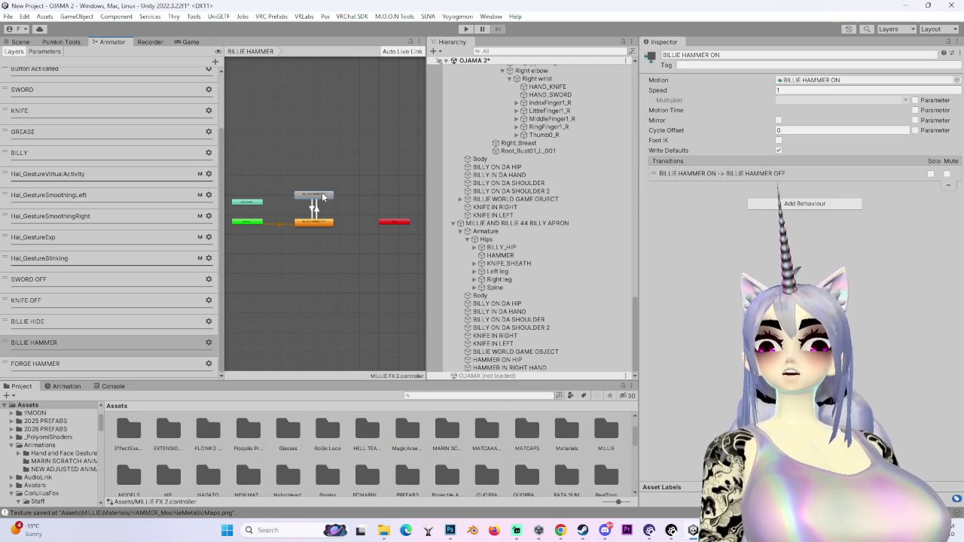
left_click(836, 80)
left_click(68, 361)
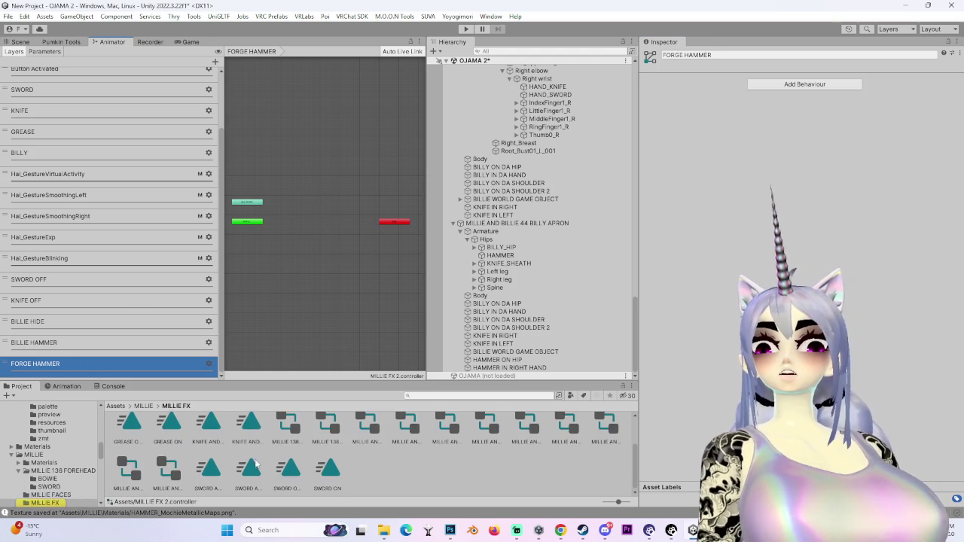
Drag in FORGE HAMMER OFF as default state, plus FORGE HAMMER ON HIP and IN HAND states
left_click(528, 437)
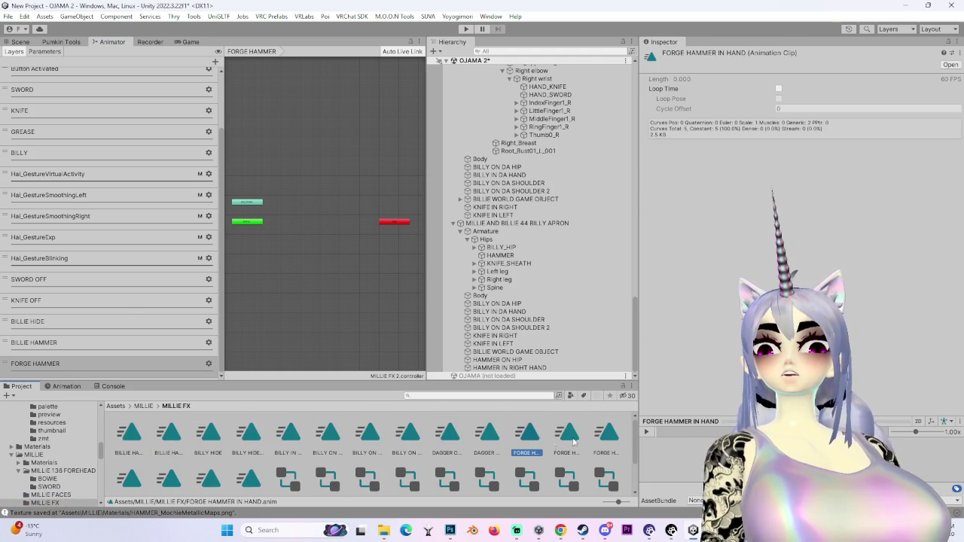
left_click_drag(561, 439, 284, 221)
scroll(296, 225, "up", 3)
left_click(335, 218)
left_click(609, 437)
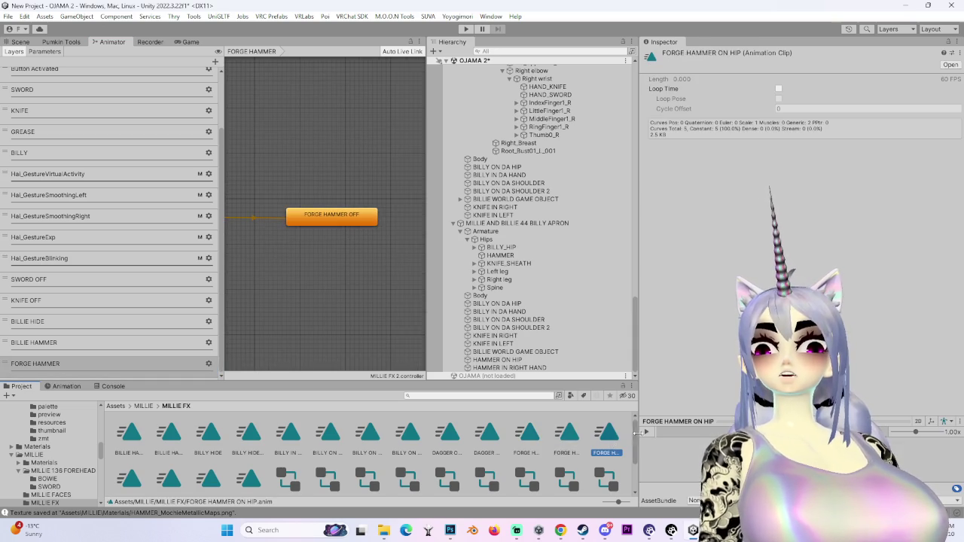
left_click_drag(284, 164, 344, 156)
left_click(527, 437)
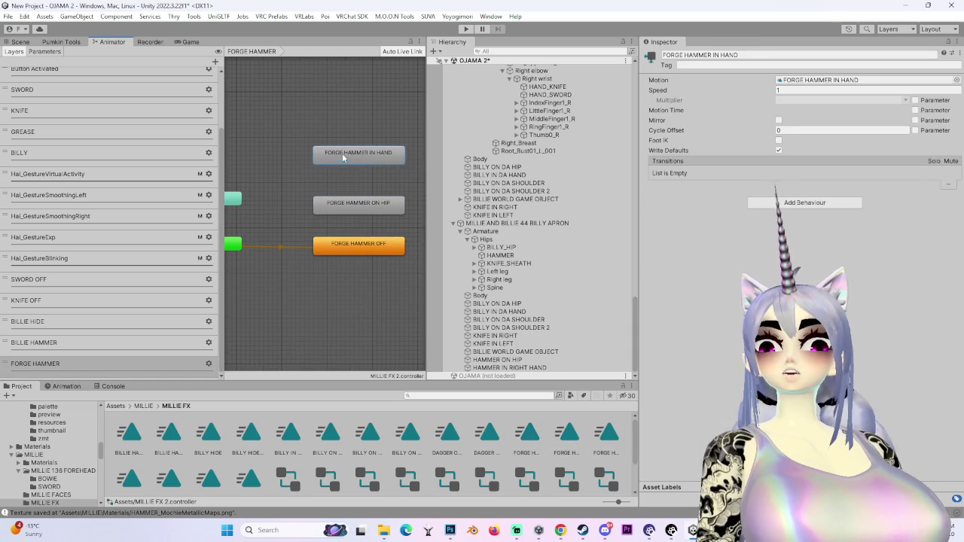
scroll(263, 205, "up", 2)
scroll(266, 207, "down", 3)
left_click_drag(266, 207, 275, 210)
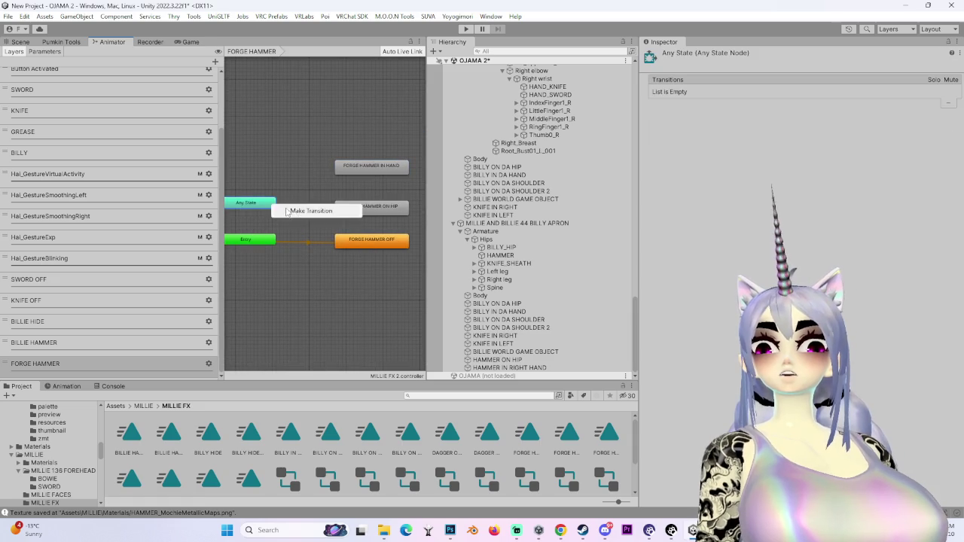
Create transitions from Any State to FORGE HAMMER OFF, ON HIP and IN HAND
left_click(363, 241)
right_click(265, 205)
left_click(298, 209)
left_click(337, 214)
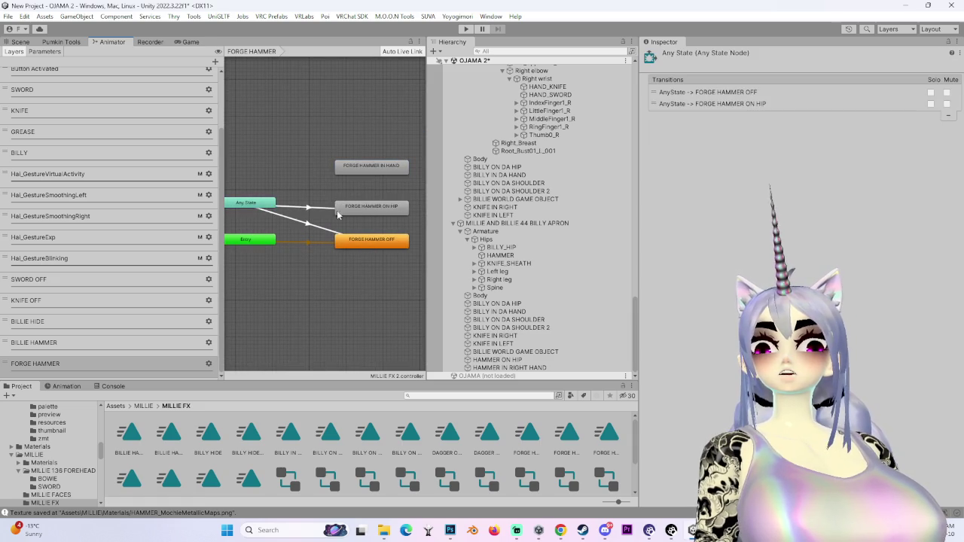
left_click(286, 209)
left_click(367, 167)
Add a FORGE HAMMER condition to the Any State transition into FORGE HAMMER OFF
left_click(708, 92)
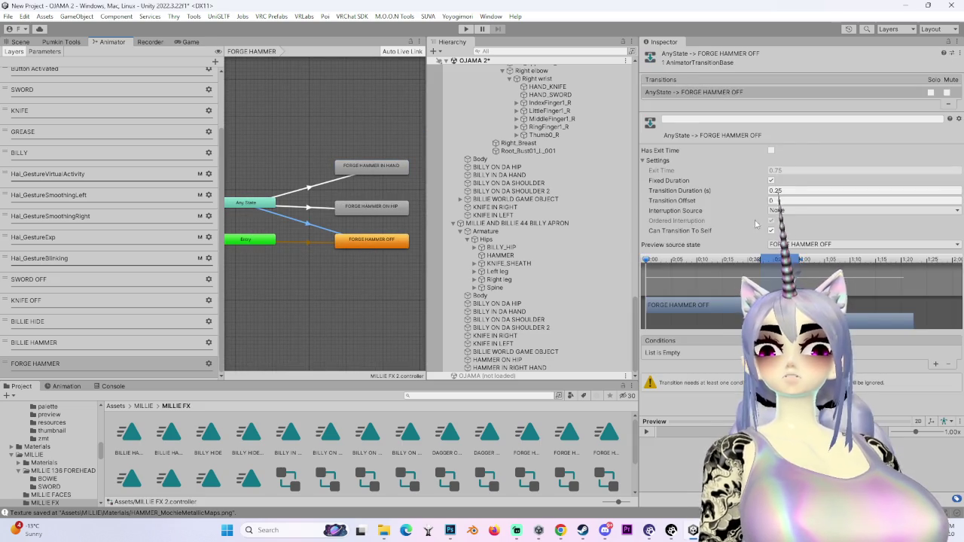
left_click(308, 206)
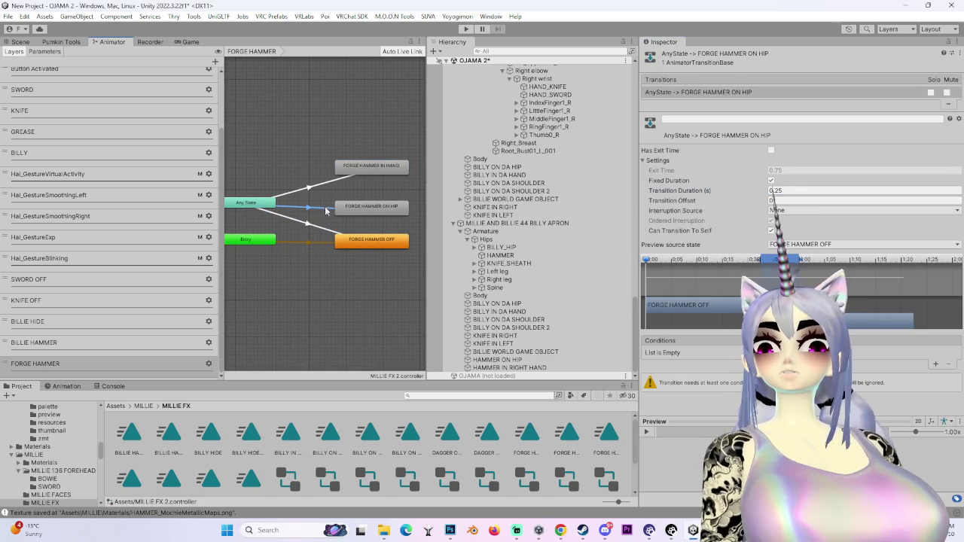
left_click(301, 181)
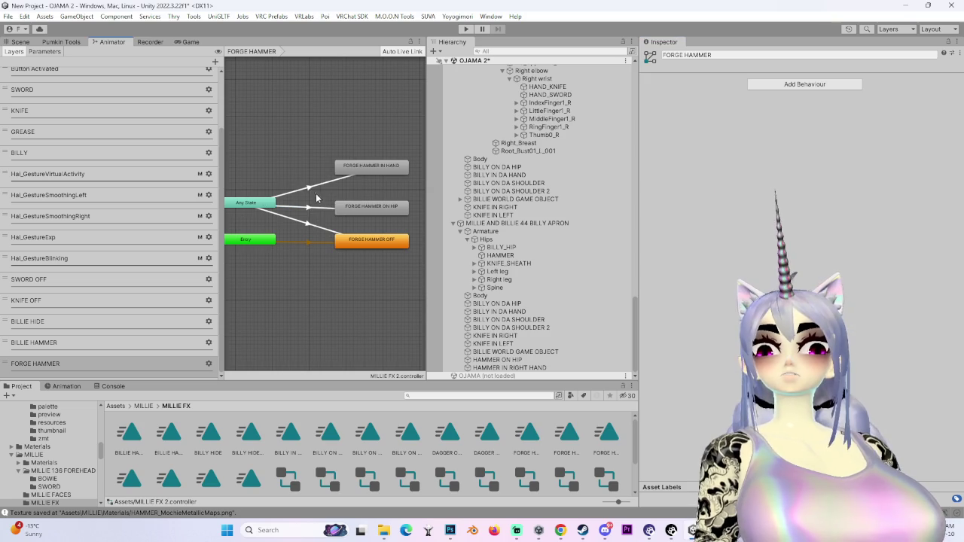
left_click(308, 187)
left_click(308, 224)
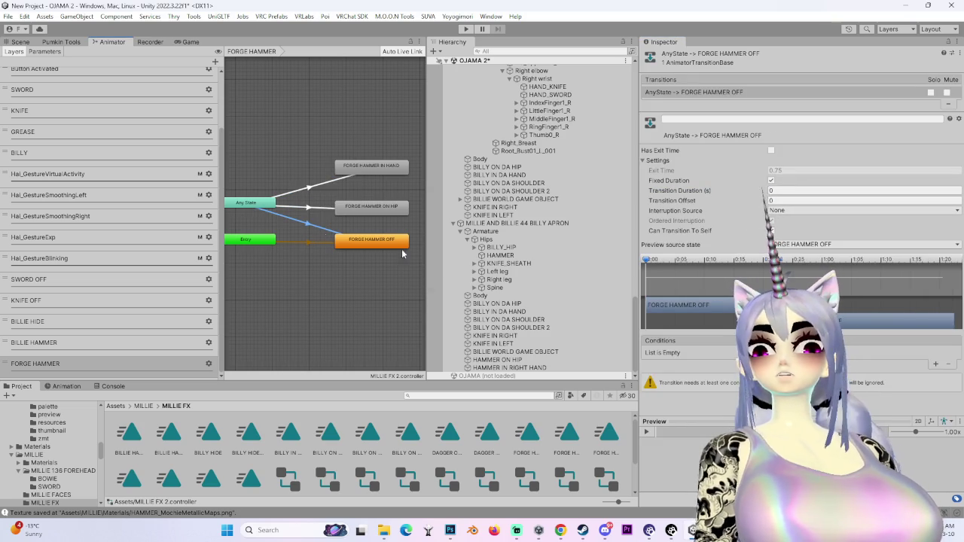
left_click(936, 364)
left_click(693, 353)
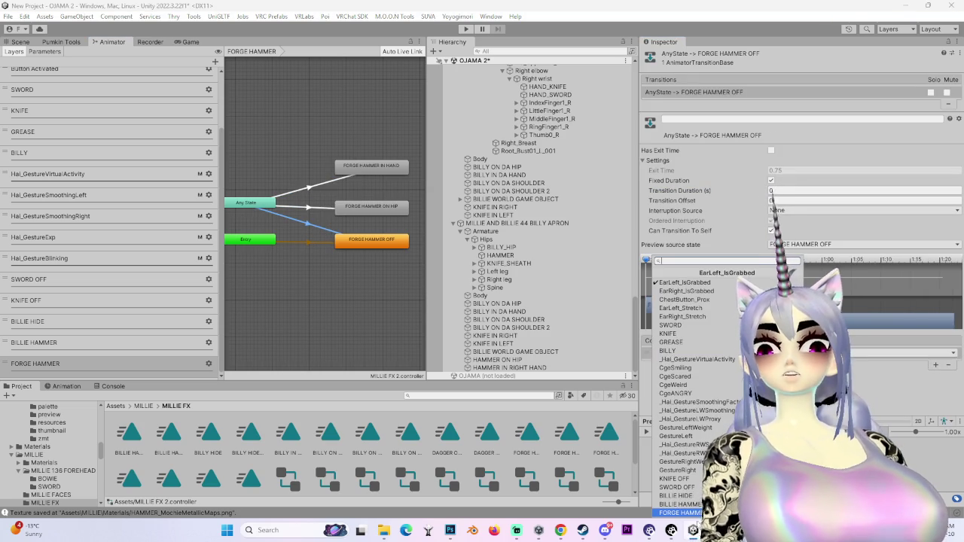
left_click(682, 513)
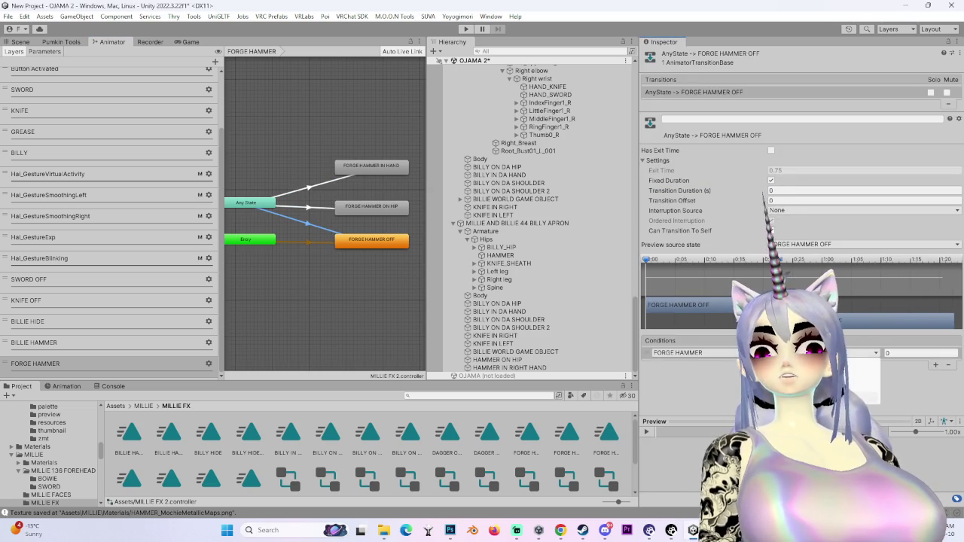
Add FORGE HAMMER conditions to the ON HIP and IN HAND transitions
left_click(308, 206)
left_click(936, 364)
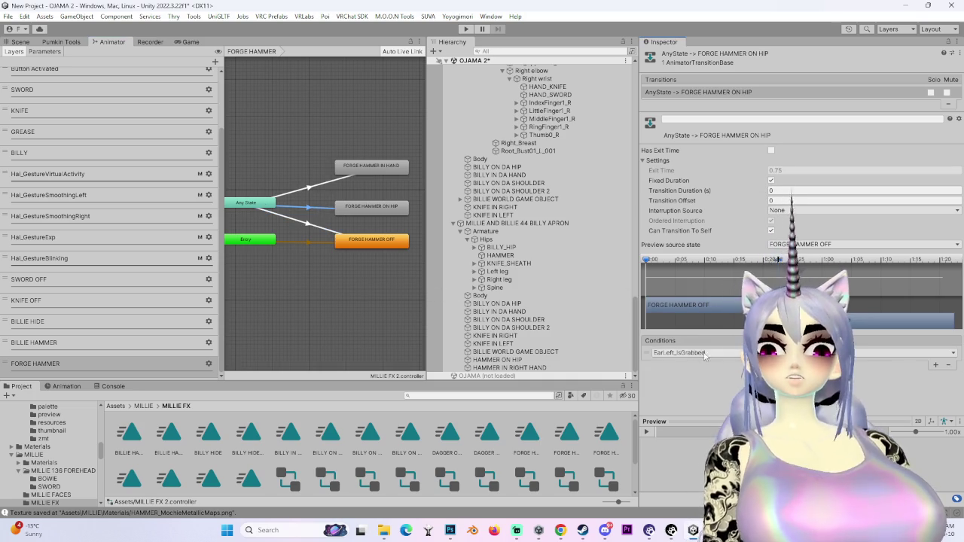
left_click(697, 355)
left_click(680, 513)
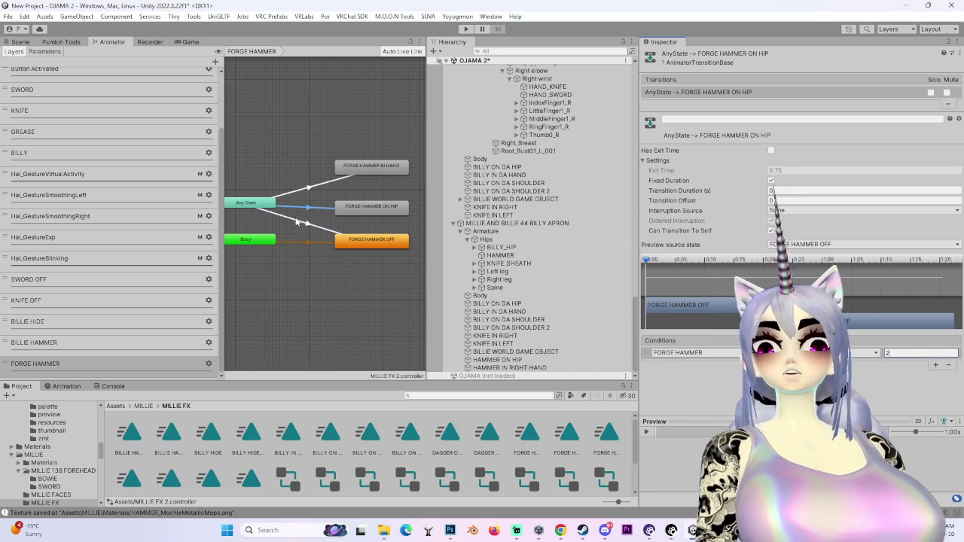
left_click(308, 187)
left_click(308, 188)
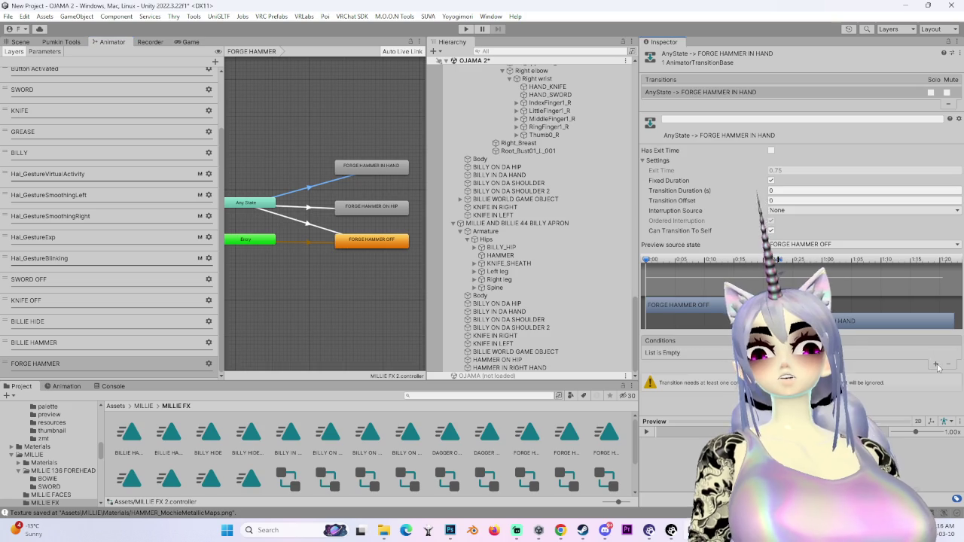
left_click(698, 353)
left_click(681, 513)
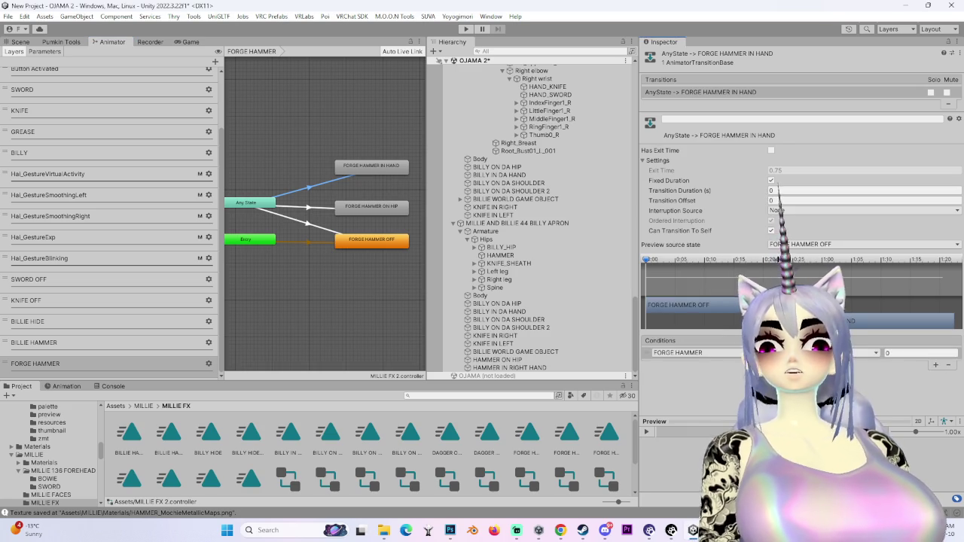
left_click(364, 301)
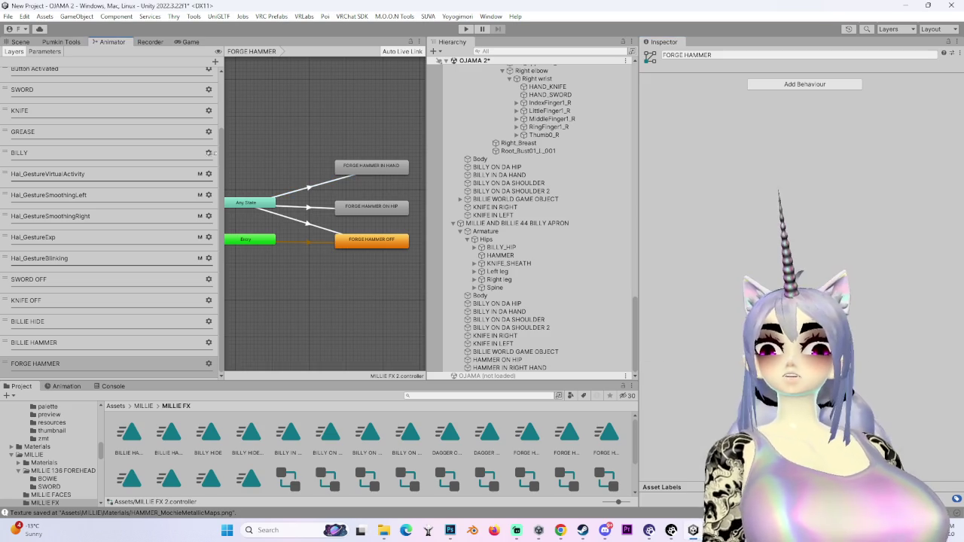
left_click(21, 41)
Open the apron avatar's MILLIE MENU expressions menu from its descriptor
left_click(203, 256)
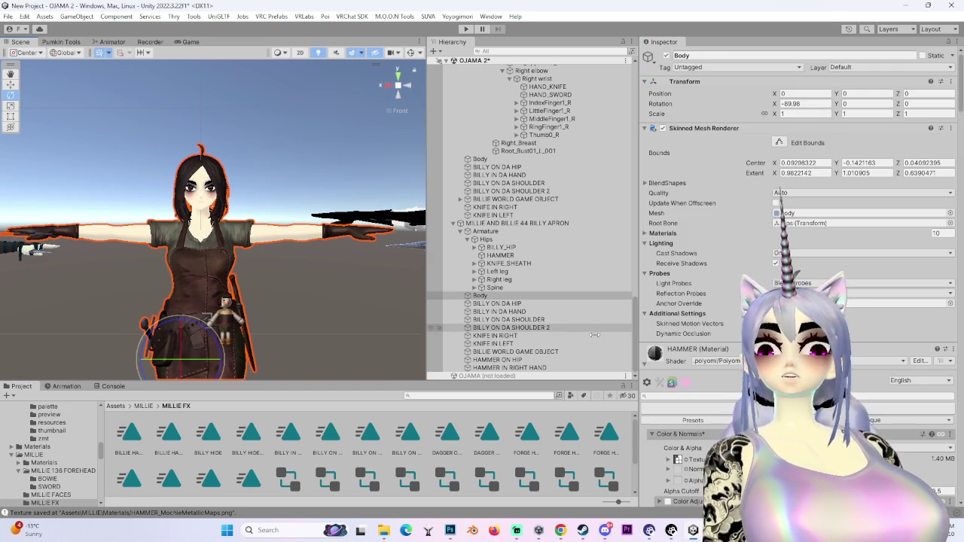
left_click(535, 223)
scroll(735, 395, "down", 10)
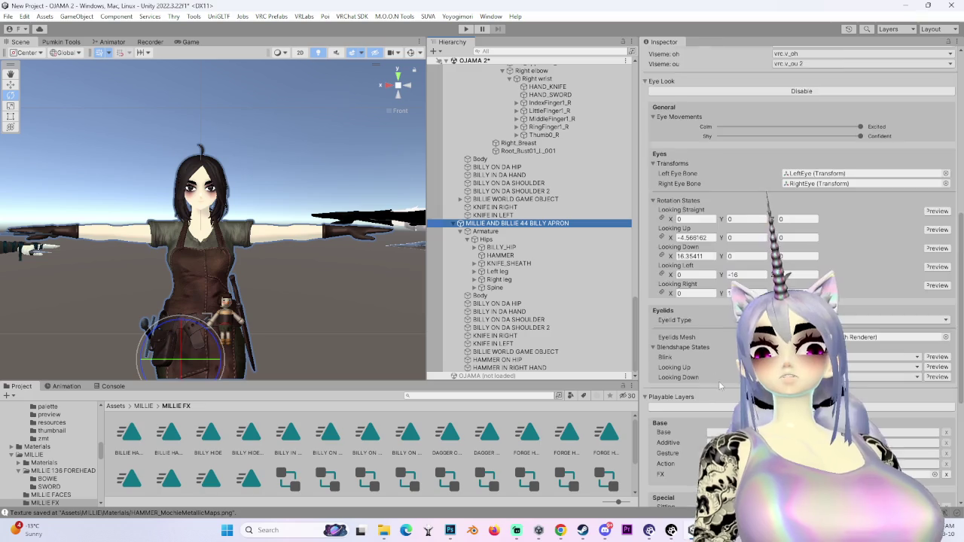
left_click(904, 389)
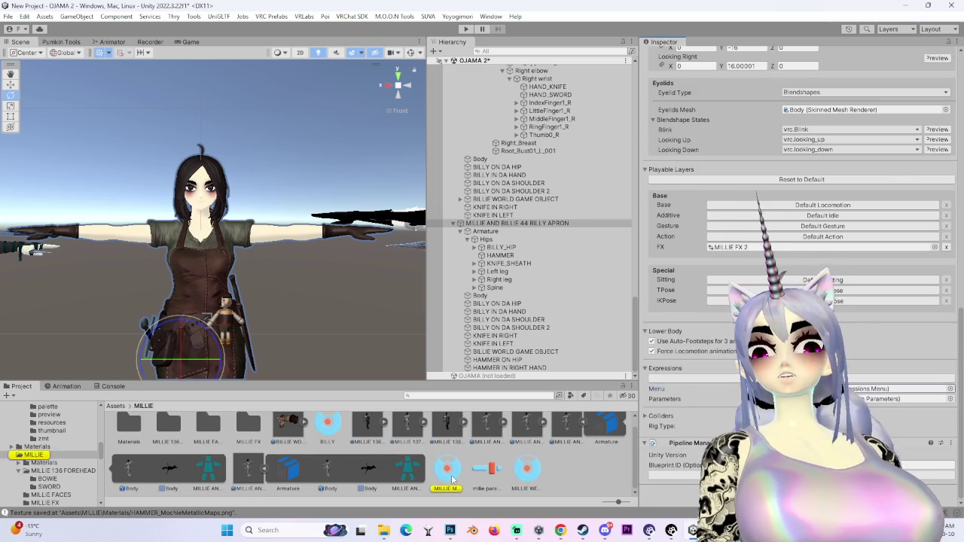
left_click(458, 477)
left_click_drag(644, 142, 501, 143)
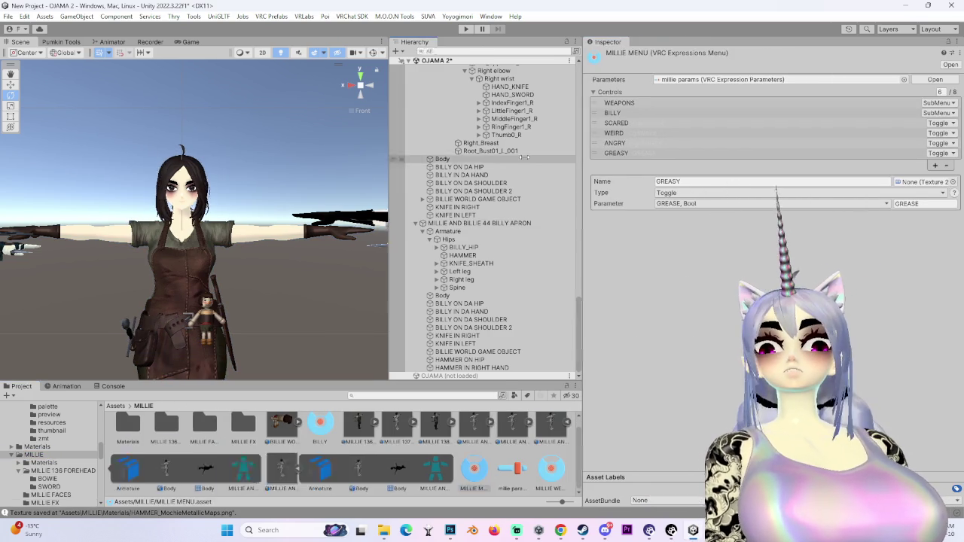
Open the MILLIE WEAPONS submenu asset and add a fifth New Control
left_click(553, 103)
left_click(671, 224)
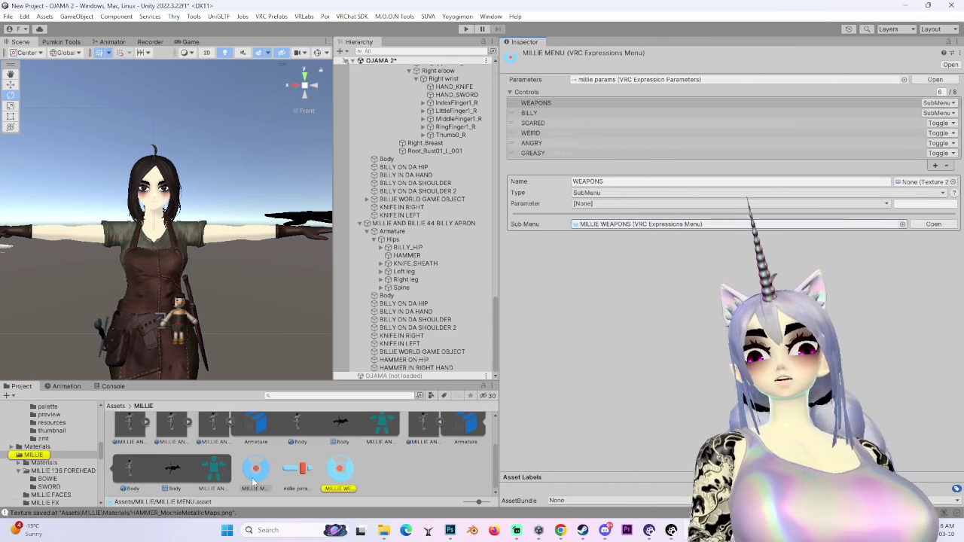
left_click(340, 468)
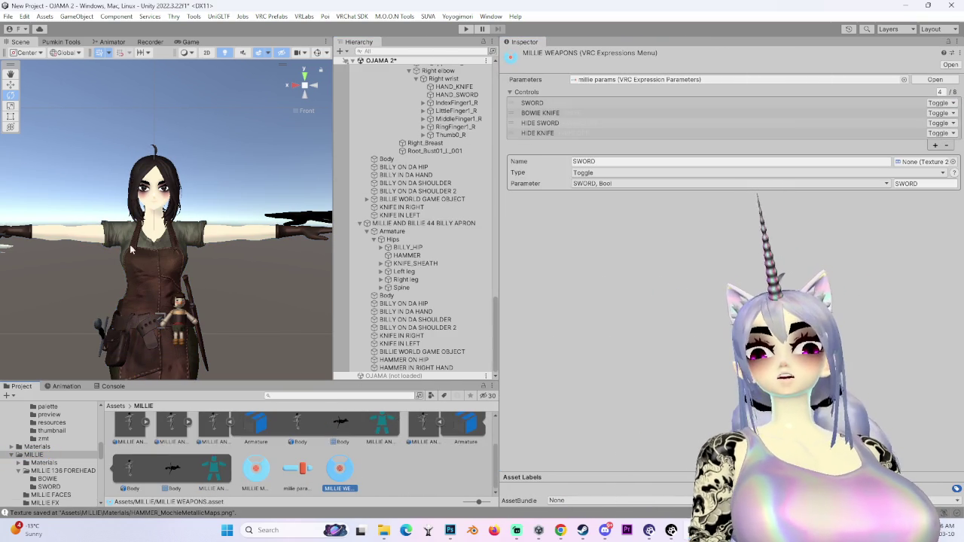
left_click_drag(238, 227, 948, 252)
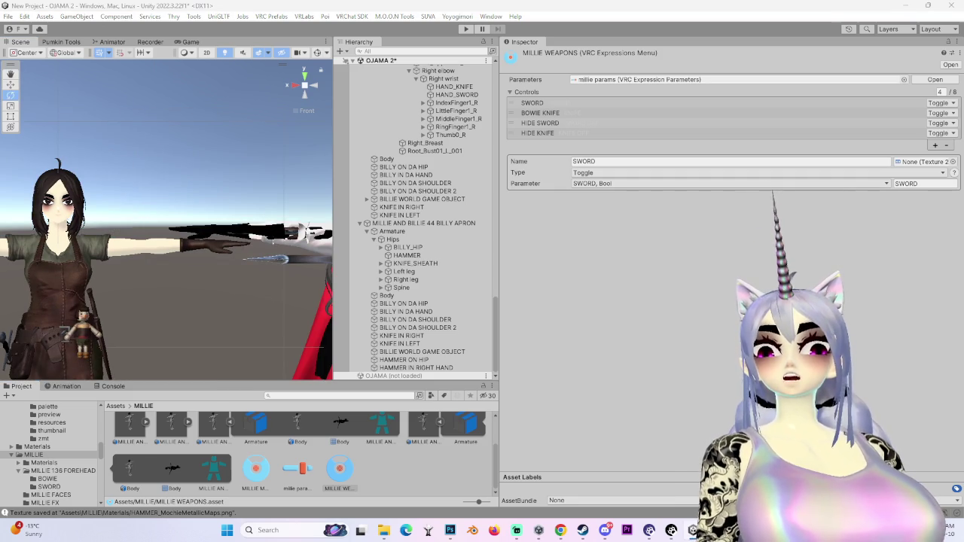
left_click(935, 145)
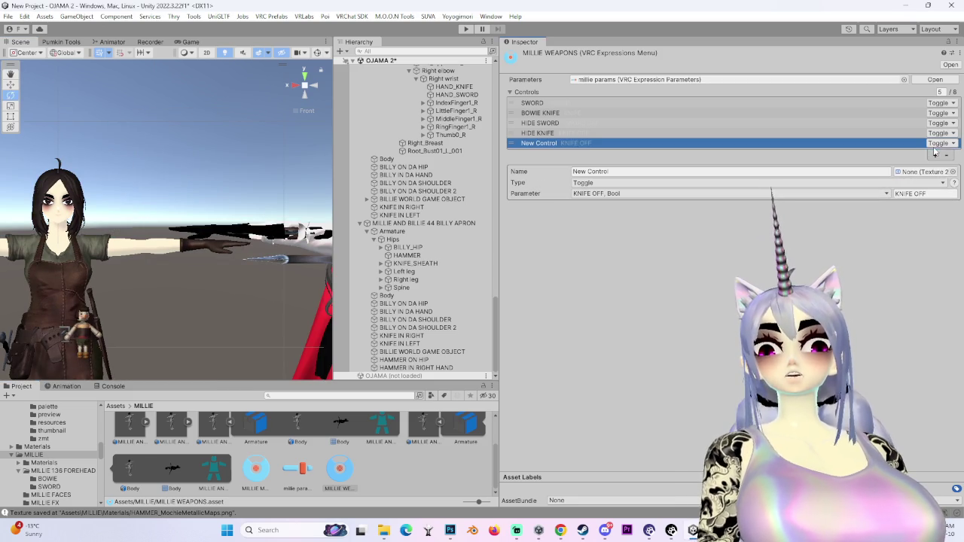
Add another new control to MILLIE WEAPONS and try reordering it in the list
left_click(934, 156)
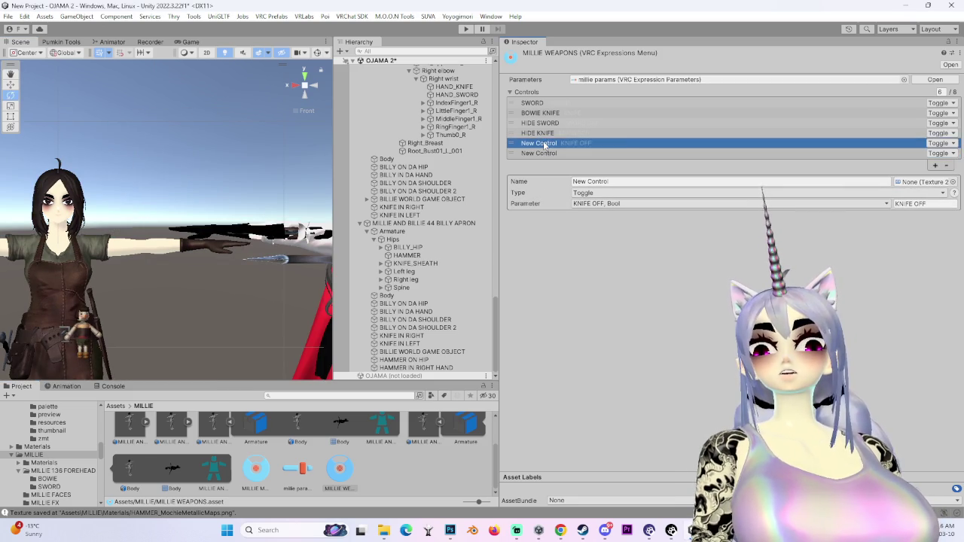
left_click_drag(540, 154, 542, 143)
left_click(611, 184)
type("FORGE HAMMER OFF")
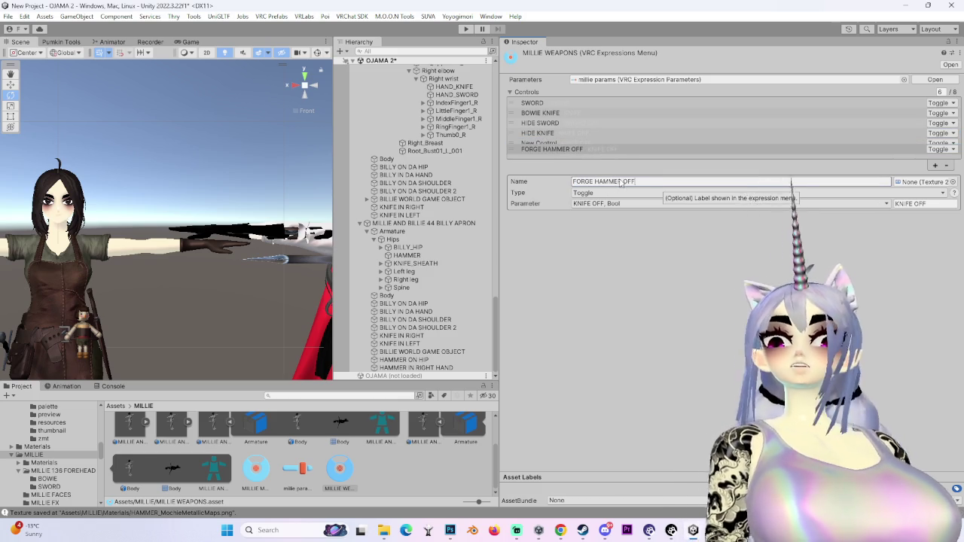
mouse_move(576, 148)
left_mouse_down()
mouse_move(584, 126)
mouse_move(576, 151)
left_mouse_up()
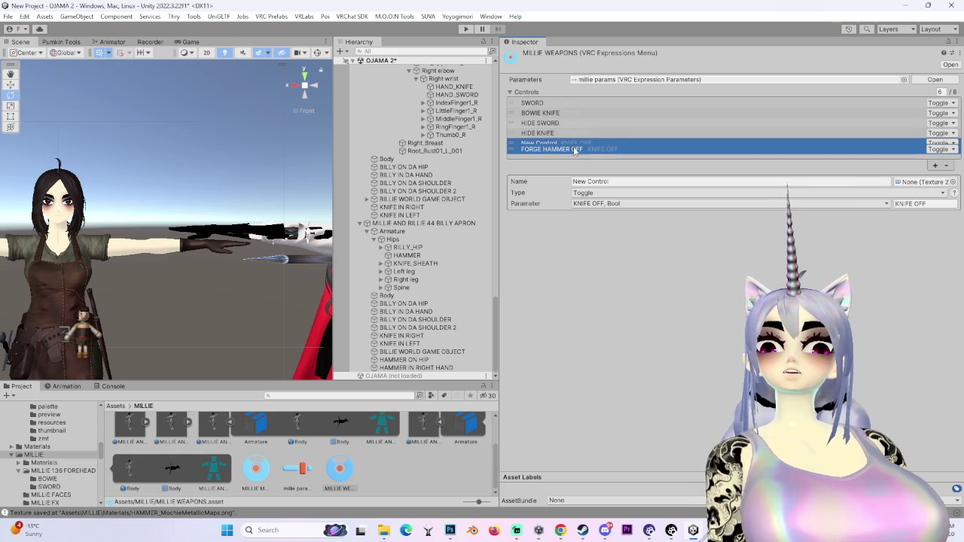
left_click_drag(513, 150, 528, 156)
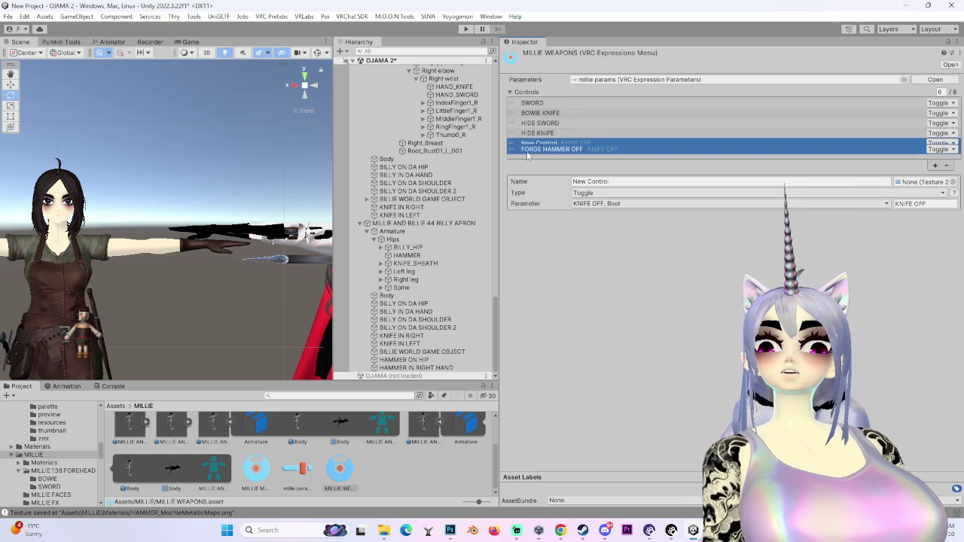
mouse_move(601, 148)
left_mouse_down()
mouse_move(577, 143)
mouse_move(571, 158)
mouse_move(584, 154)
mouse_move(620, 179)
mouse_move(571, 146)
mouse_move(579, 150)
left_mouse_up()
Name the control HIDE FORGE HAMMER and drive it with the FORGE HAMMER parameter
left_click(648, 182)
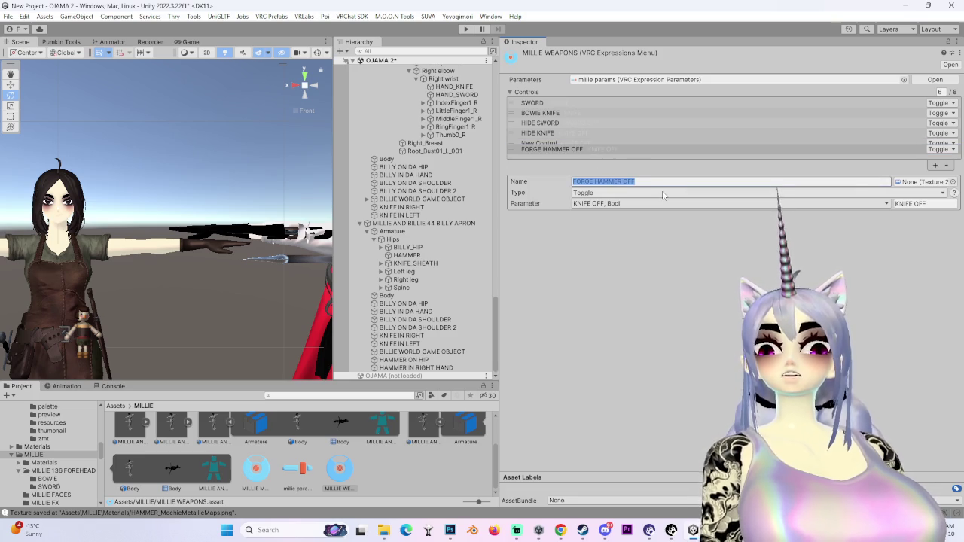
type("HIDE FORE")
type("FGE")
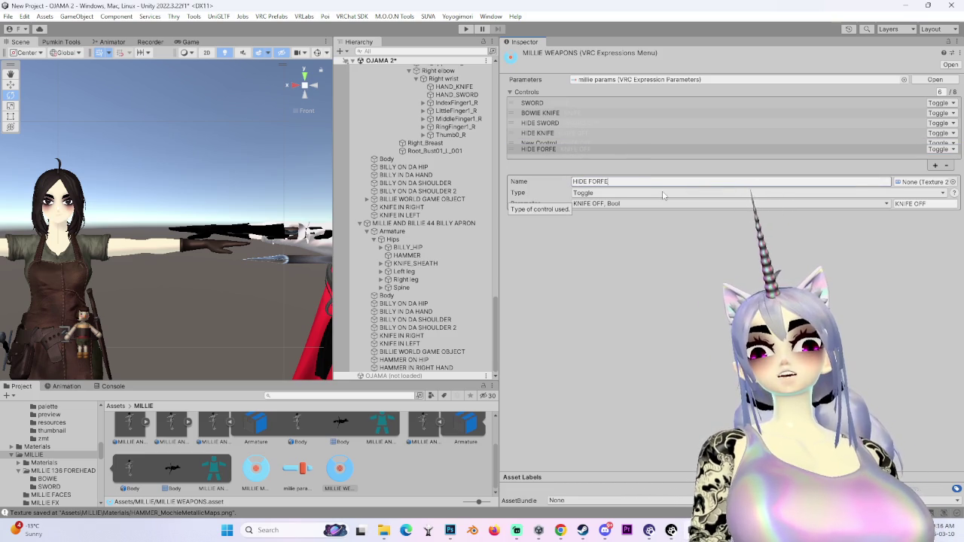
type("HAMMER")
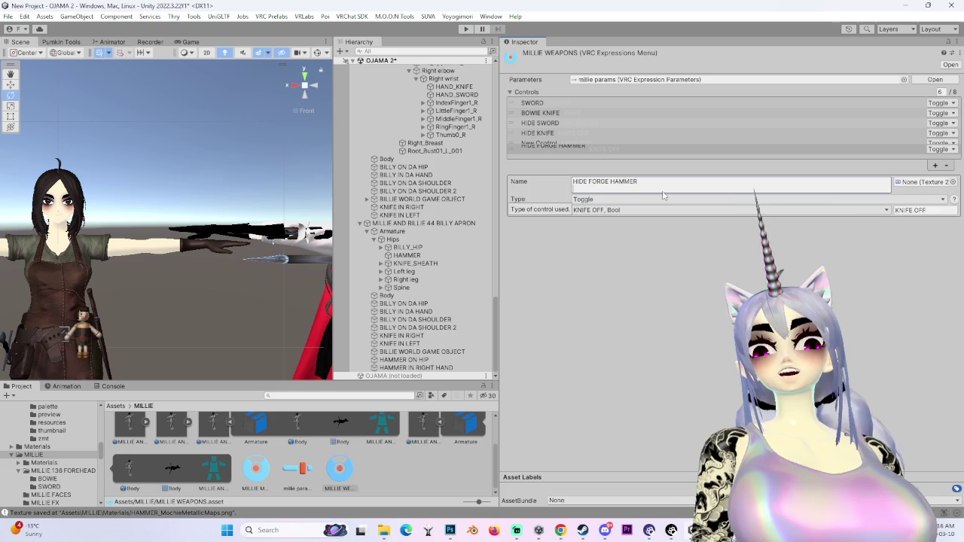
left_click(622, 210)
left_click(625, 447)
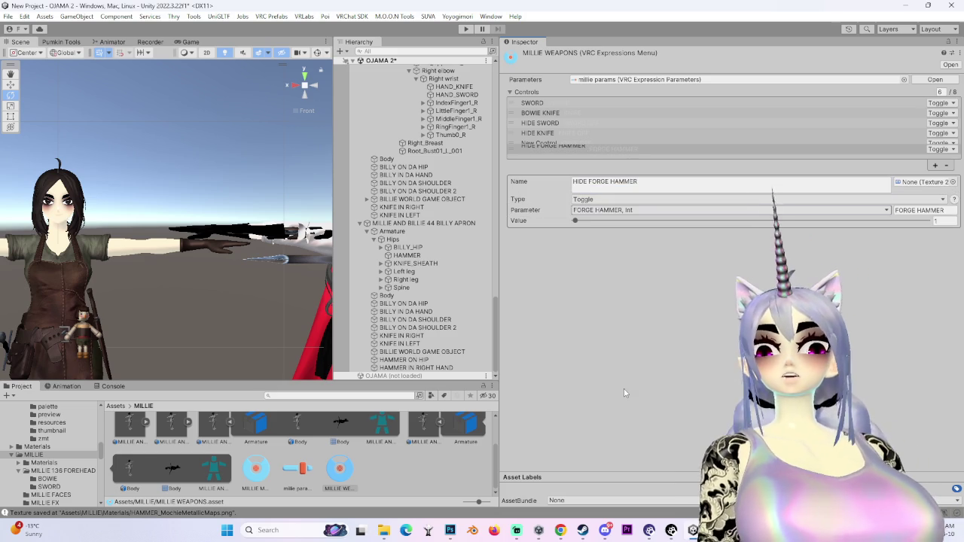
Try moving HIDE FORGE HAMMER to the top, then view the millie params list
left_click(541, 146)
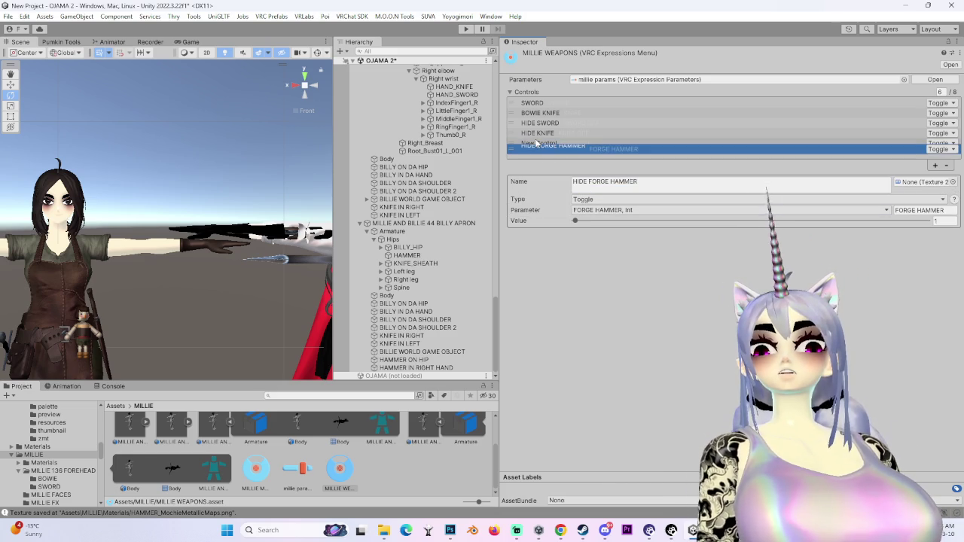
mouse_move(541, 145)
left_mouse_down()
mouse_move(599, 123)
mouse_move(542, 143)
mouse_move(528, 134)
mouse_move(512, 157)
left_mouse_up()
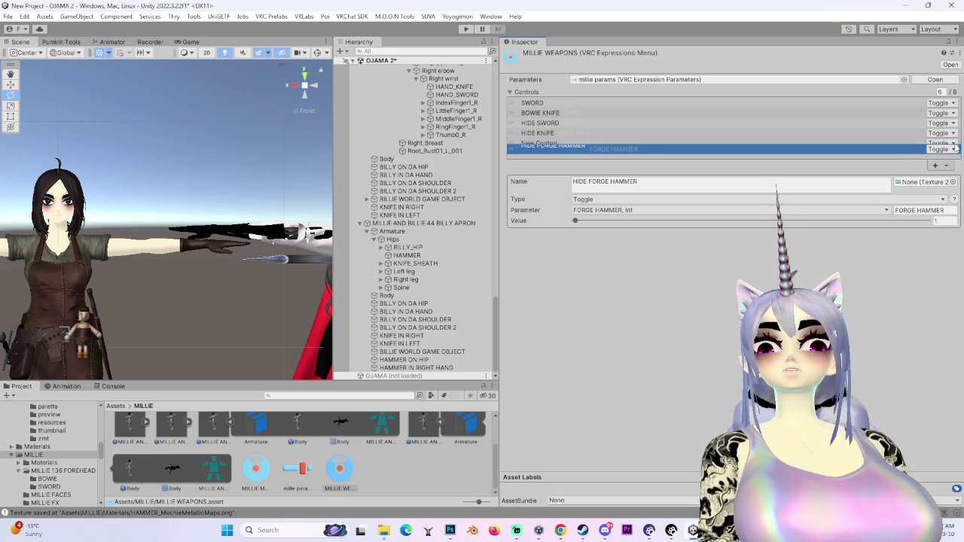
mouse_move(573, 147)
left_mouse_down()
mouse_move(593, 109)
mouse_move(569, 149)
left_mouse_up()
left_click(595, 83)
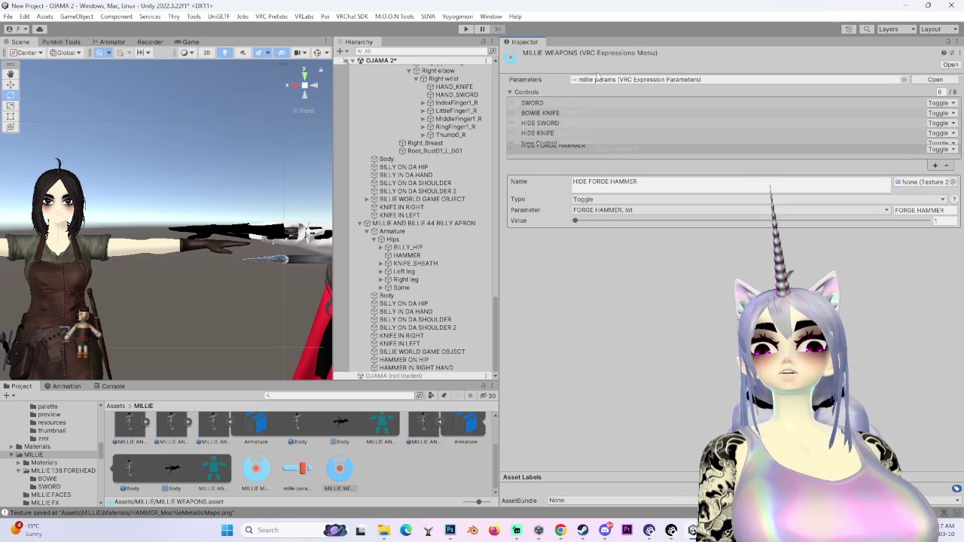
left_click(296, 471)
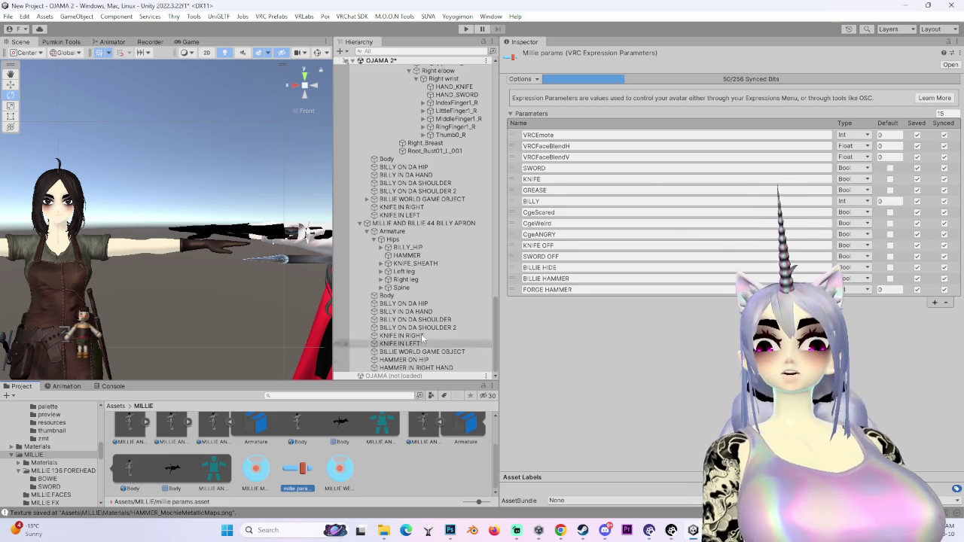
Reopen the MILLIE WEAPONS submenu via the avatar's MILLIE MENU and check HIDE FORGE HAMMER
left_click(418, 224)
scroll(727, 403, "down", 10)
scroll(727, 403, "down", 3)
left_click(724, 427)
left_click(256, 467)
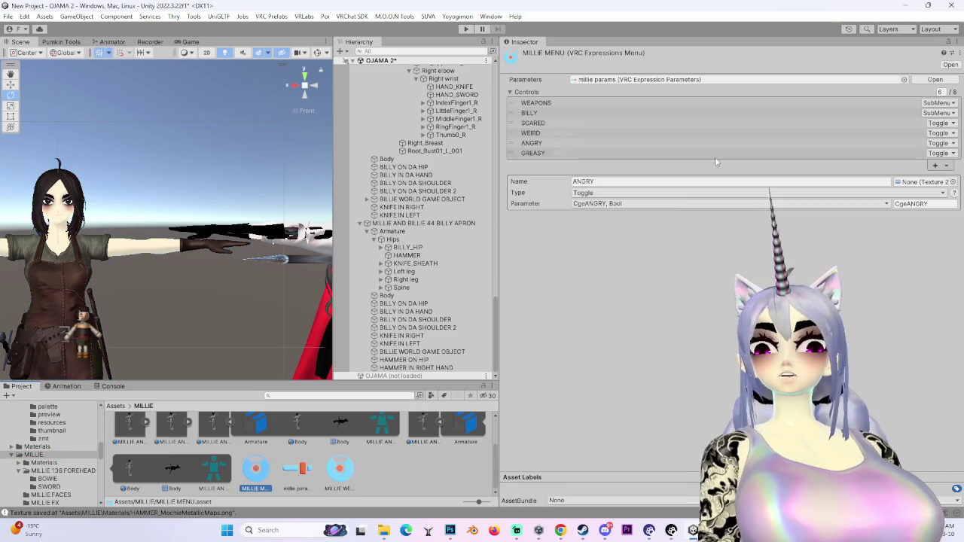
left_click(543, 103)
double_click(607, 223)
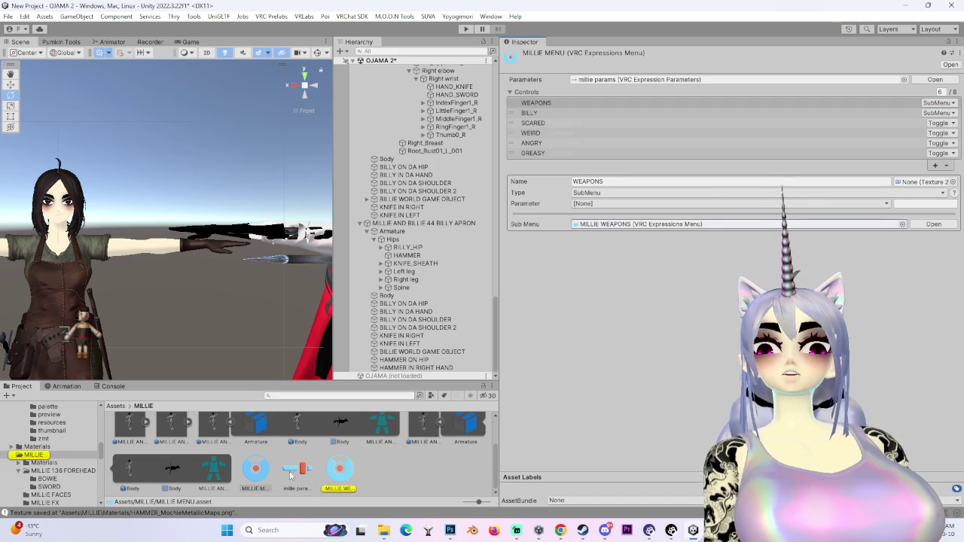
left_click(553, 144)
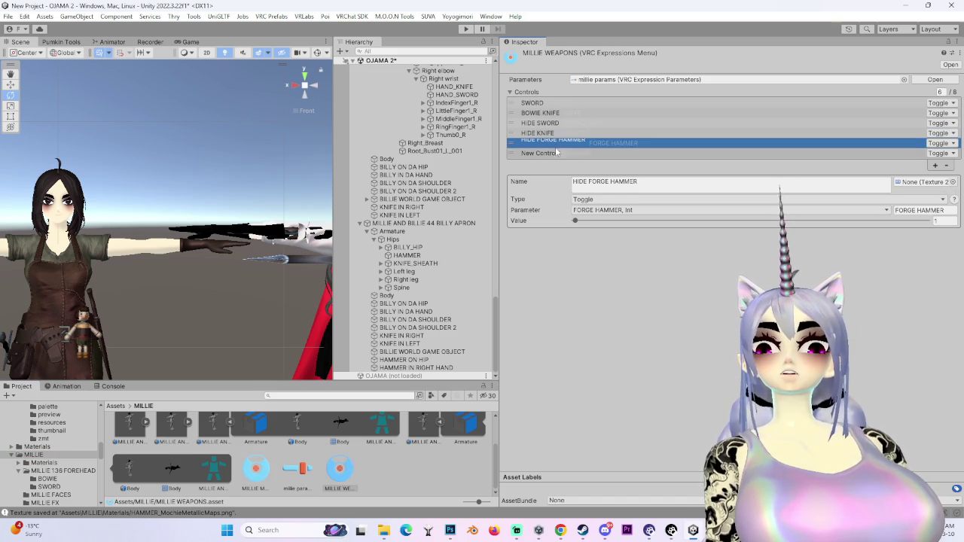
Rename the remaining new controls to FORGE HAMMER - HIP and FORGE HAMMER - HAND
left_click(550, 153)
left_click(625, 183)
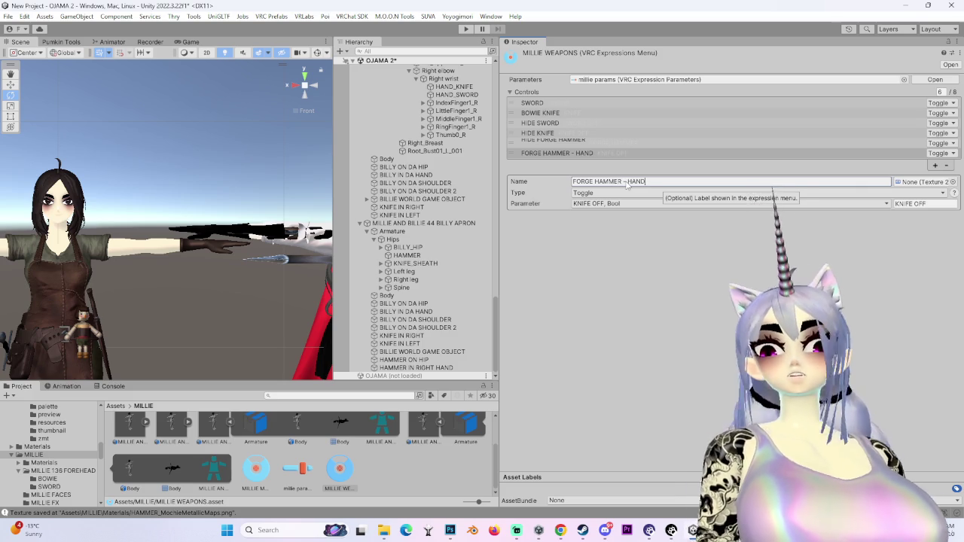
key("Return")
left_click(634, 183)
type("IP")
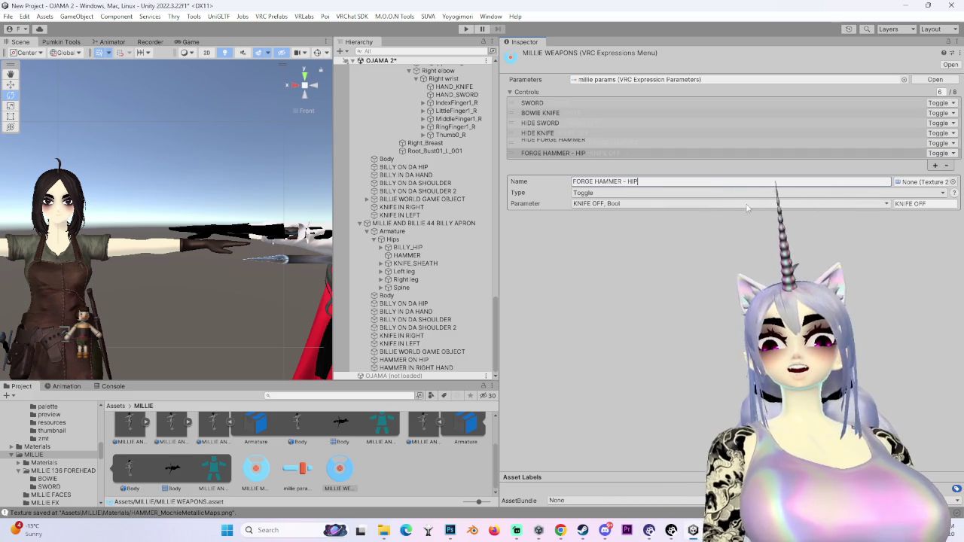
left_click(753, 163)
left_click(663, 194)
type("FORGE HAMMER - HAND")
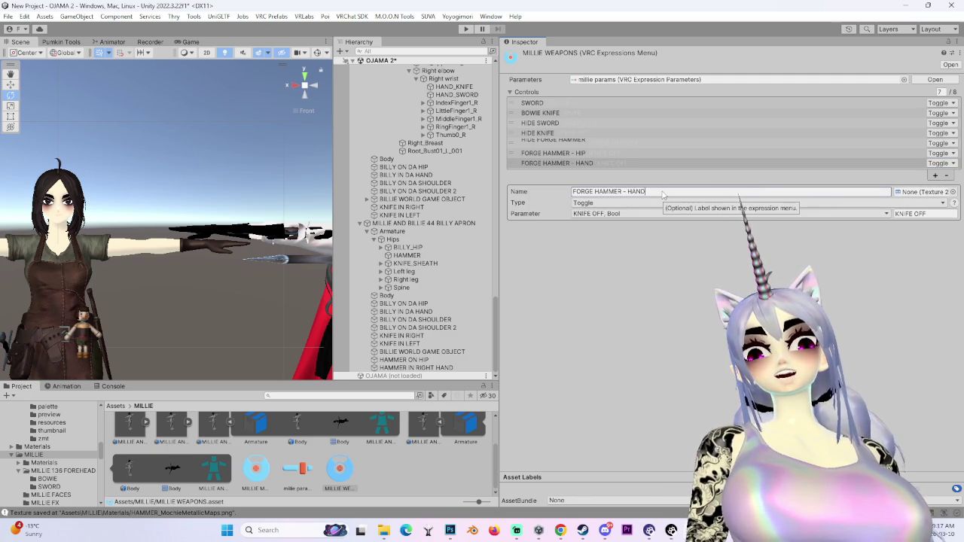
key("alt+Tab")
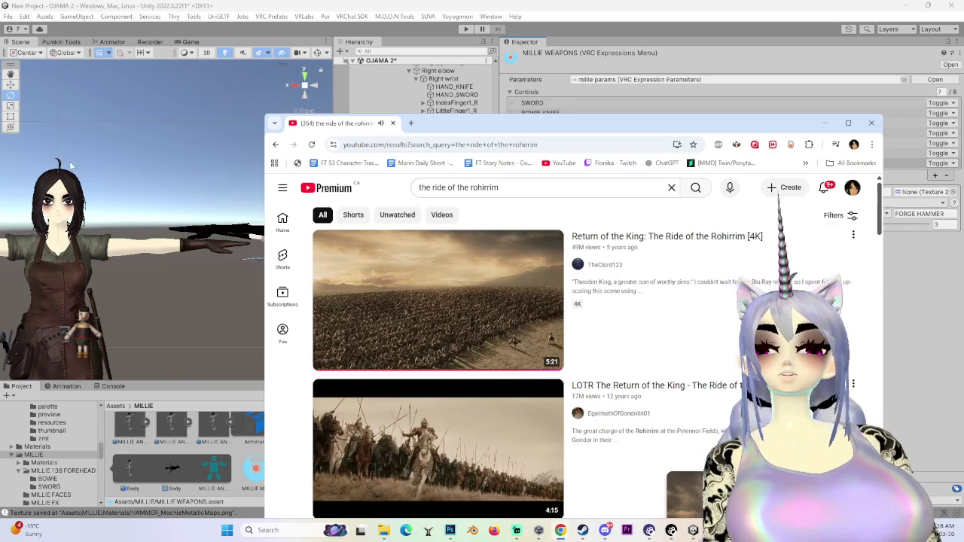
Play the Ride of the Rohirrim YouTube video and return to Unity
left_click(431, 319)
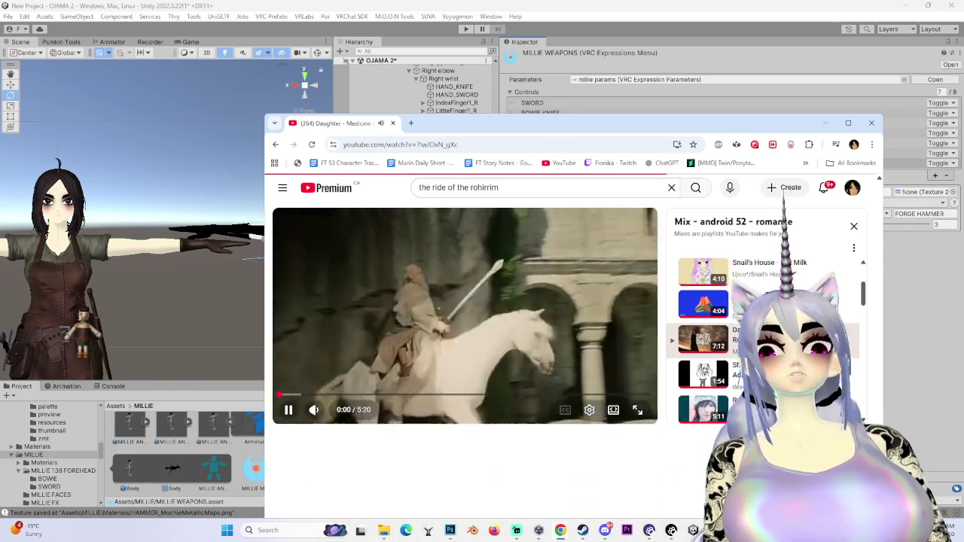
key("alt+Tab")
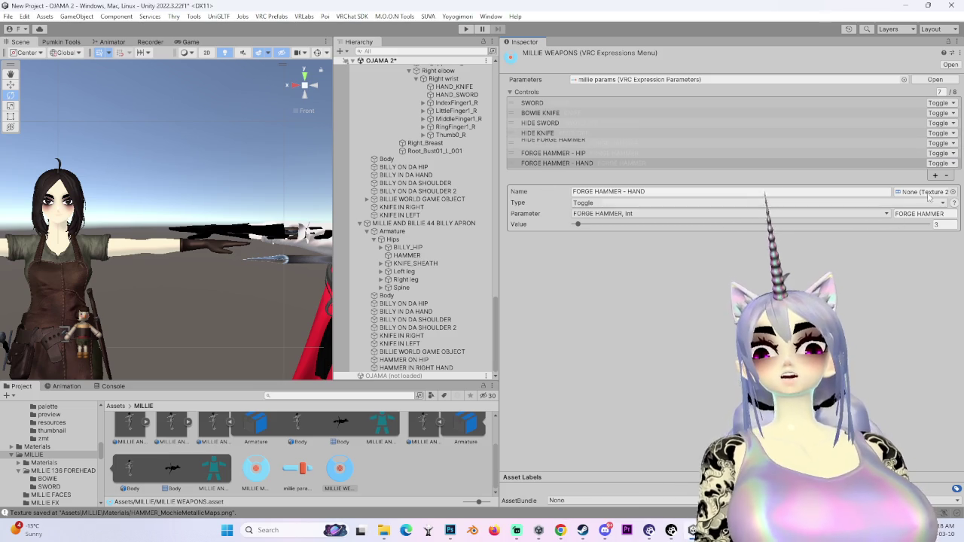
Compare the BOWIE KNIFE, HIDE SWORD and hammer toggles, then select the apron avatar
left_click(895, 113)
left_click(895, 123)
left_click(866, 143)
left_click(804, 154)
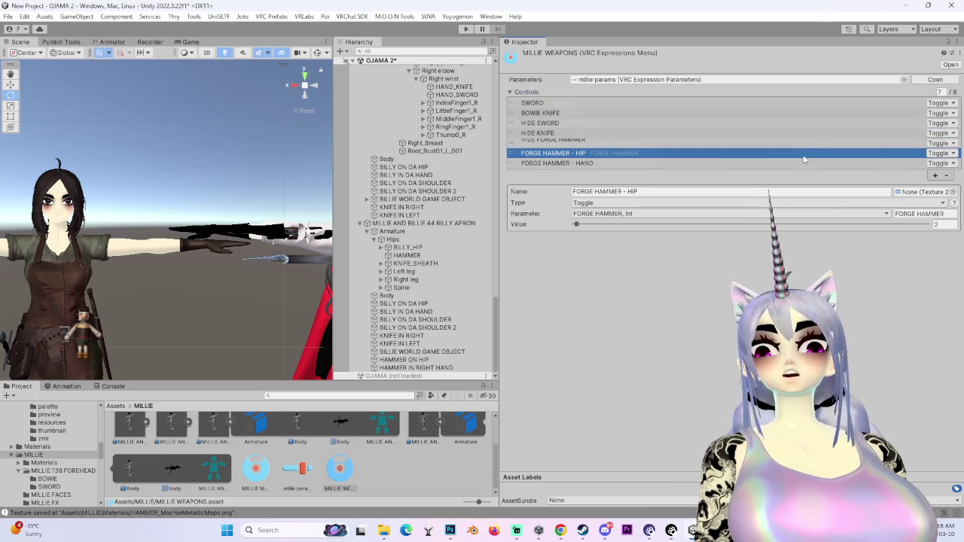
key("Down")
key("Up")
key("Up")
key("Up")
key("Up")
key("Up")
key("Down")
key("Down")
key("Down")
key("Down")
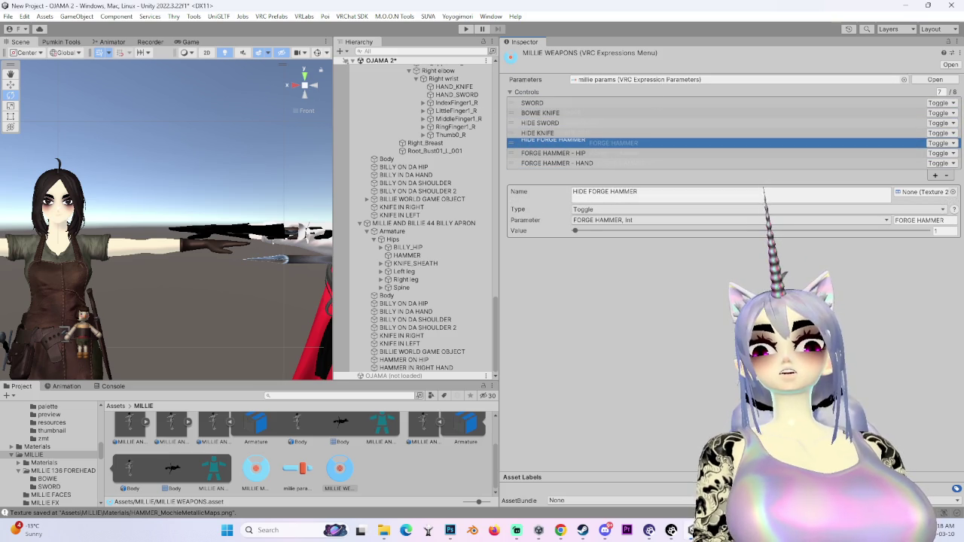
key("Down")
key("Down")
key("Up")
key("Down")
key("Up")
left_click(436, 223)
scroll(538, 398, "down", 10)
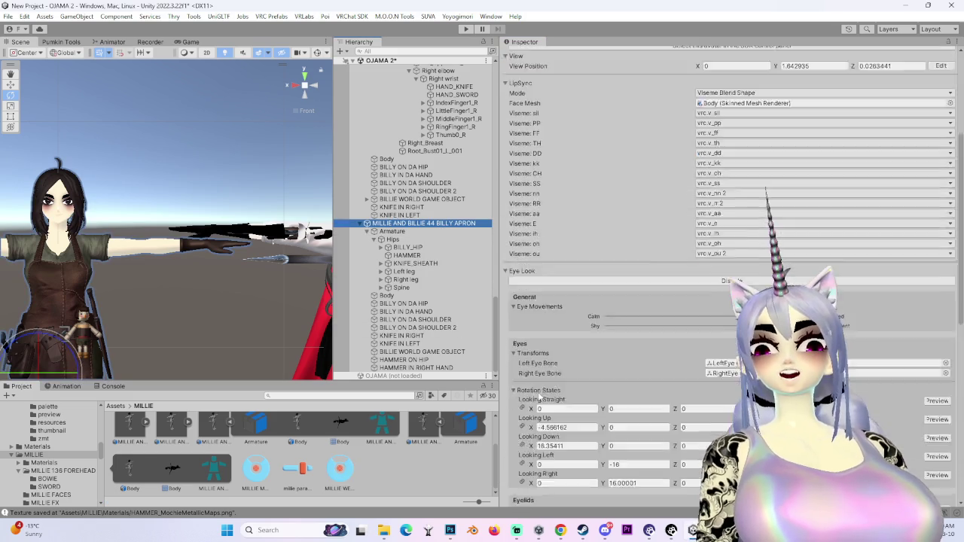
Open the MILLIE MENU expressions menu and step to the WEAPONS submenu control
scroll(538, 397, "down", 5)
left_click(904, 389)
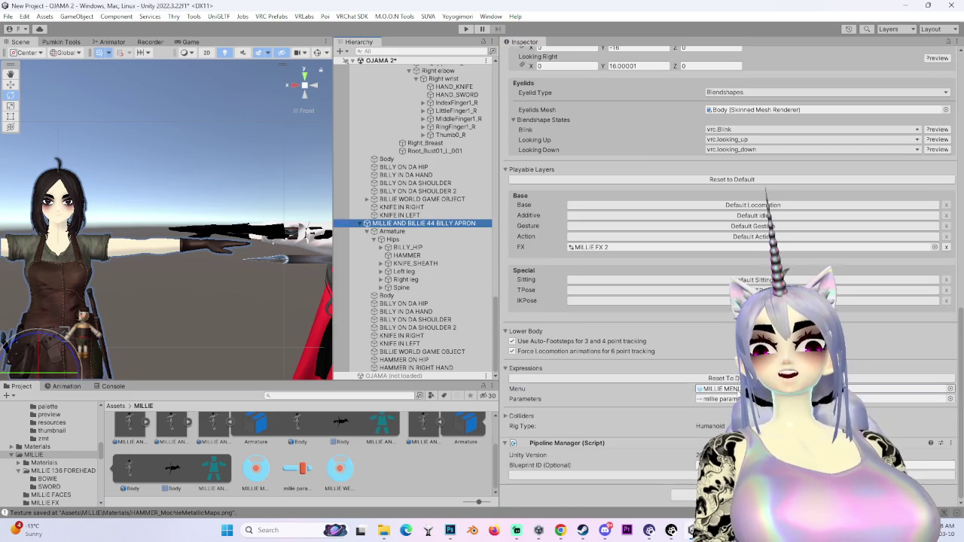
left_click(256, 468)
left_click(549, 144)
key("Up")
key("Up")
key("Up")
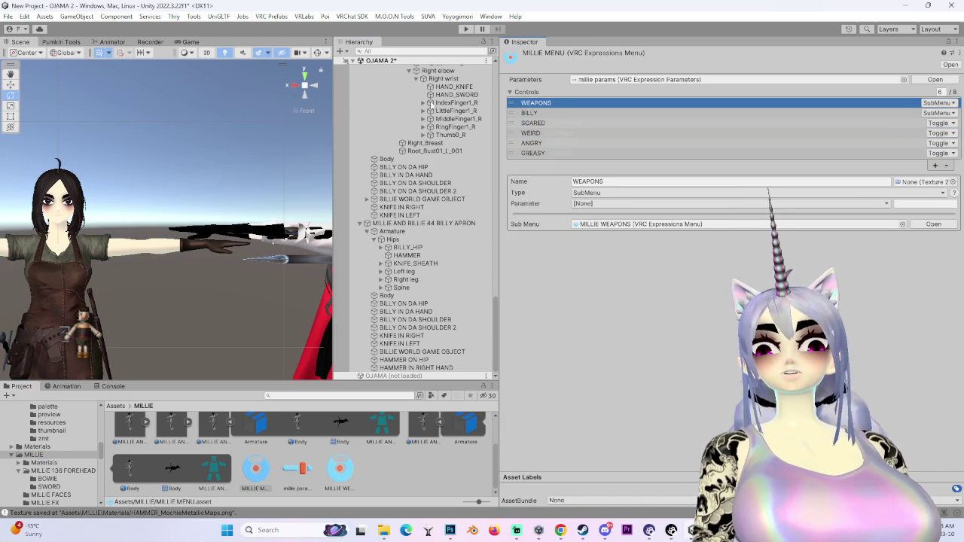
From the apron avatar's descriptor, open the Millie params expression parameters asset
left_click(437, 224)
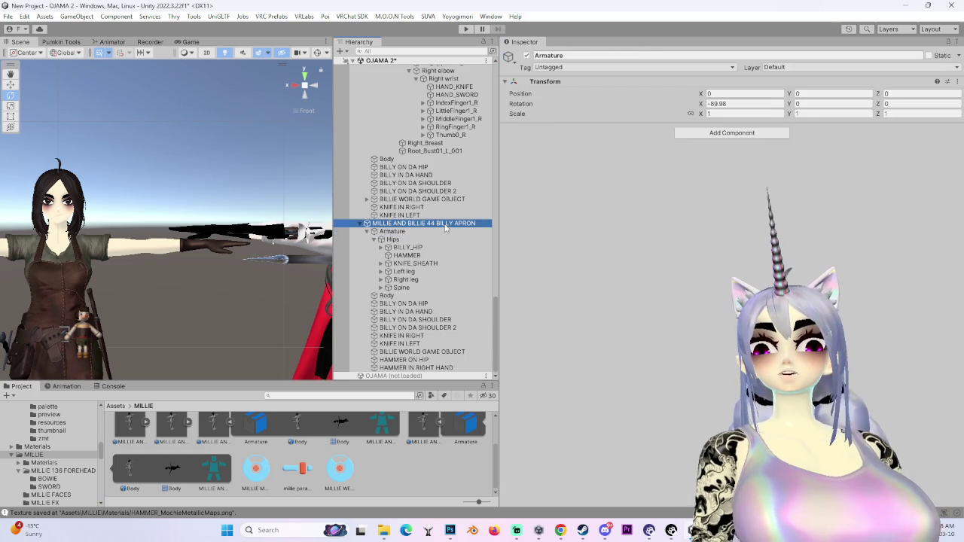
scroll(665, 348, "down", 10)
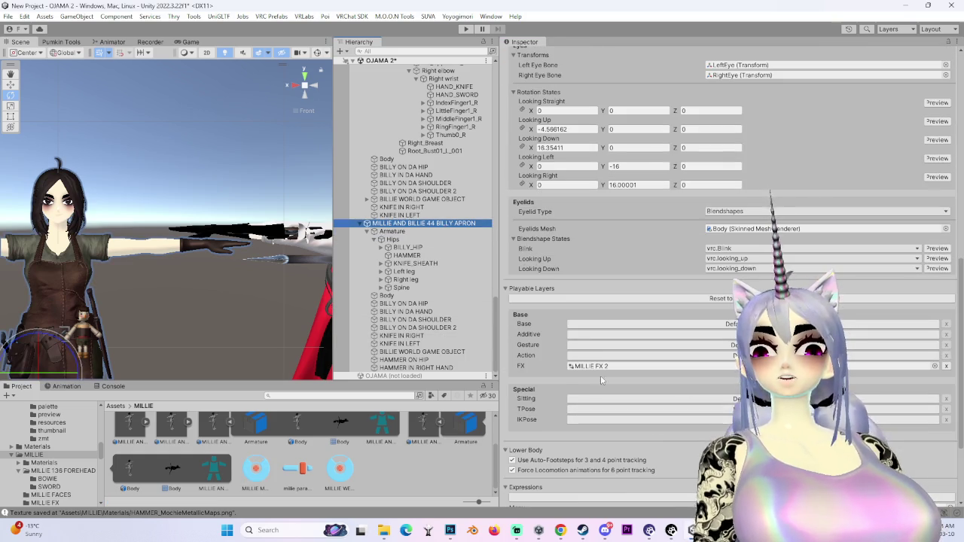
left_click(586, 366)
mouse_move(151, 264)
left_mouse_down()
mouse_move(121, 263)
mouse_move(135, 257)
mouse_move(206, 287)
mouse_move(149, 317)
mouse_move(181, 298)
left_mouse_up()
scroll(576, 384, "down", 5)
scroll(646, 437, "down", 1)
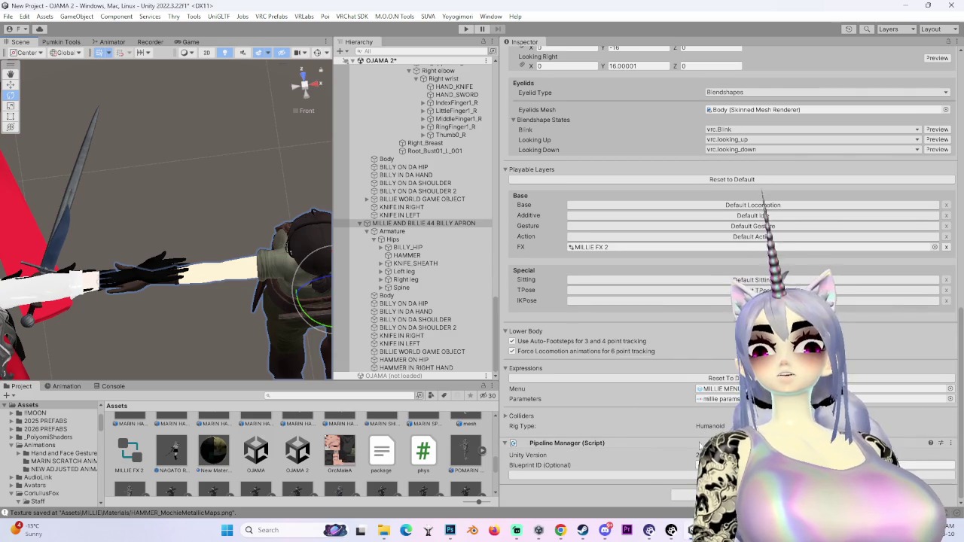
left_click(730, 400)
double_click(729, 400)
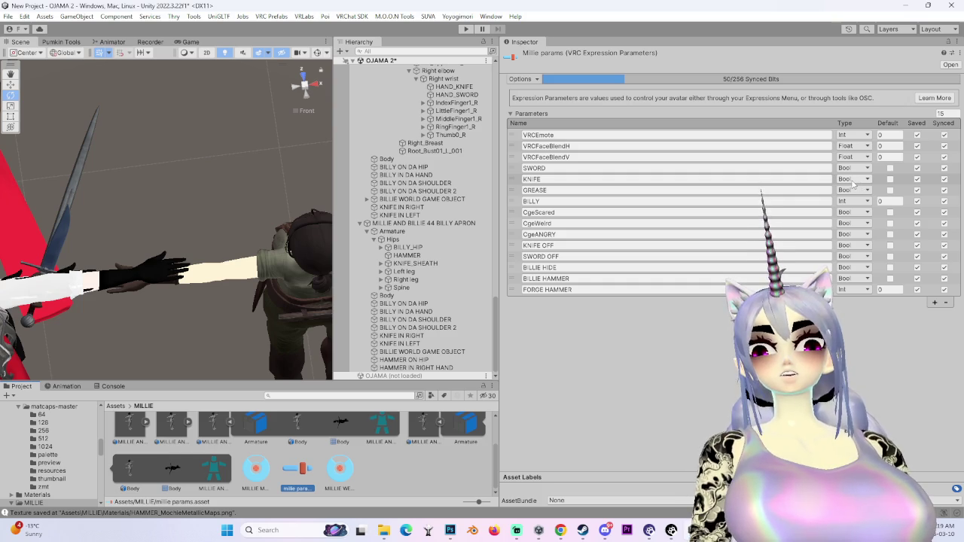
Change KNIFE's type from Bool to Int in the Millie params expression parameters
left_click(853, 179)
left_click(859, 190)
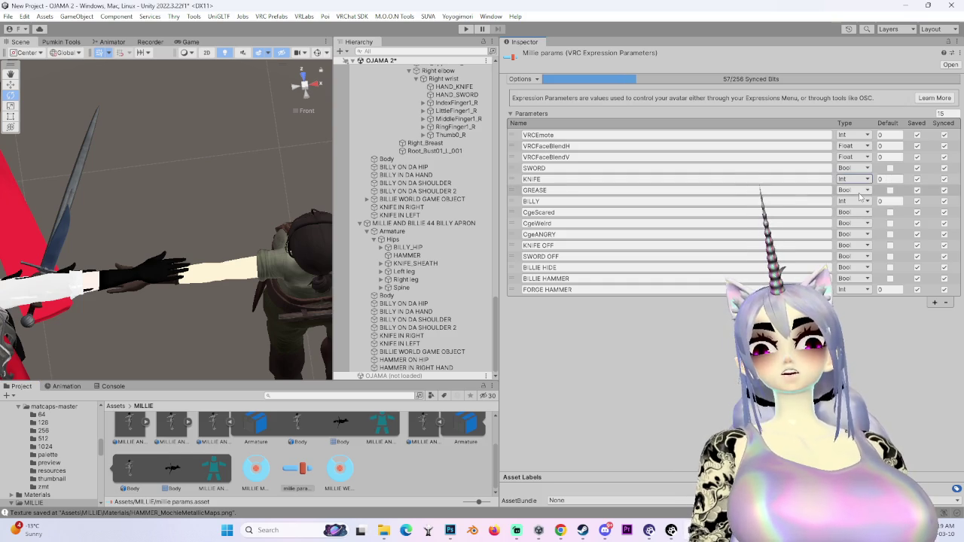
left_click(422, 223)
scroll(622, 393, "down", 4)
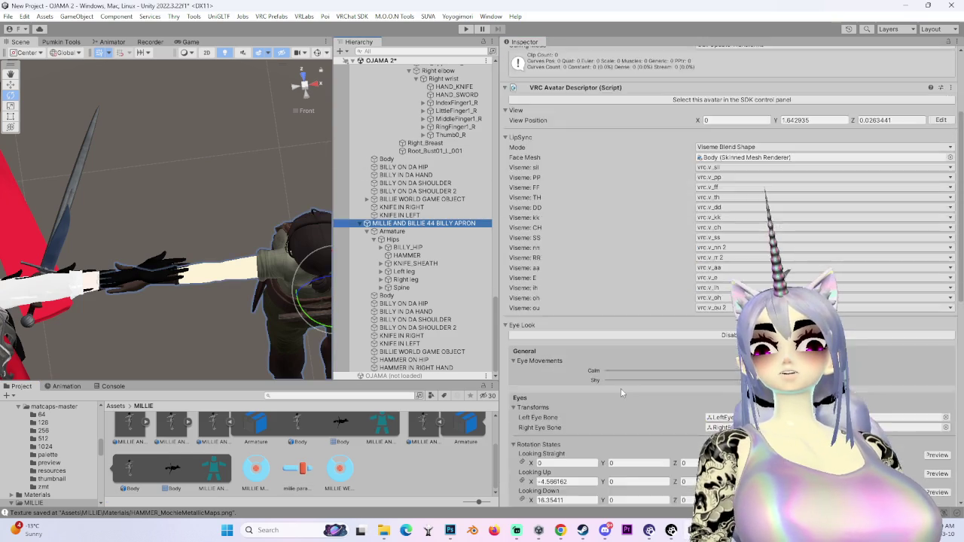
scroll(623, 393, "down", 6)
Open the avatar's MILLIE FX 2 controller in the Animator with its parameters list
left_click(595, 311)
left_click(128, 452)
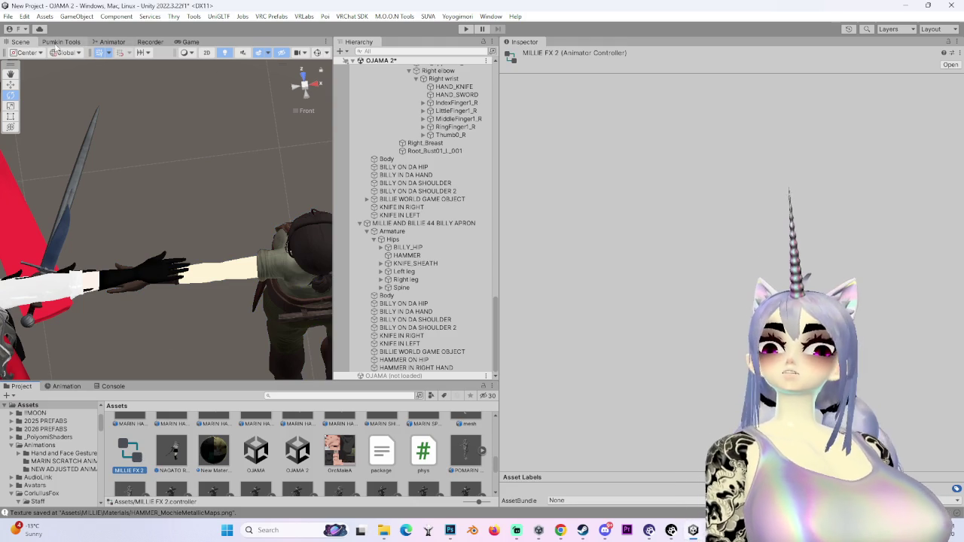
left_click(56, 43)
left_click(111, 42)
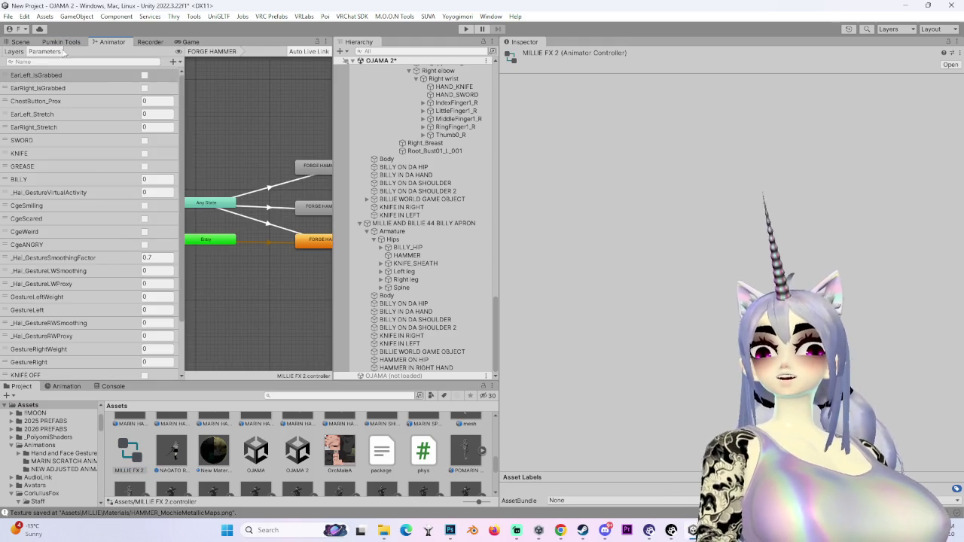
left_click_drag(181, 85, 188, 157)
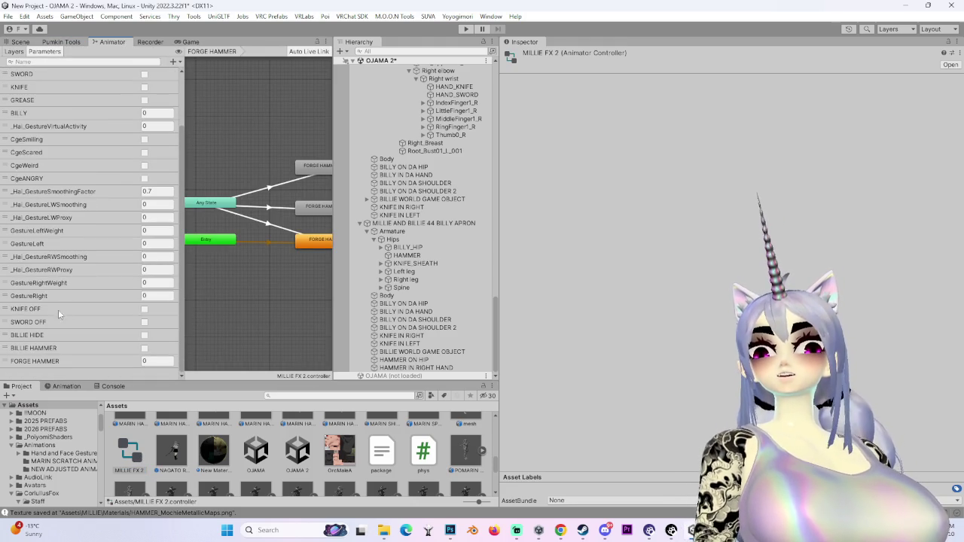
scroll(30, 150, "up", 2)
Delete the Bool KNIFE parameter from MILLIE FX 2 and add an Int KNIFE
left_click(28, 117)
right_click(29, 117)
left_click(45, 123)
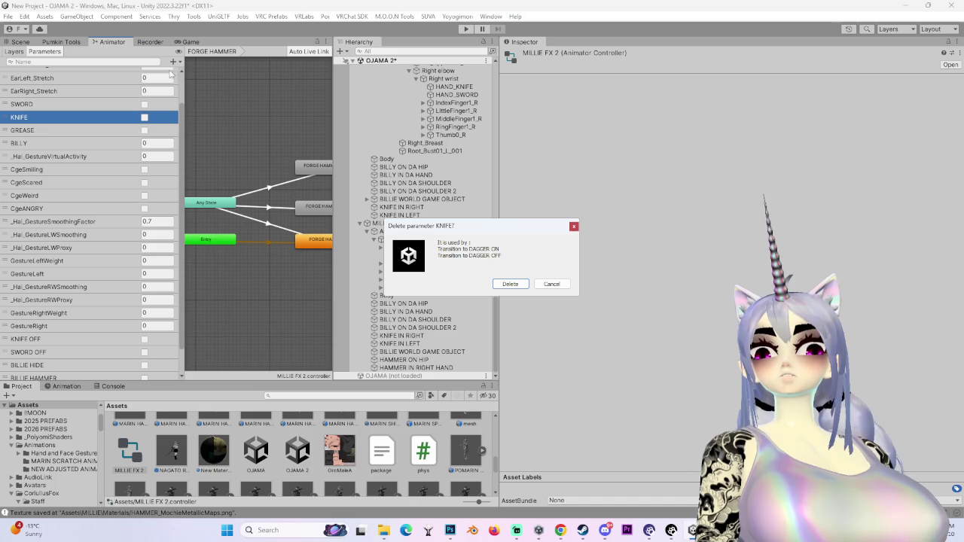
left_click(510, 284)
left_click(173, 61)
left_click(193, 84)
type("KNIFE")
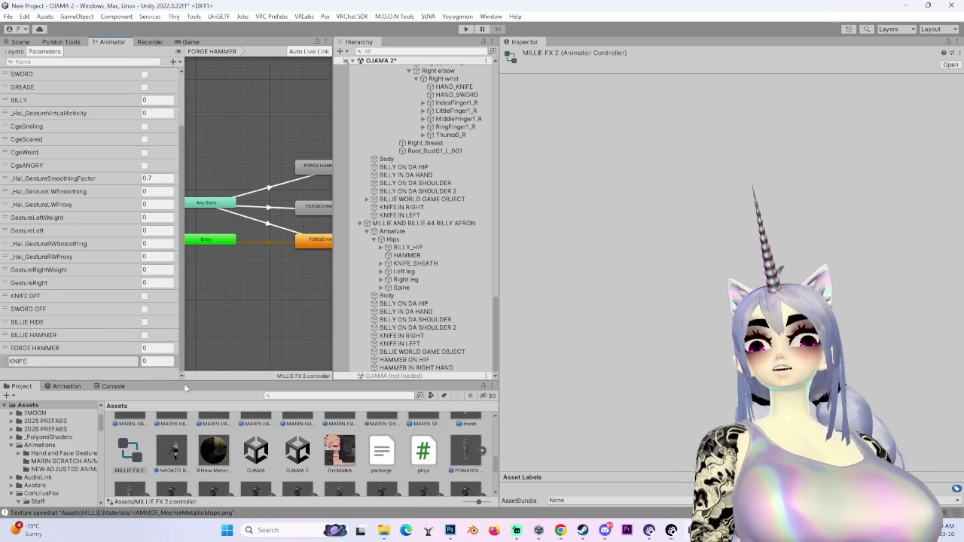
key("Return")
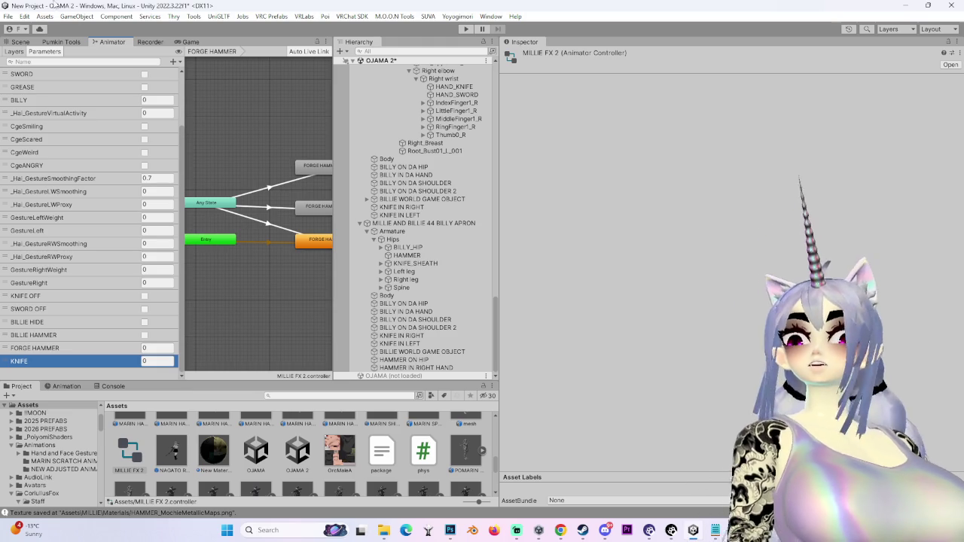
left_click(18, 42)
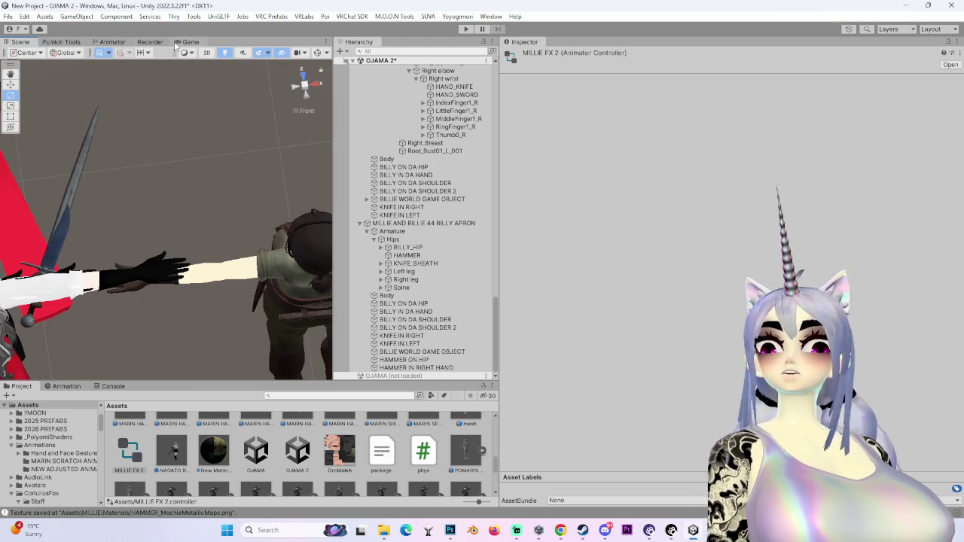
left_click(113, 42)
left_click(14, 51)
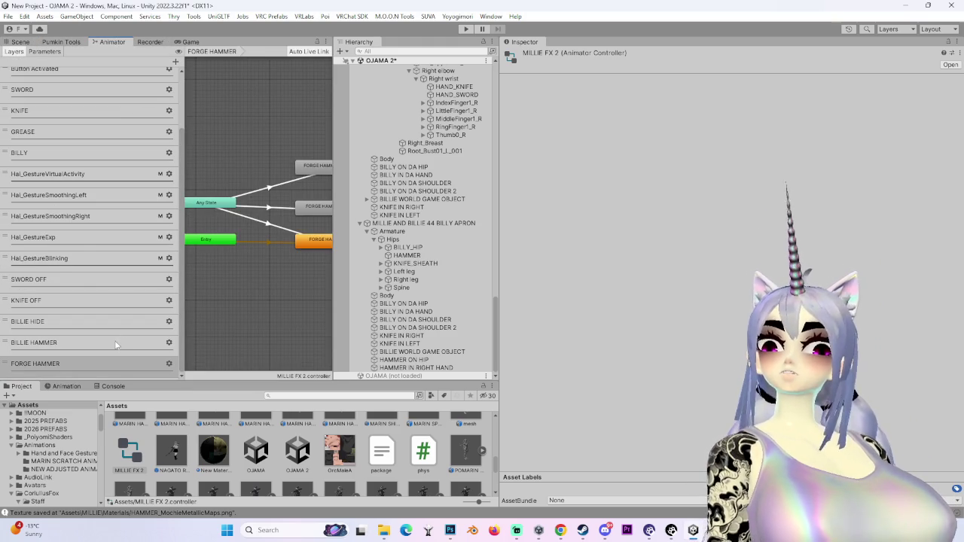
Inspect the KNIFE layer's dagger states and transitions, ending on DAGGER ON
scroll(116, 339, "up", 2)
left_click(144, 189)
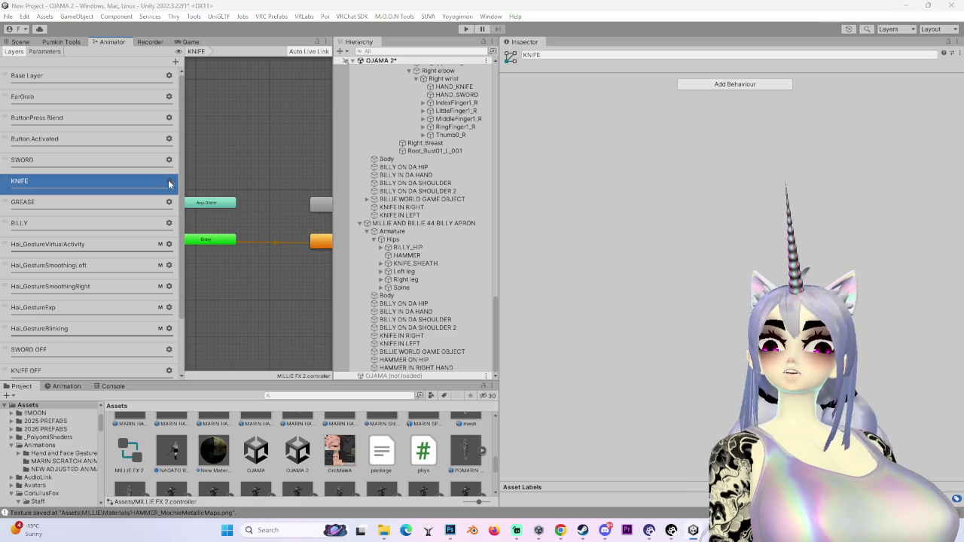
left_click(169, 181)
left_click(286, 161)
left_click(271, 237)
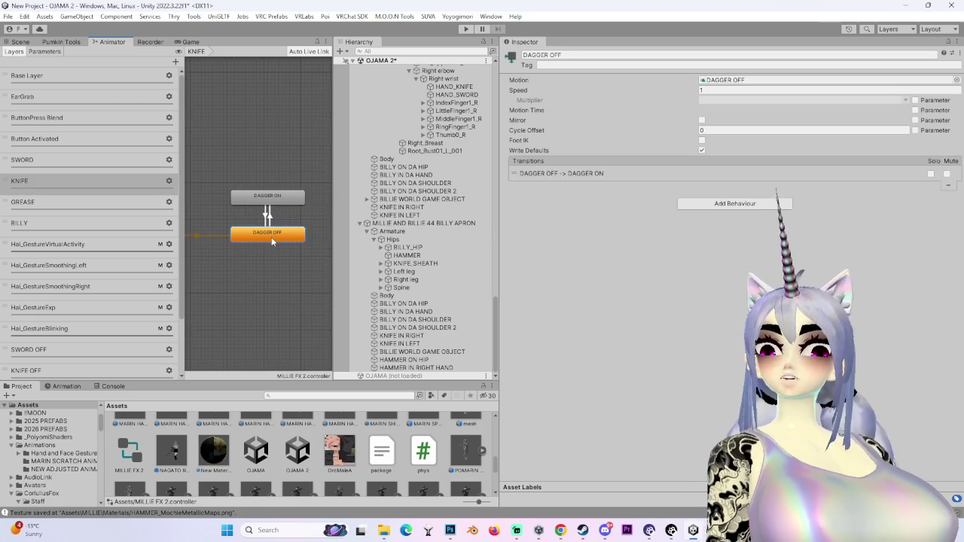
left_click_drag(300, 202, 305, 280)
right_click(284, 235)
left_click(271, 236)
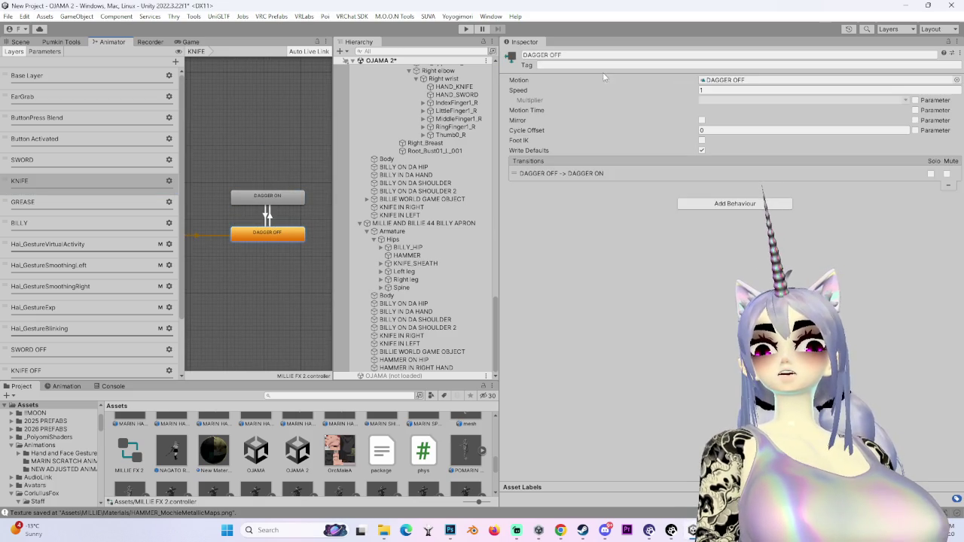
left_click(267, 215)
left_click(299, 223)
left_click(268, 214)
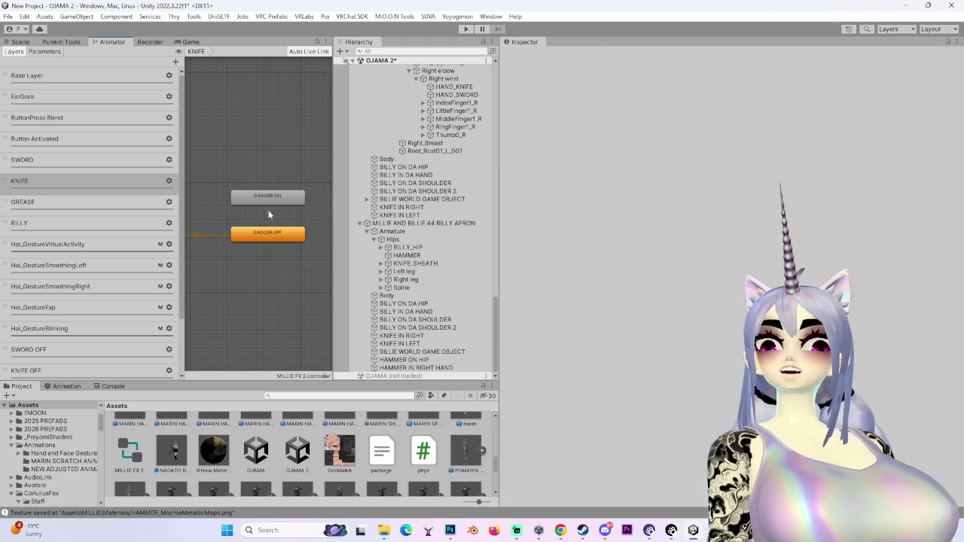
left_click(303, 200)
Rename the DAGGER ON clip to DAGGER ON RIGHT
left_click(761, 80)
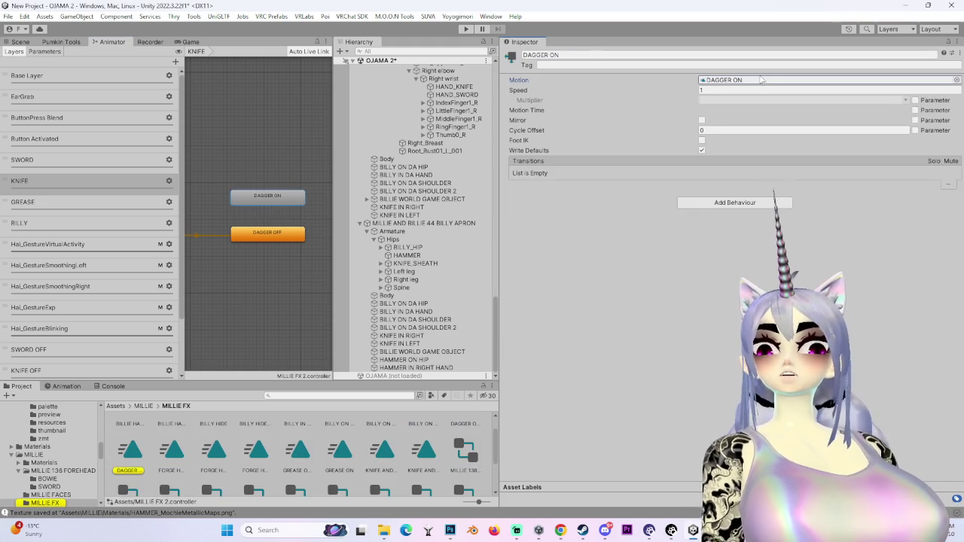
left_click(130, 472)
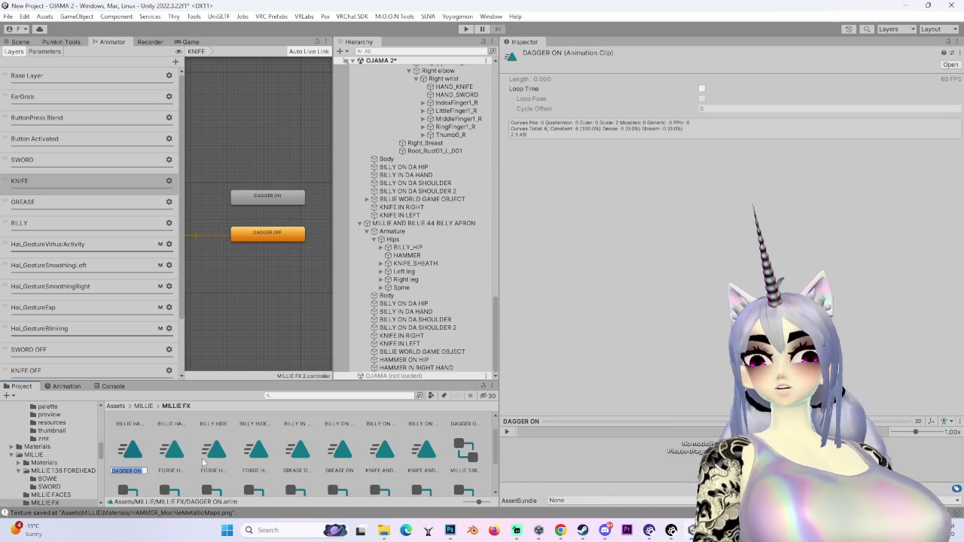
type("RIGHT")
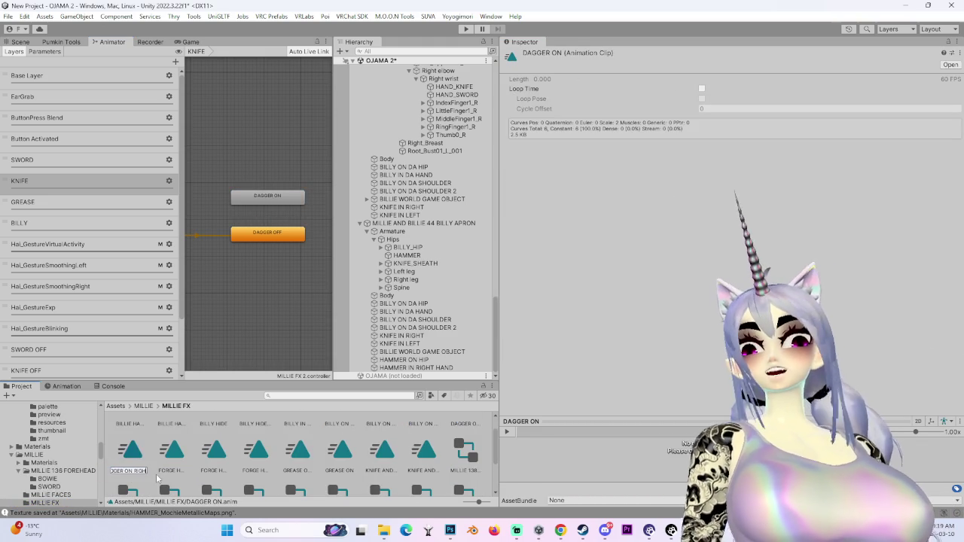
key("Return")
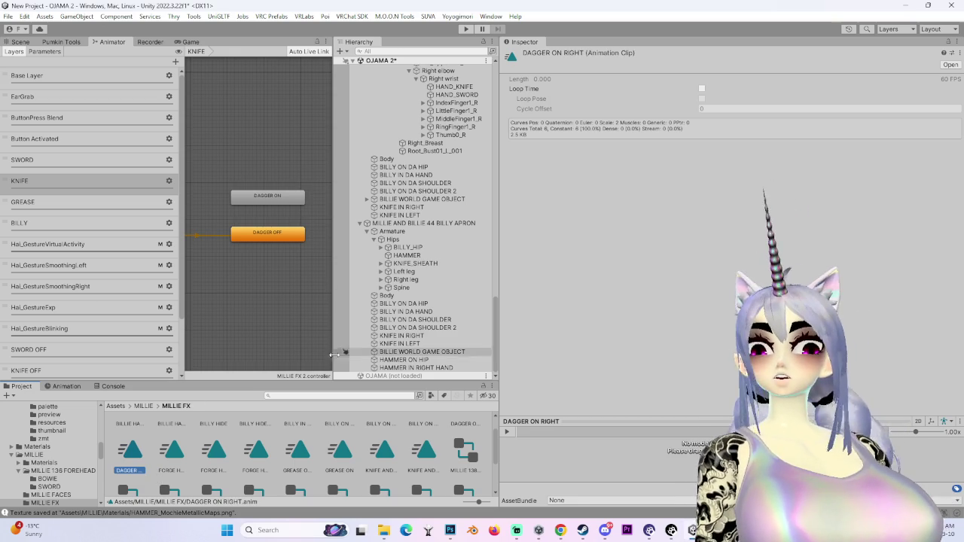
Duplicate the apron avatar and drag the DAGGER ON RIGHT clip onto the duplicate
left_click(459, 226)
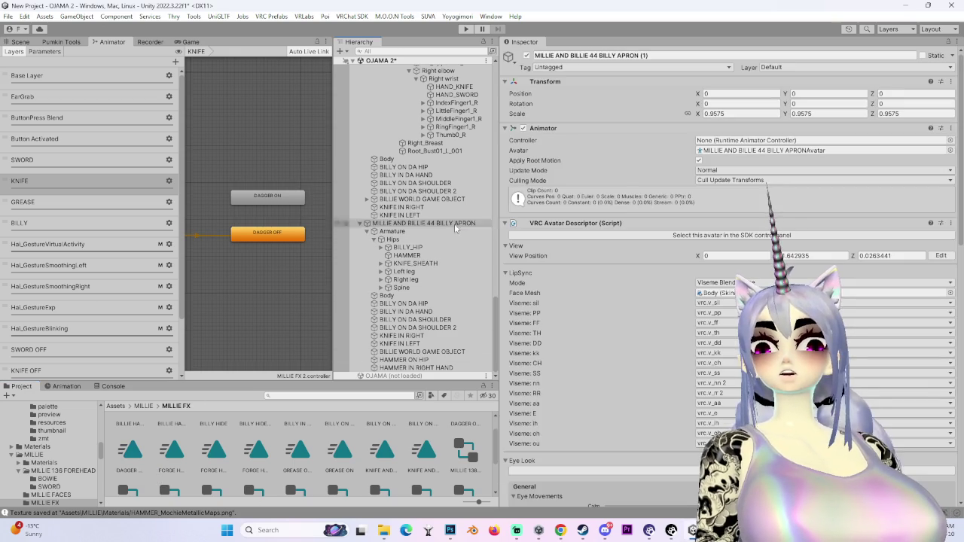
key("ctrl+d")
left_click(453, 216)
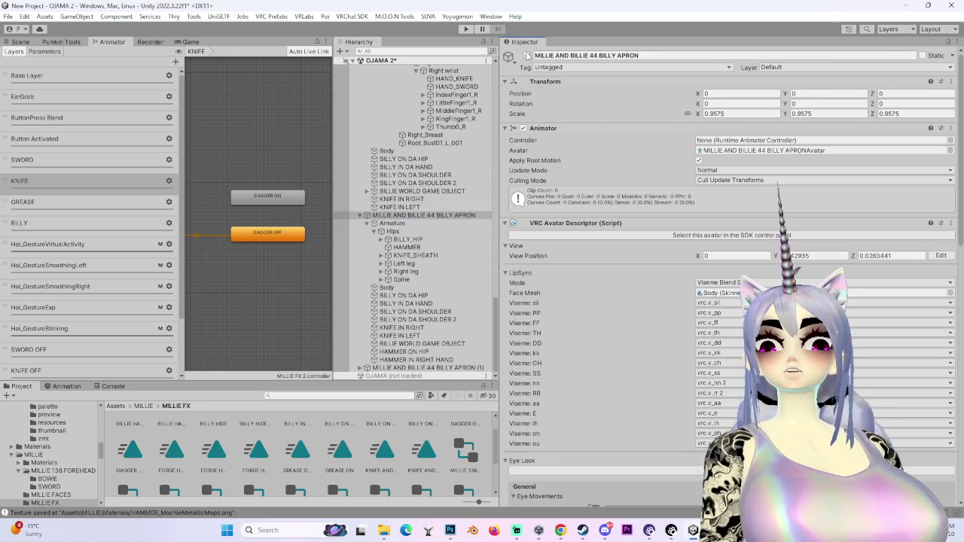
left_click(280, 197)
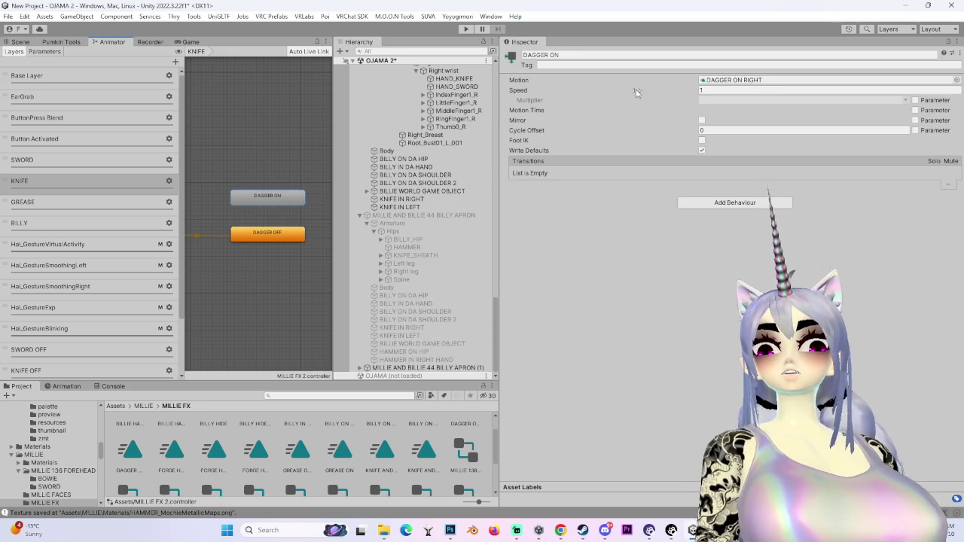
left_click(730, 80)
mouse_move(130, 457)
left_mouse_down()
mouse_move(462, 364)
mouse_move(452, 368)
left_mouse_up()
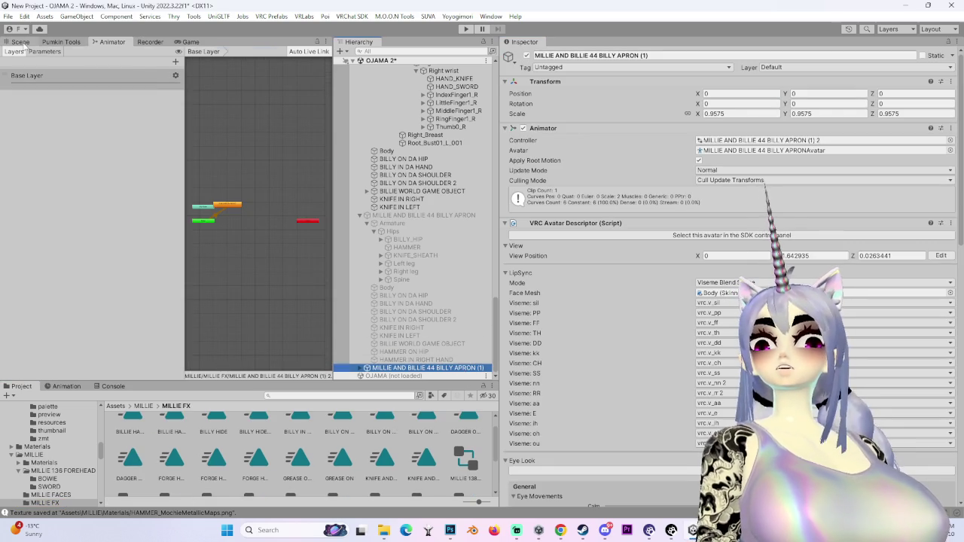
left_click(25, 44)
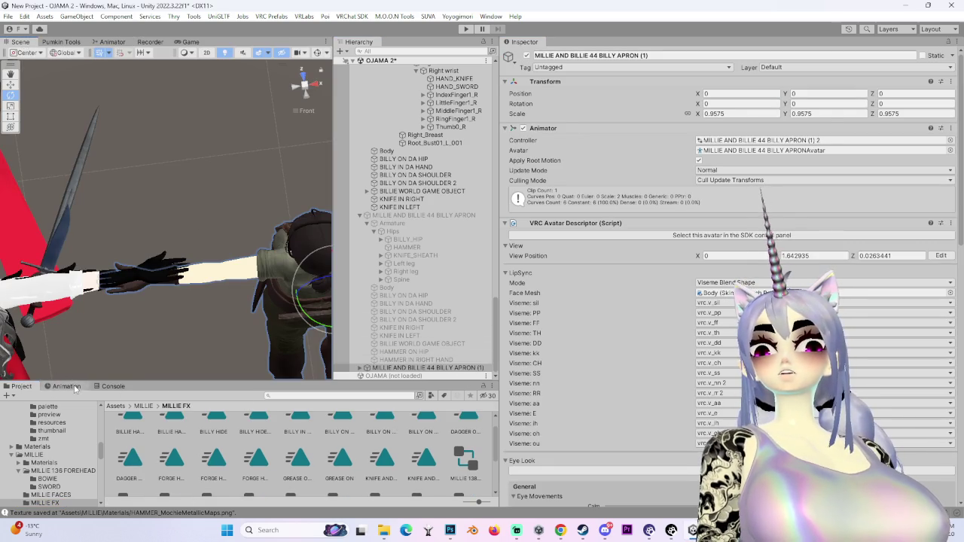
Preview the DAGGER ON RIGHT clip on the framed duplicate avatar and enable keyframe recording
left_click(65, 386)
left_click(254, 397)
key("f")
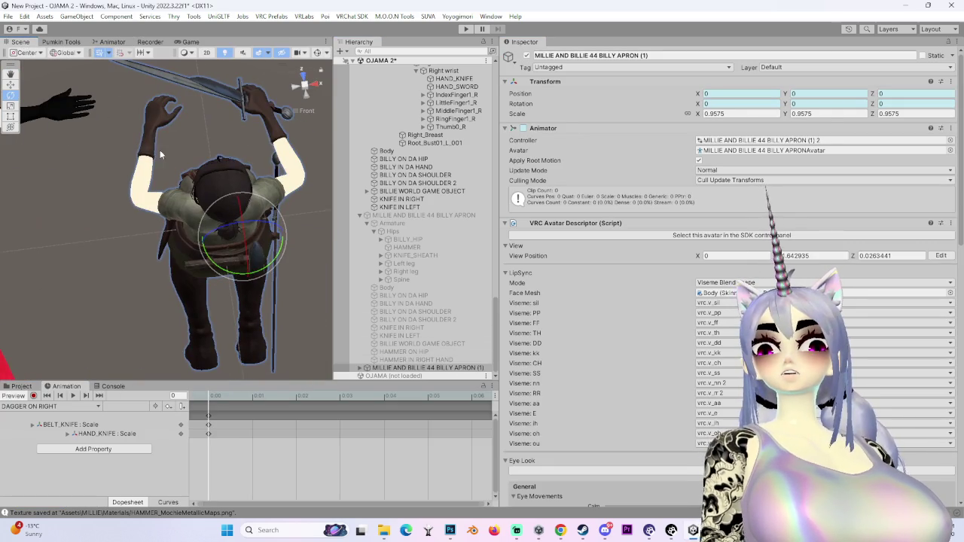
mouse_move(316, 91)
left_mouse_down()
mouse_move(177, 168)
mouse_move(185, 230)
mouse_move(211, 231)
mouse_move(238, 291)
mouse_move(345, 272)
mouse_move(287, 264)
mouse_move(226, 302)
left_mouse_up()
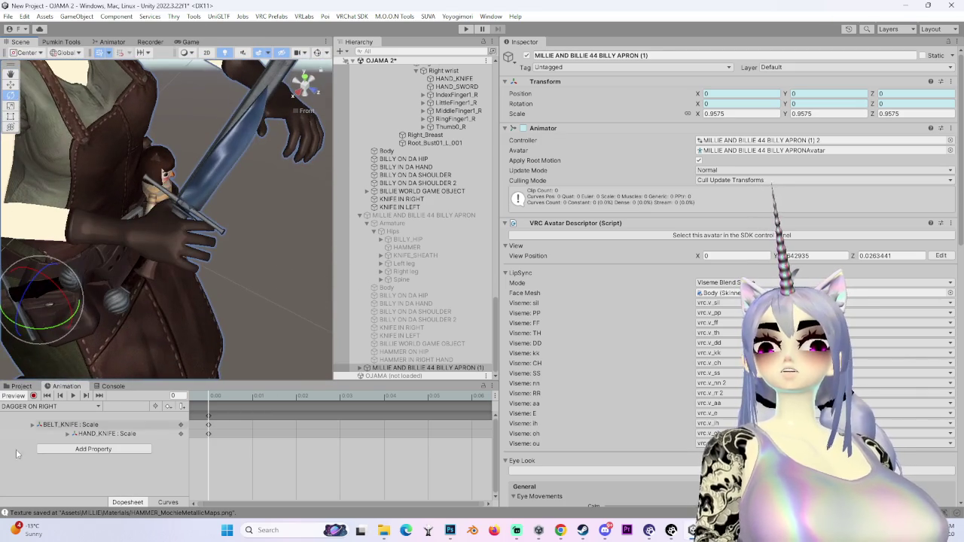
left_click(33, 397)
left_click(360, 368)
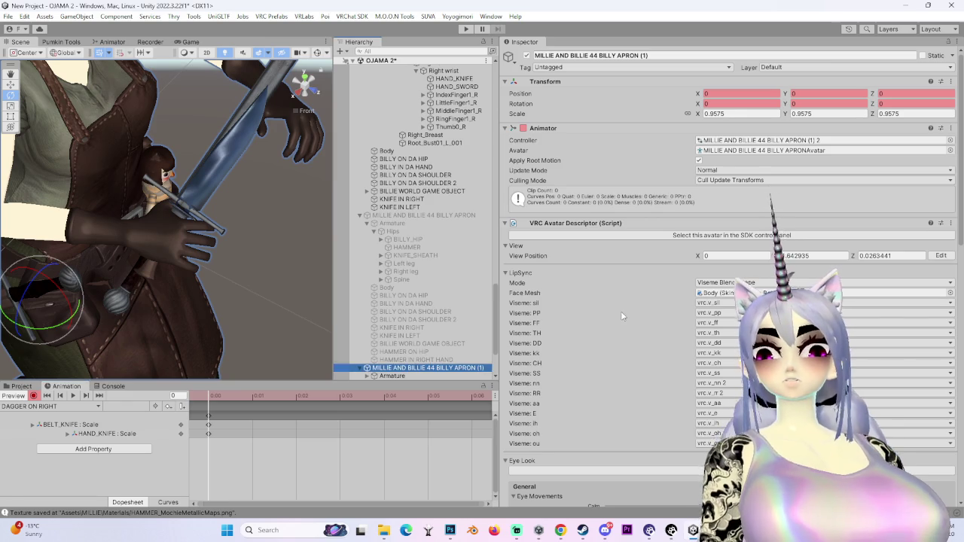
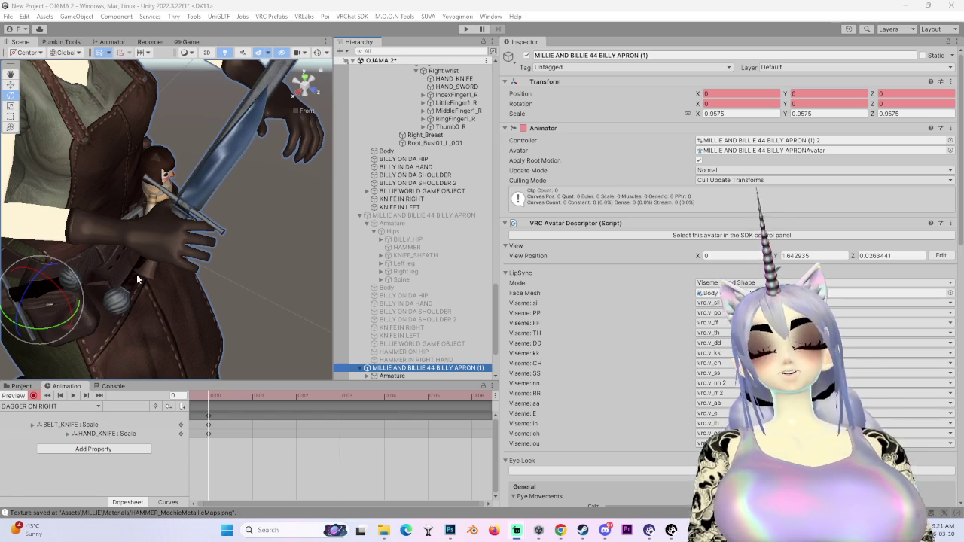
Set HAMMER's Parent Constraint weights, HAMMER ON HIP and HAMMER IN RIGHT HAND, both to 1
left_click(365, 376)
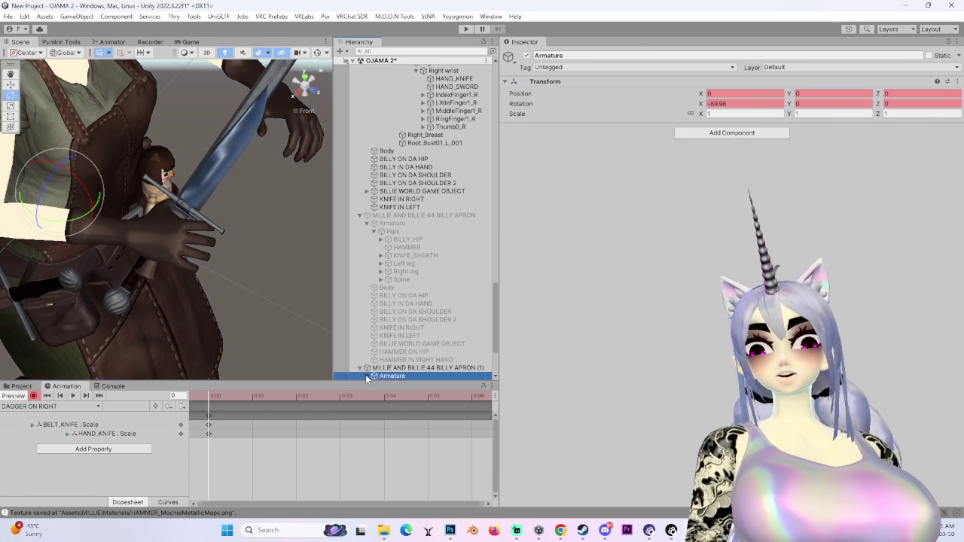
left_click(366, 376)
left_click(373, 288)
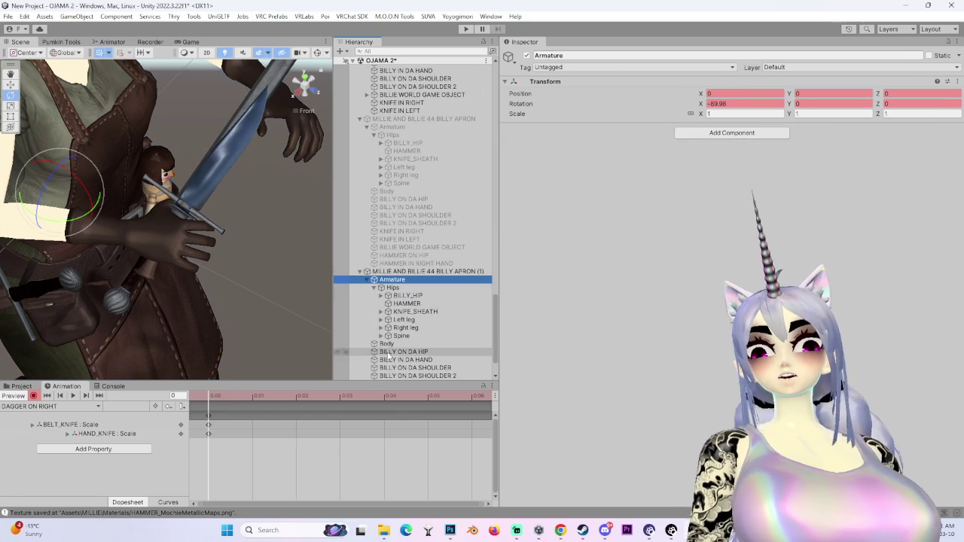
left_click(407, 304)
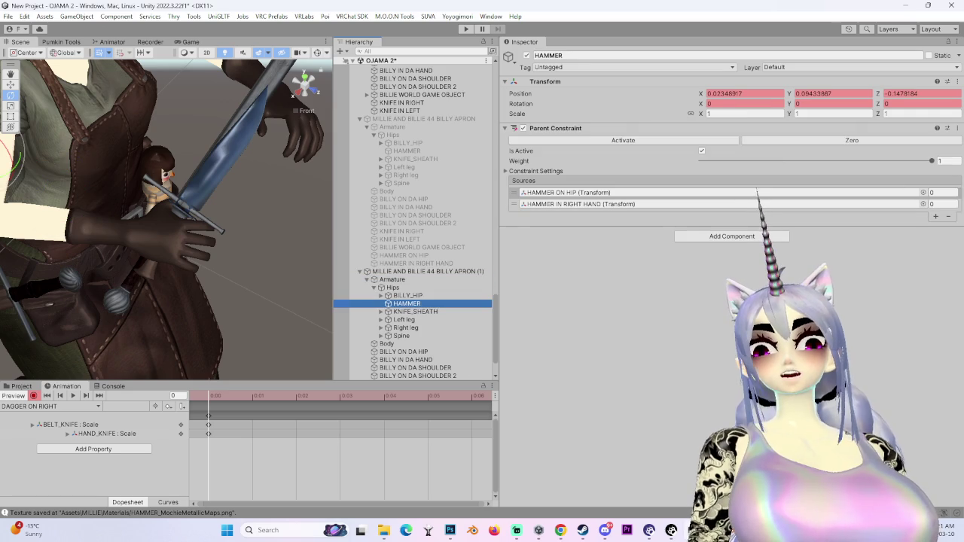
left_click(941, 192)
type("1")
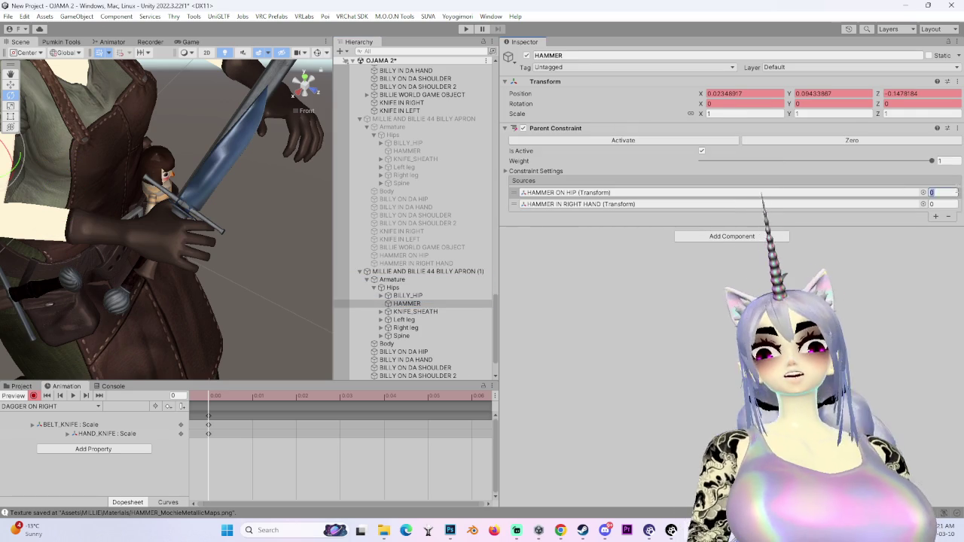
key("Return")
key("Tab")
type("1")
key("Return")
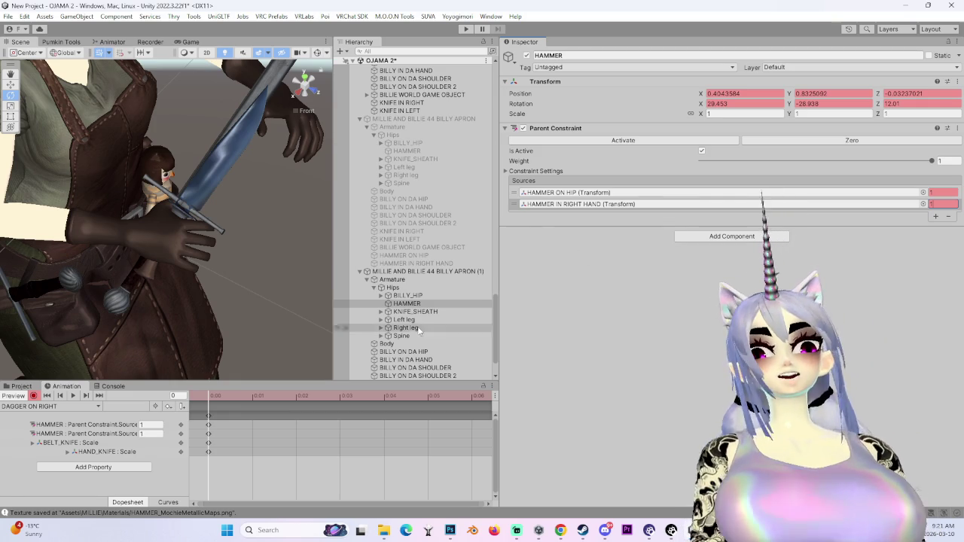
Delete the APRON (1) duplicate avatar and re-activate the original apron avatar
right_click(455, 272)
left_click(483, 197)
left_click(454, 223)
left_click(525, 55)
mouse_move(268, 264)
left_mouse_down()
mouse_move(204, 402)
mouse_move(94, 220)
mouse_move(189, 295)
mouse_move(143, 308)
left_mouse_up()
left_click(399, 343)
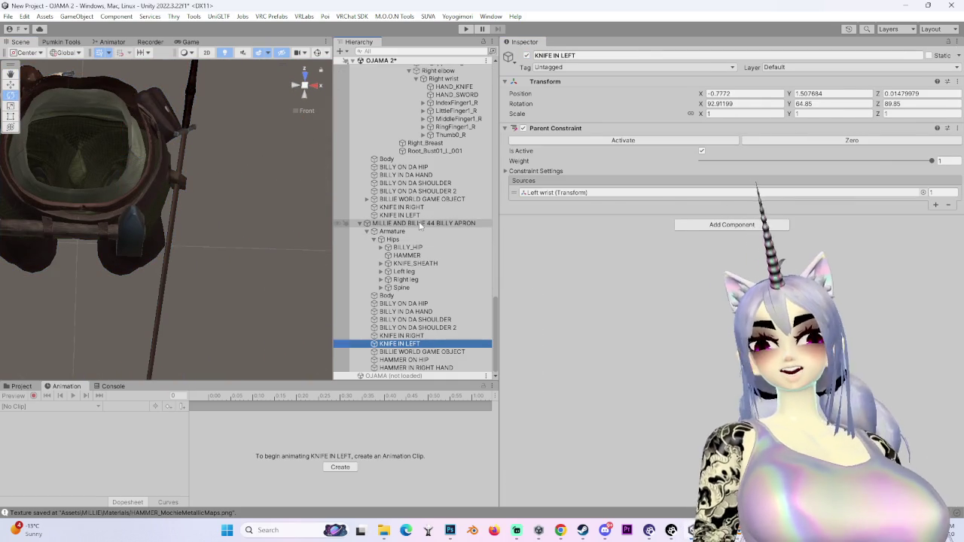
Inspect the original apron's HAMMER, KNIFE_SHEATH and BILLY_HIP constraint settings
left_click(419, 224)
left_click(410, 255)
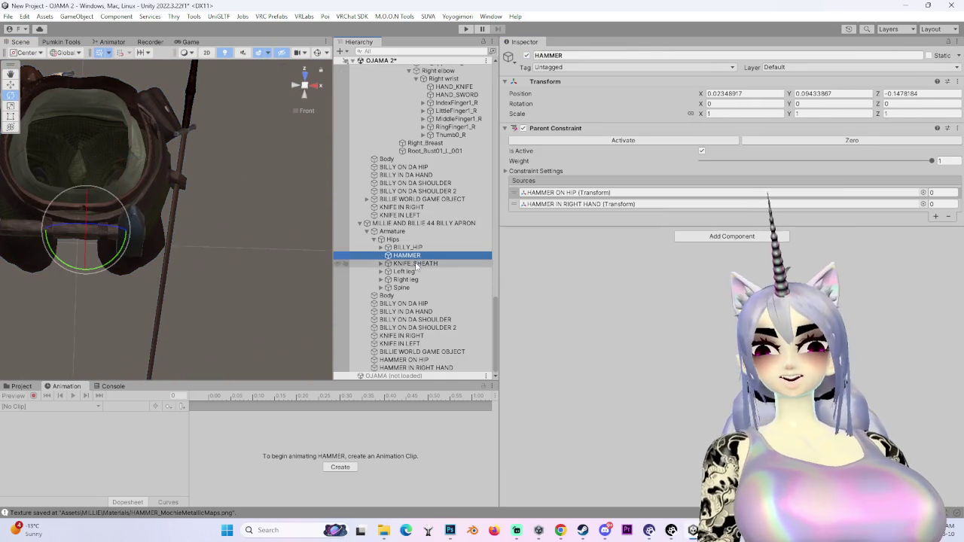
left_click(417, 265)
scroll(252, 319, "up", 3)
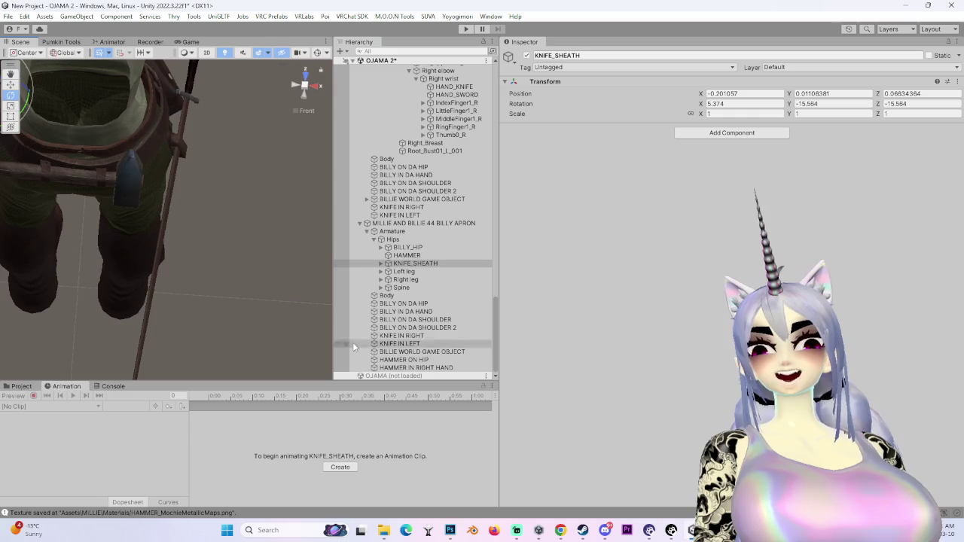
scroll(305, 331, "up", 3)
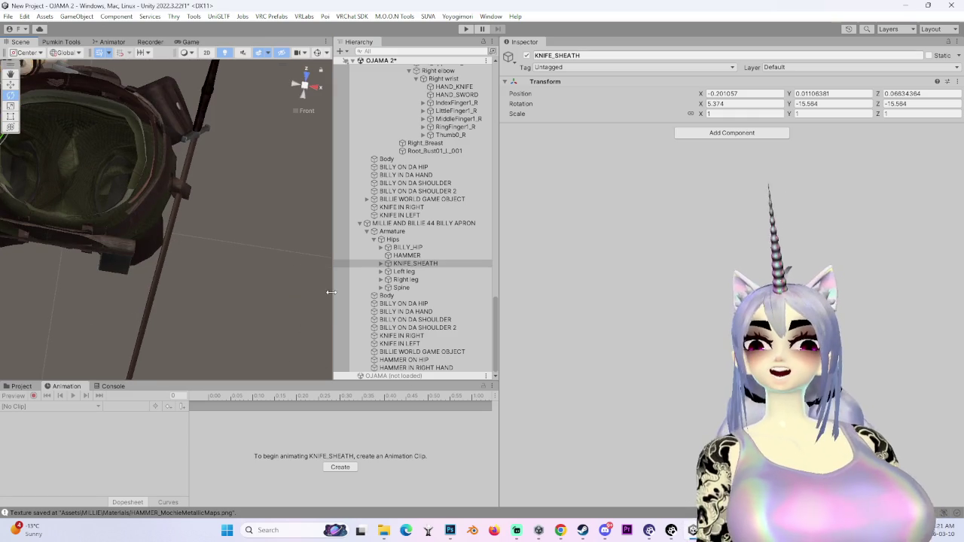
left_click(411, 256)
left_click(408, 247)
Expand Spine, Chest, Right shoulder, arm, elbow and wrist in the Hierarchy
left_click(381, 287)
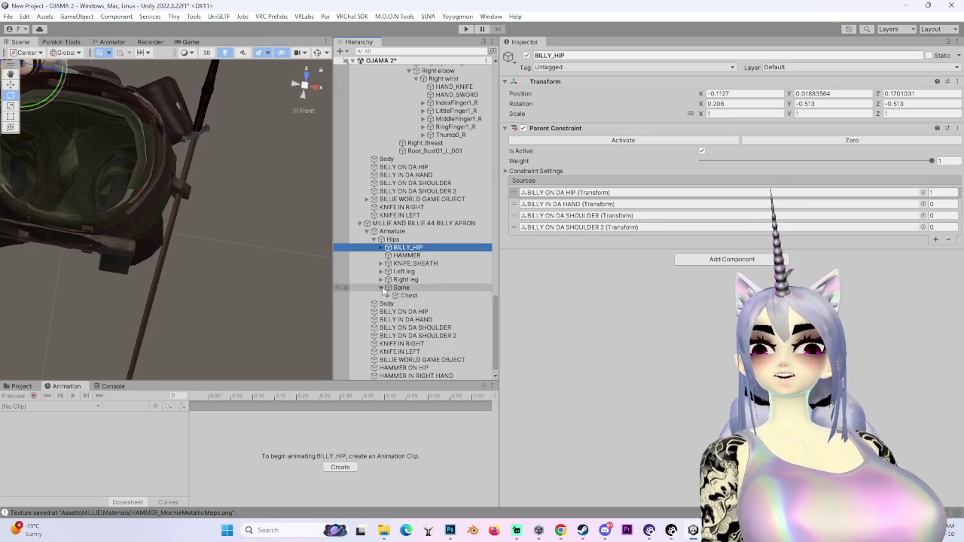
left_click(397, 295)
left_click(388, 295)
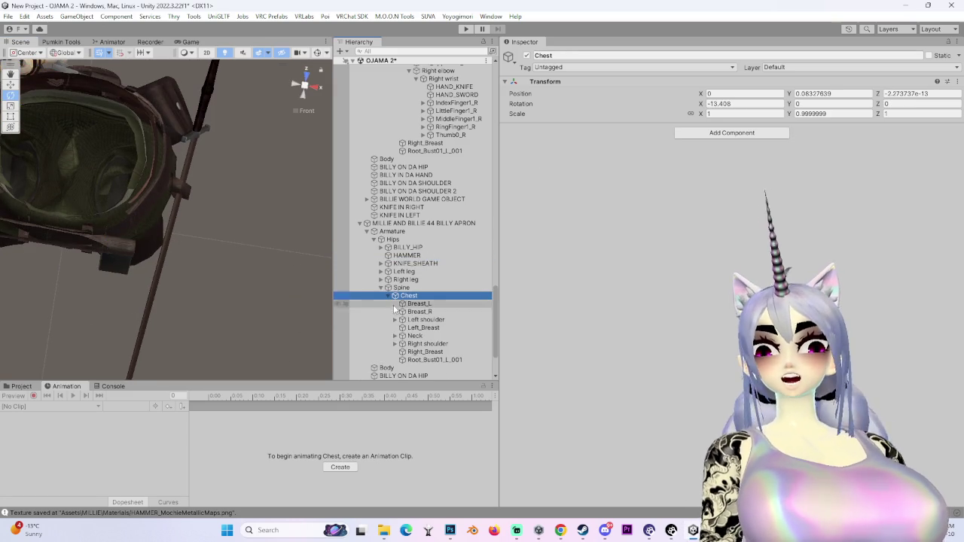
left_click(394, 344)
left_click(402, 352)
scroll(402, 354, "down", 4)
left_click(409, 307)
left_click(426, 324)
left_click(416, 315)
scroll(461, 281, "down", 4)
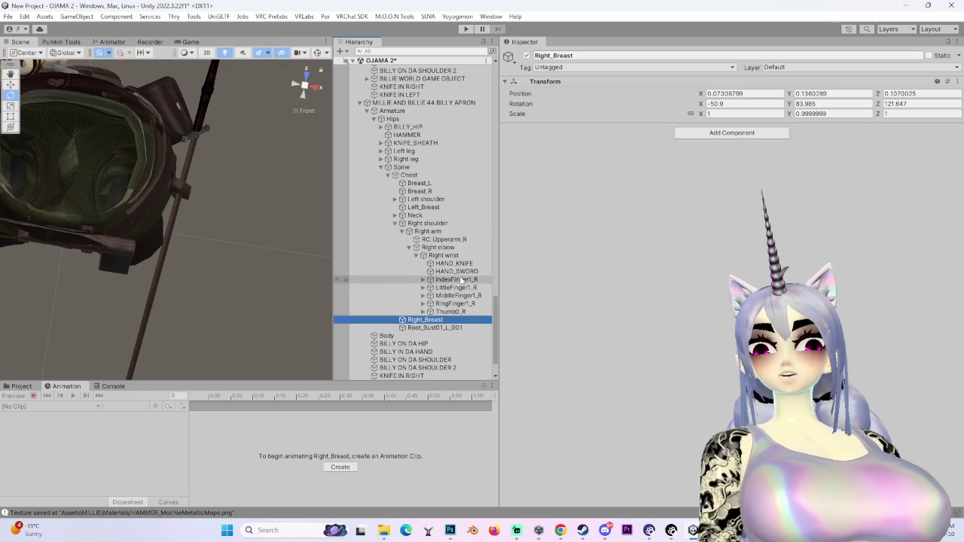
Select HAND_KNIFE and review its KNIFE IN RIGHT and KNIFE IN LEFT constraint sources
left_click(461, 264)
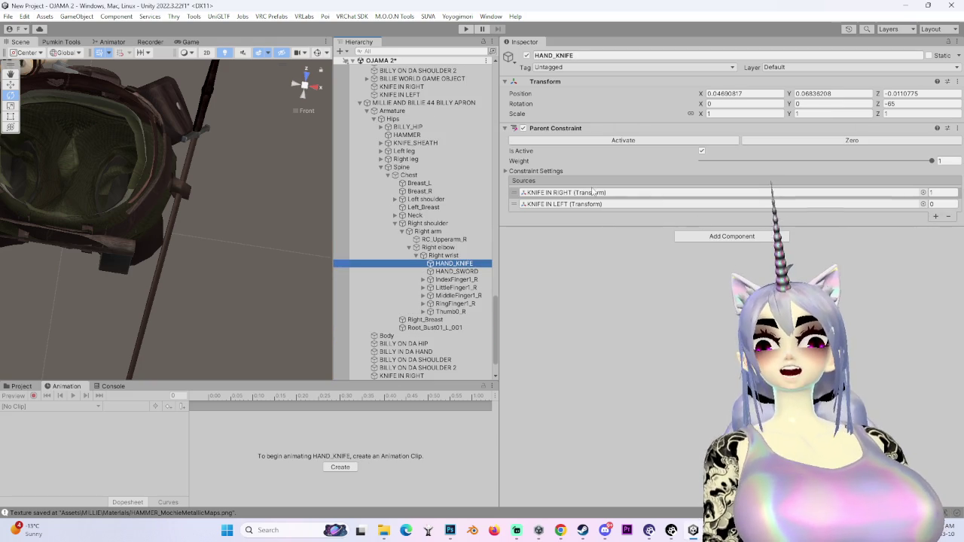
left_click(621, 205)
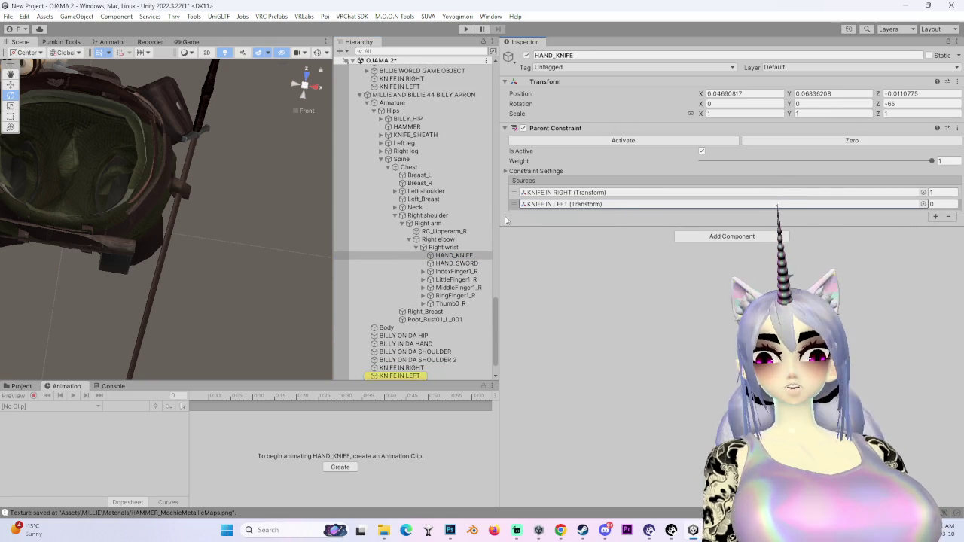
mouse_move(186, 224)
left_mouse_down()
mouse_move(178, 304)
mouse_move(112, 272)
mouse_move(45, 275)
mouse_move(331, 297)
mouse_move(125, 275)
mouse_move(328, 343)
left_mouse_up()
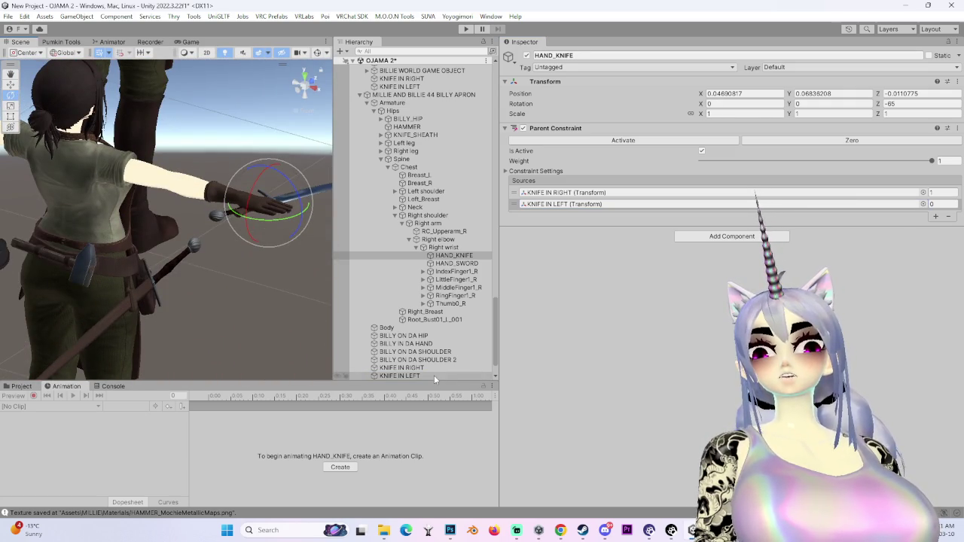
left_click(467, 256)
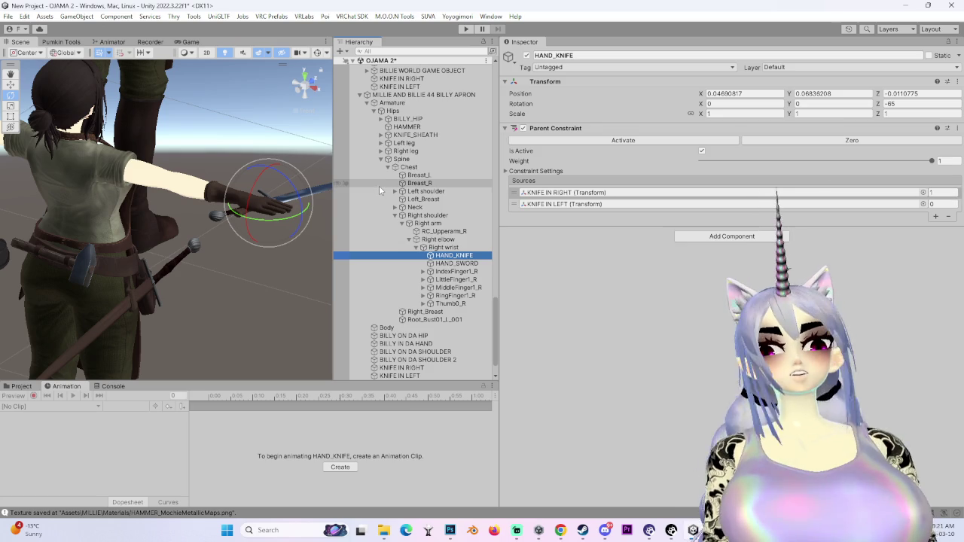
left_click(434, 96)
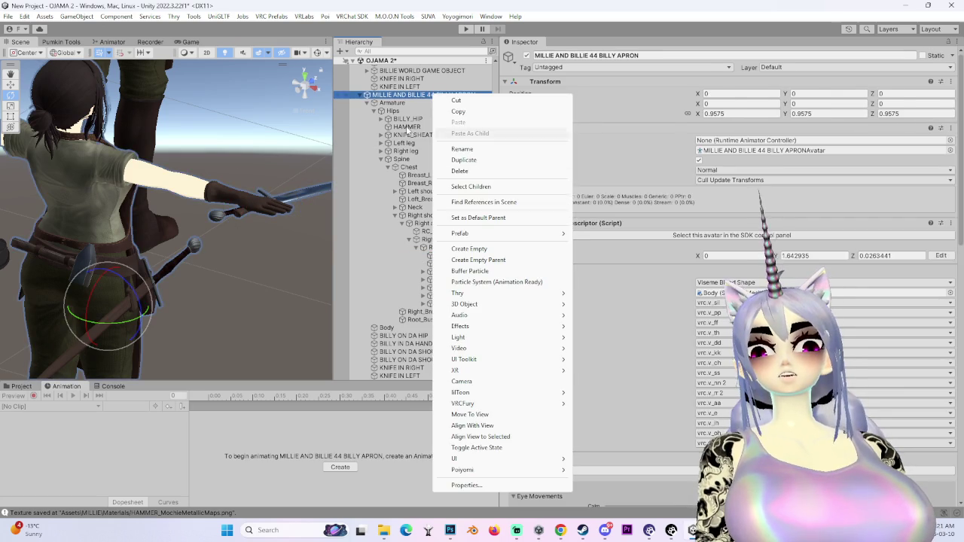
Deactivate the original apron avatar
left_click(452, 150)
left_click(422, 94)
mouse_move(218, 279)
left_mouse_down()
mouse_move(253, 301)
mouse_move(241, 287)
left_mouse_up()
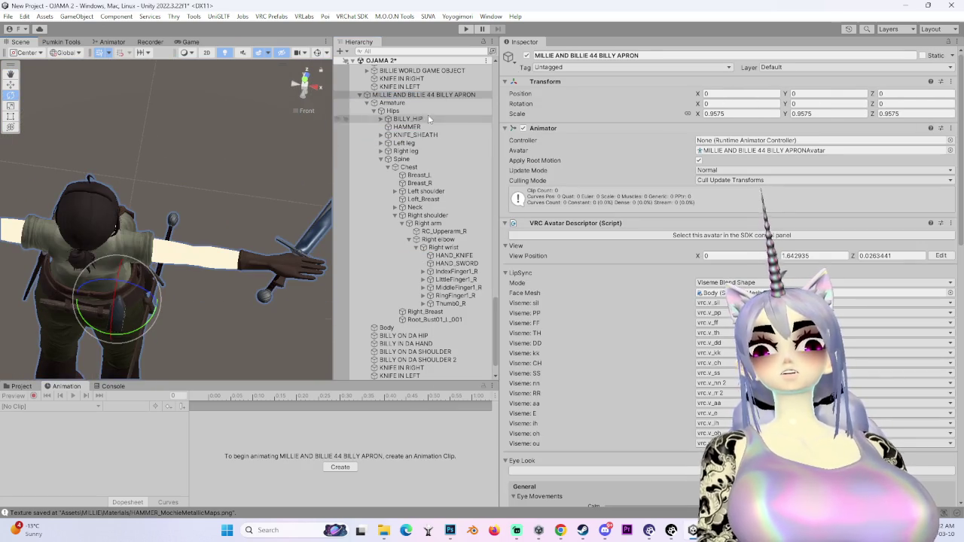
left_click(435, 95)
scroll(444, 116, "up", 2)
left_click(527, 56)
Load the DAGGER ON RIGHT clip from MILLIE FX into the Animation window
left_click(21, 386)
scroll(301, 452, "down", 2)
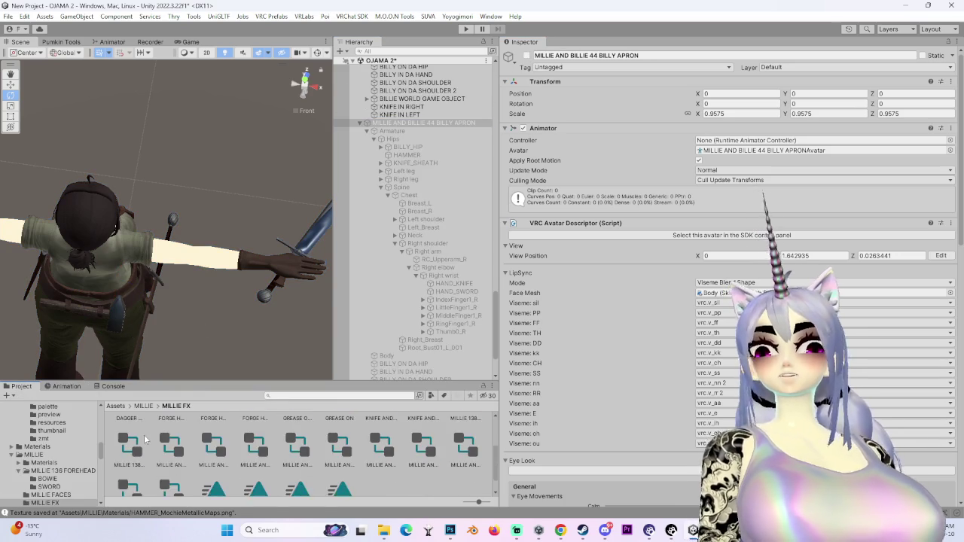
scroll(174, 470, "up", 2)
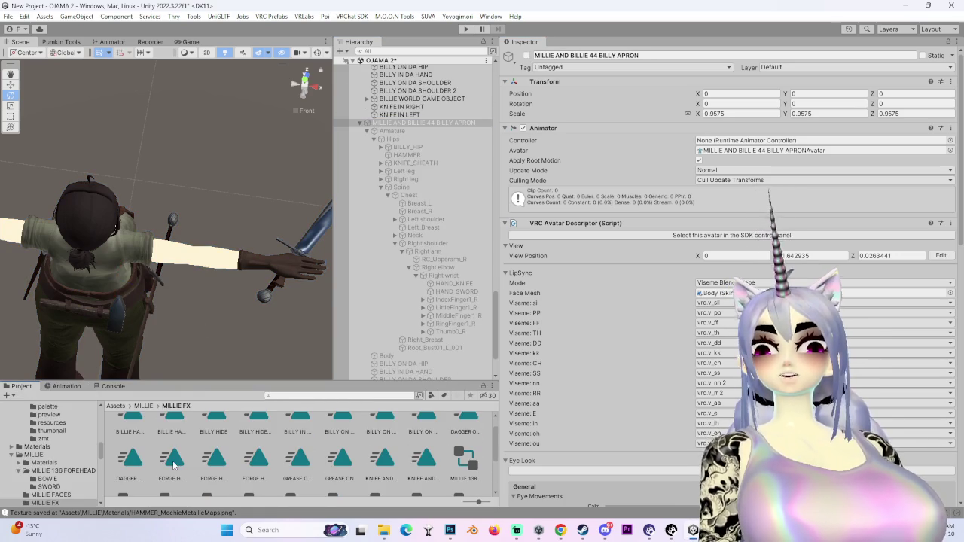
left_click(138, 467)
mouse_move(137, 464)
left_mouse_down()
mouse_move(422, 346)
mouse_move(305, 280)
mouse_move(421, 348)
mouse_move(442, 383)
mouse_move(384, 308)
mouse_move(400, 418)
mouse_move(387, 356)
mouse_move(409, 377)
left_mouse_up()
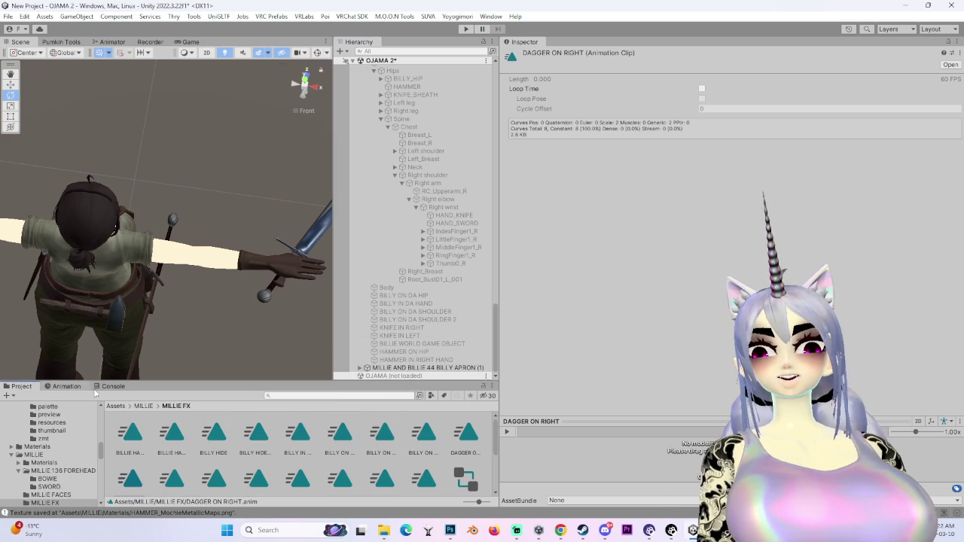
left_click(73, 387)
left_click_drag(236, 282, 45, 434)
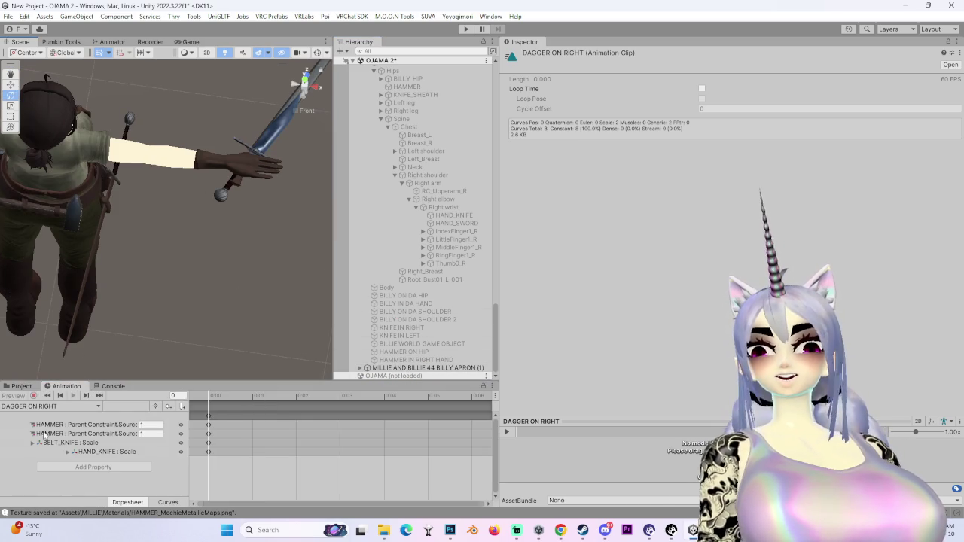
Remove both HAMMER constraint weight properties from the DAGGER ON RIGHT clip
left_click(81, 435)
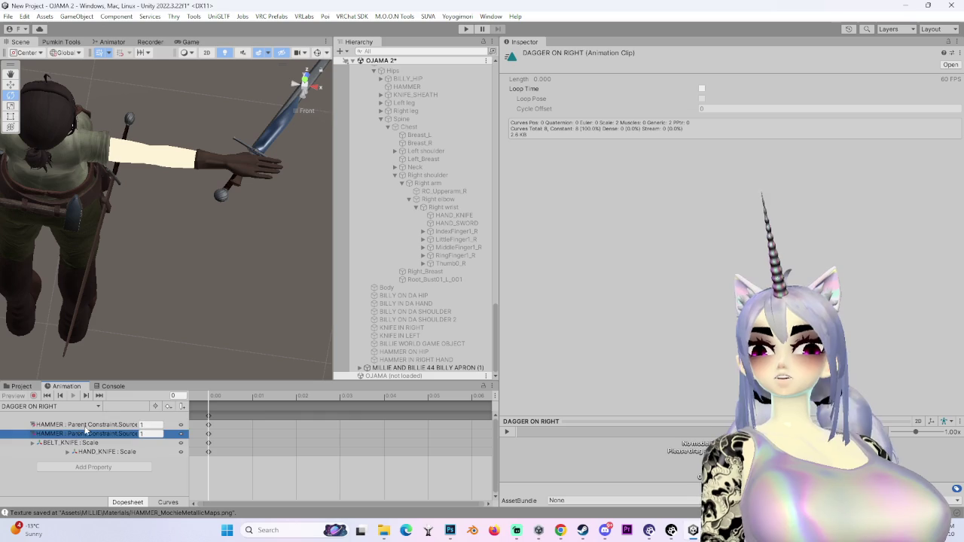
left_click(90, 425)
left_click(95, 433)
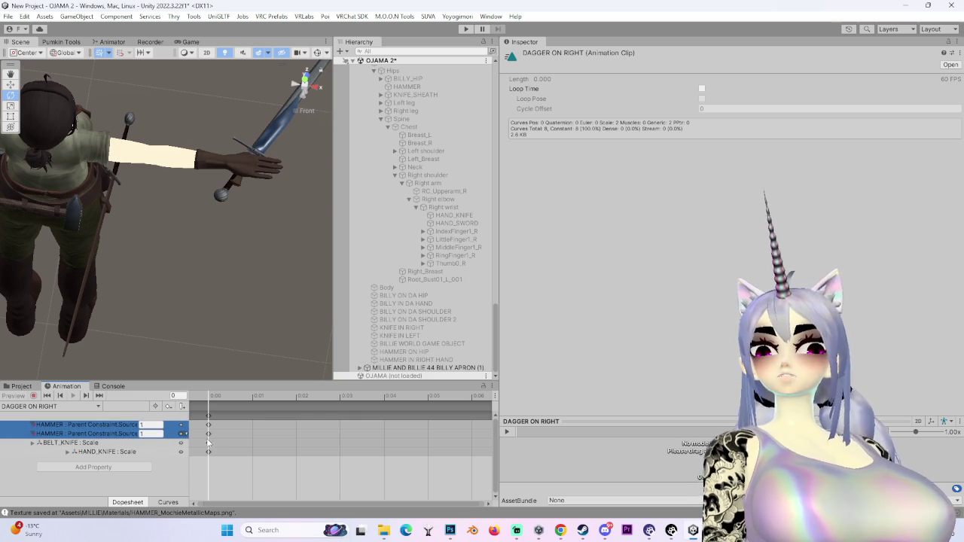
left_click_drag(188, 434, 287, 426)
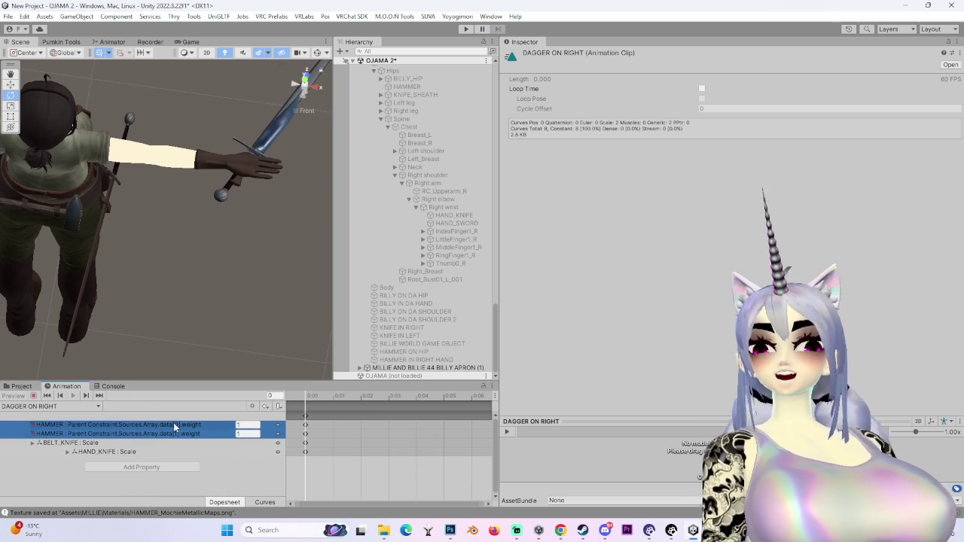
right_click(173, 423)
left_click(203, 430)
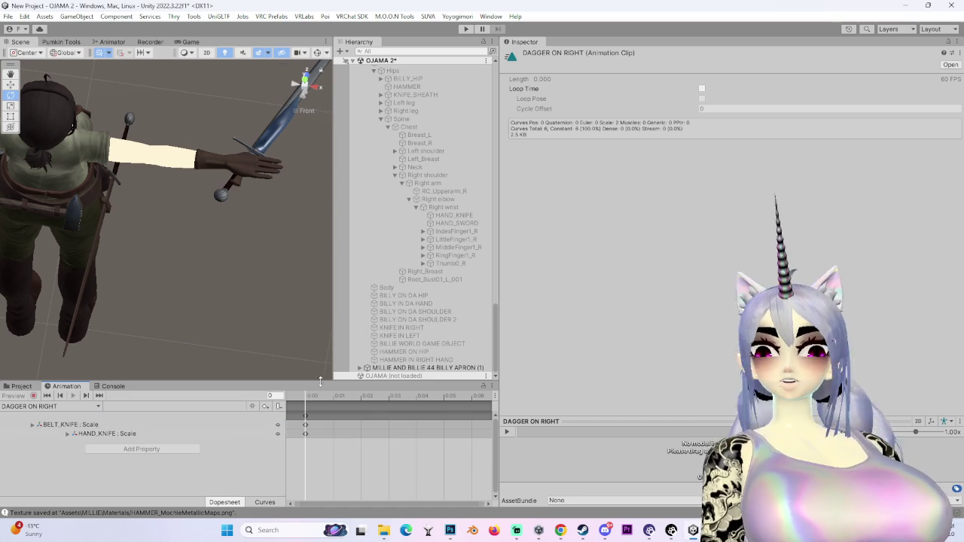
left_click(106, 434)
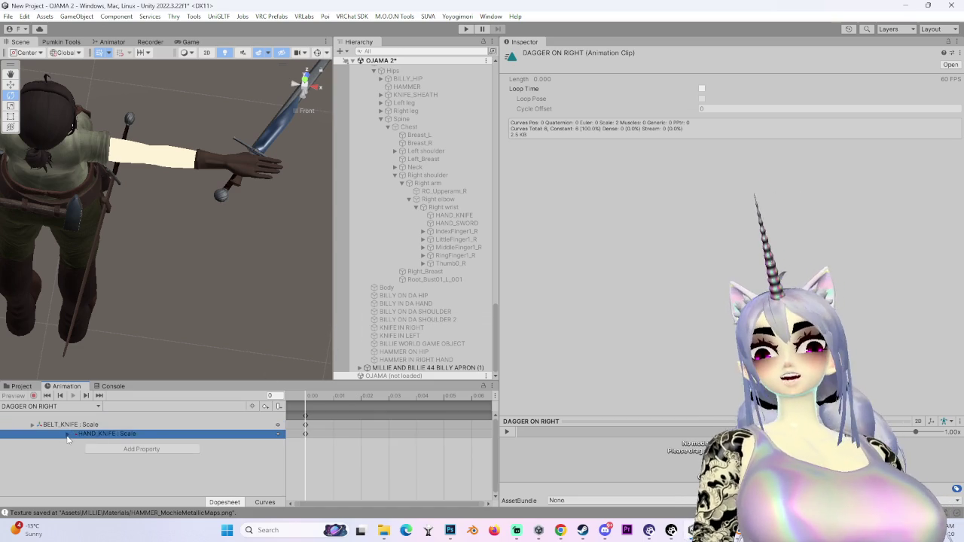
Expand the BILLY APRON avatar's armature down to HAND_KNIFE and select it
left_click(67, 435)
left_click(385, 368)
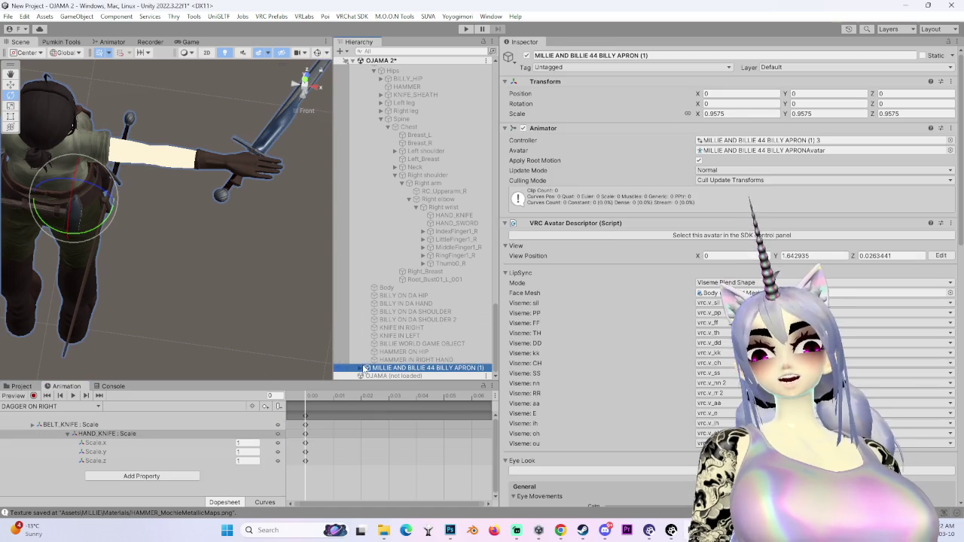
left_click(361, 368)
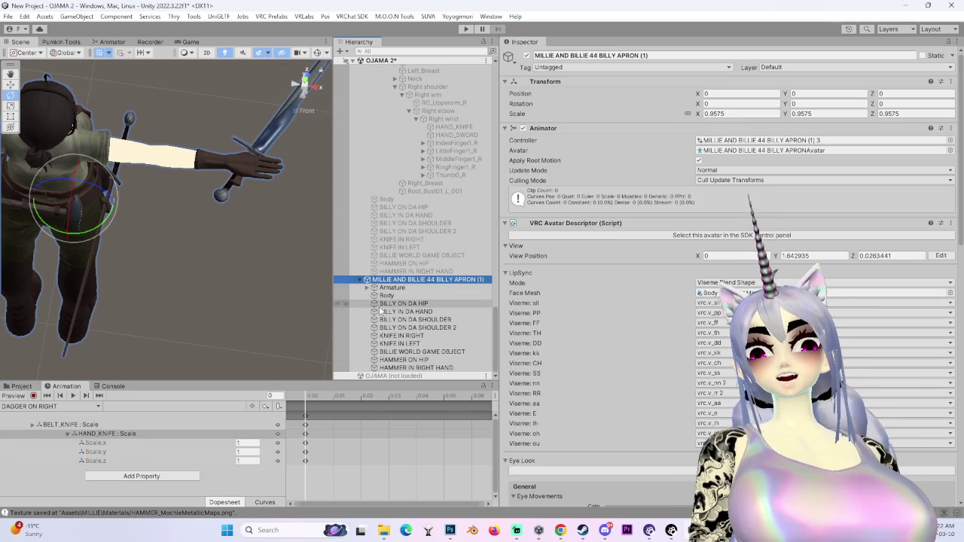
left_click(368, 289)
left_click(374, 296)
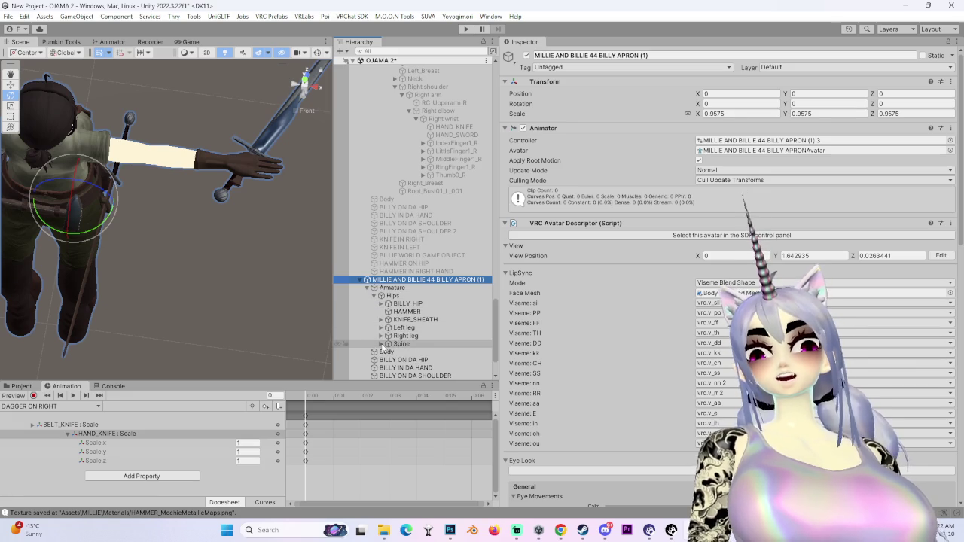
left_click(381, 344)
left_click(387, 352)
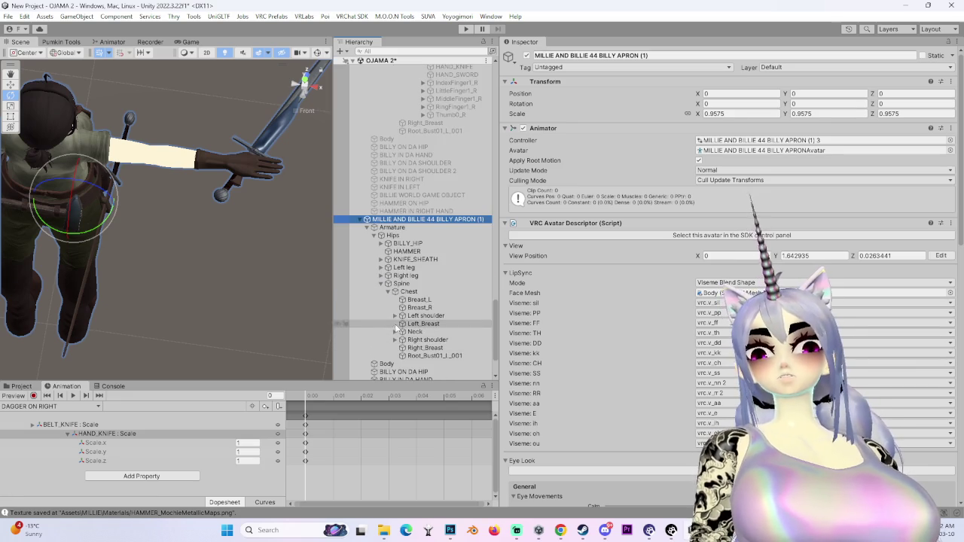
left_click(394, 339)
left_click(403, 348)
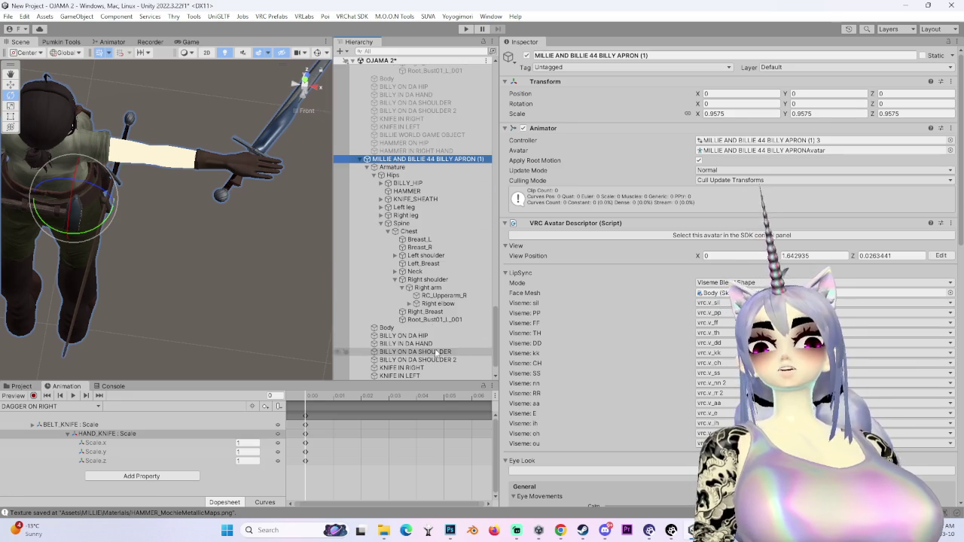
left_click(409, 303)
left_click(415, 311)
left_click(465, 291)
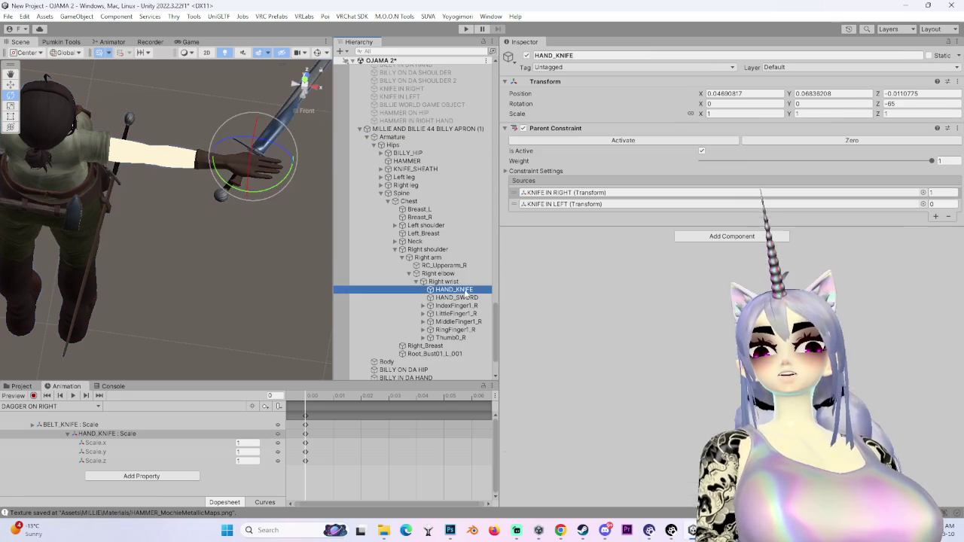
Record HAND_KNIFE weights KNIFE IN RIGHT 1 and KNIFE IN LEFT 0 into DAGGER ON RIGHT
left_click(941, 204)
type("1")
left_click(942, 192)
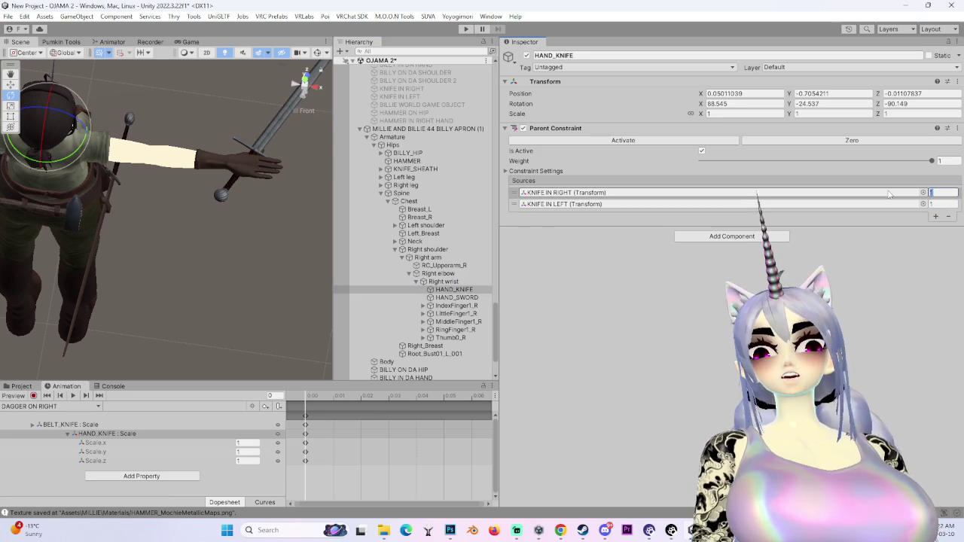
type("0")
left_click(33, 396)
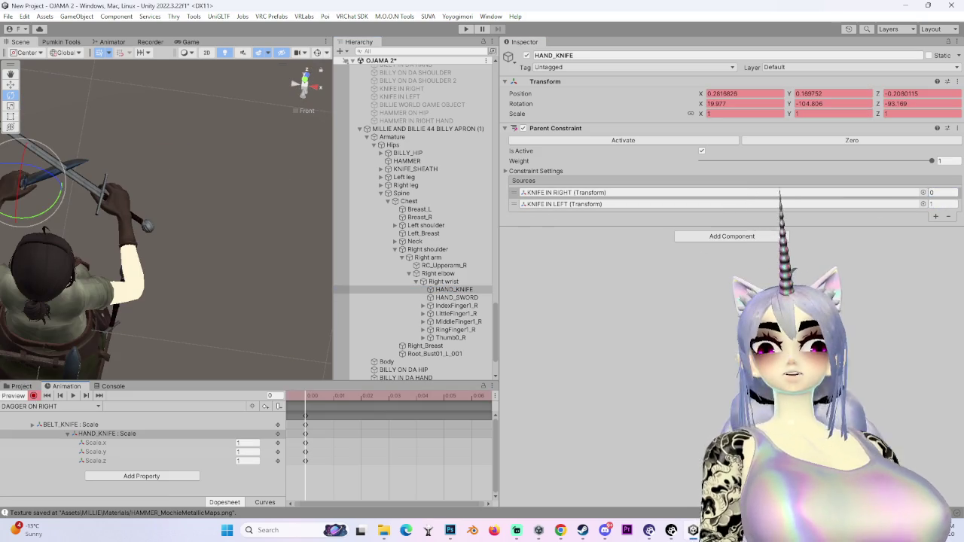
type("1")
key("Tab")
type("0")
left_click_drag(177, 183, 135, 219)
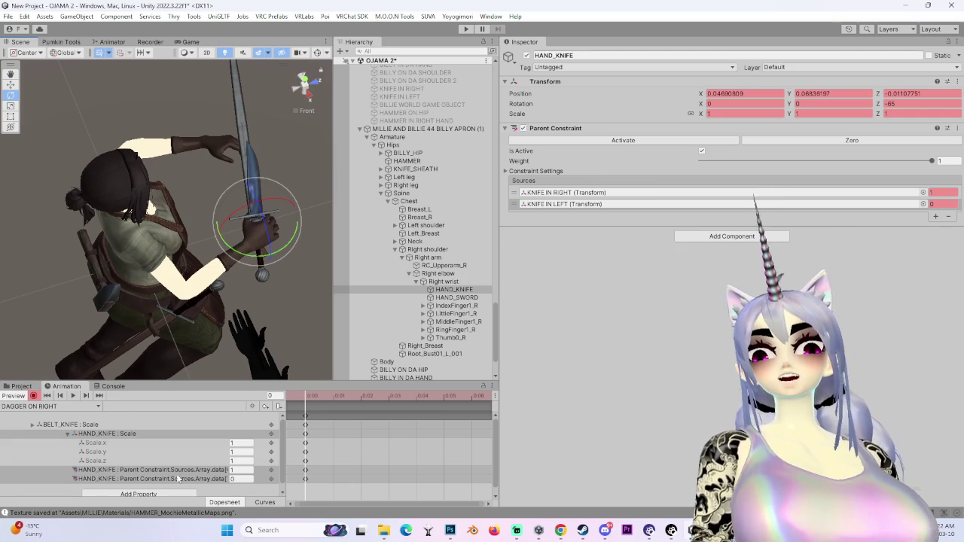
scroll(154, 465, "down", 1)
left_click(22, 395)
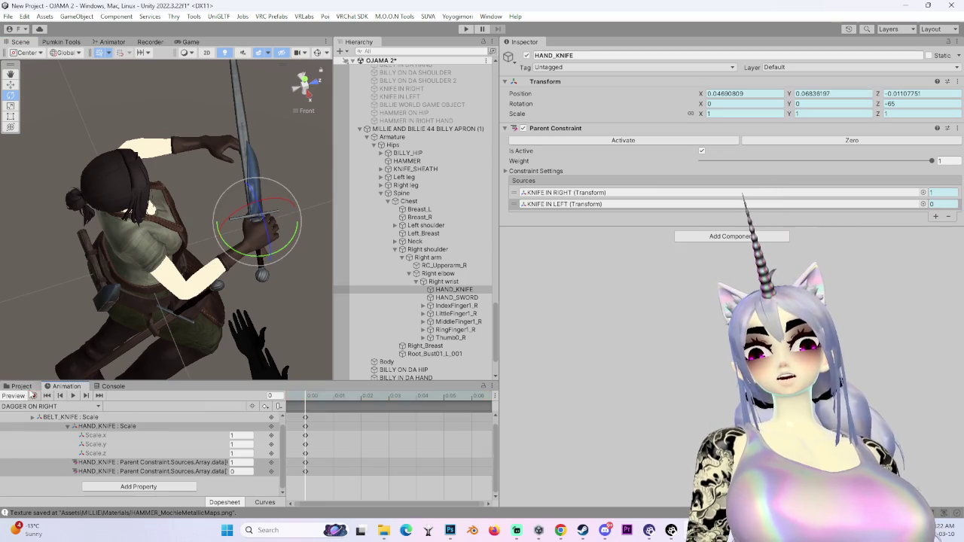
Select the DAGGER ON RIGHT clip asset in the MILLIE FX folder
left_click(21, 385)
left_click(128, 426)
scroll(128, 427, "up", 1)
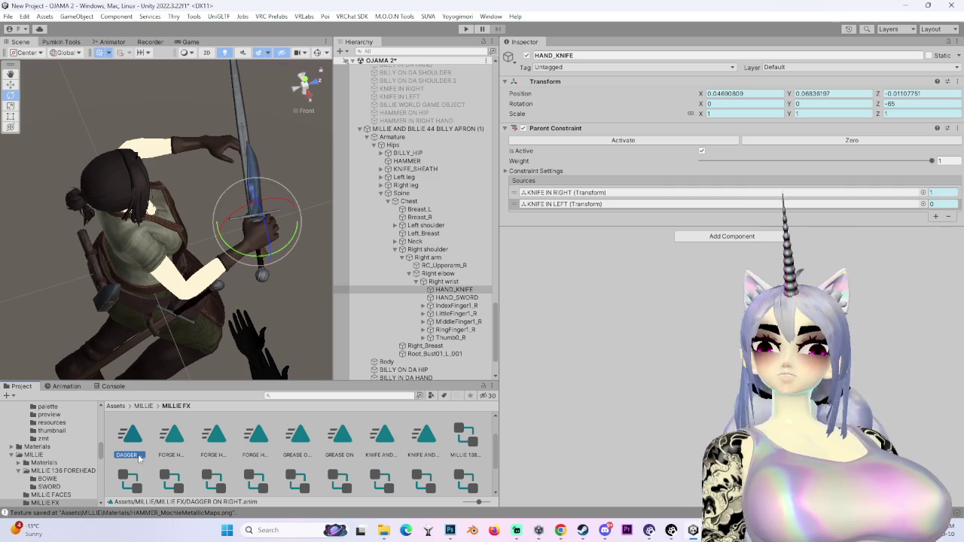
Duplicate DAGGER ON RIGHT with Ctrl+D and rename the copy DAGGER ON LEFT
left_click(135, 431)
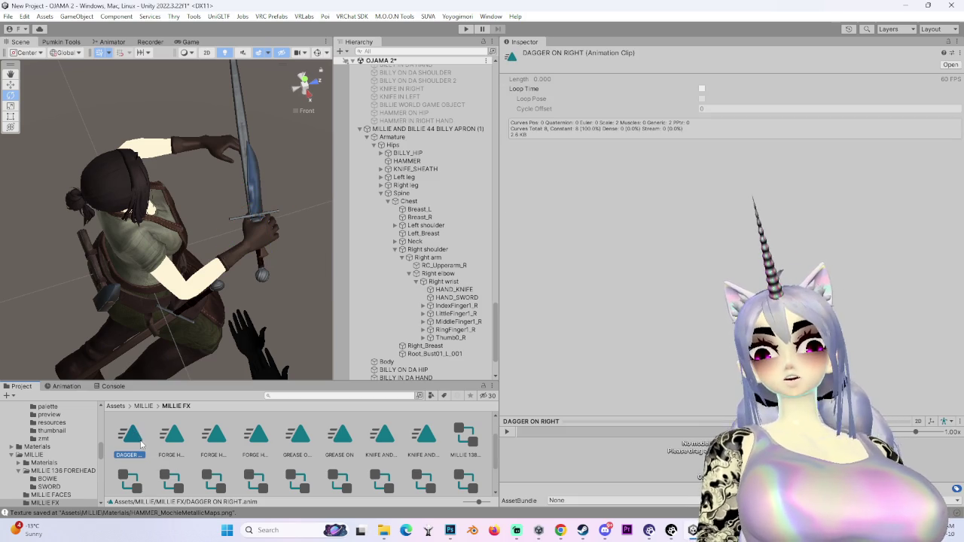
key("ctrl+d")
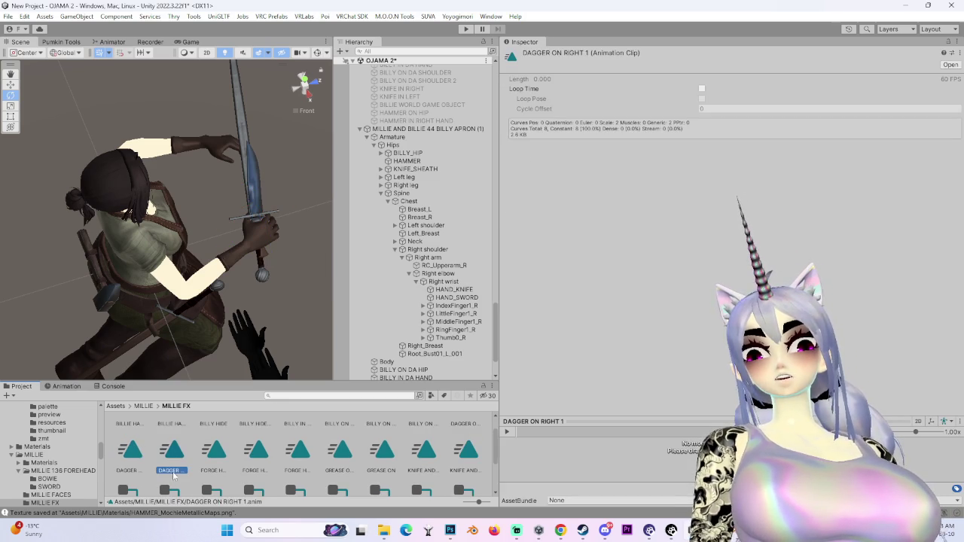
type("DAGGER ON ")
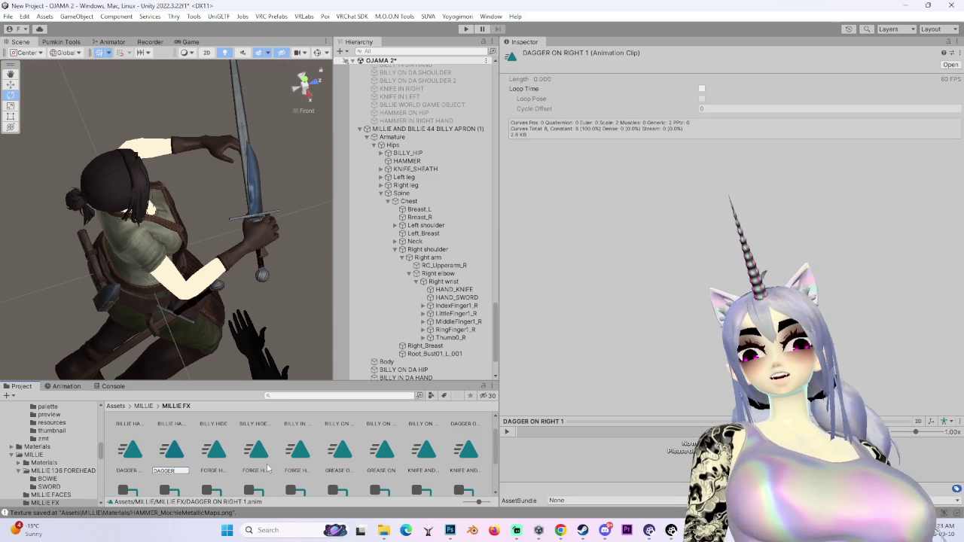
type("L")
key("Return")
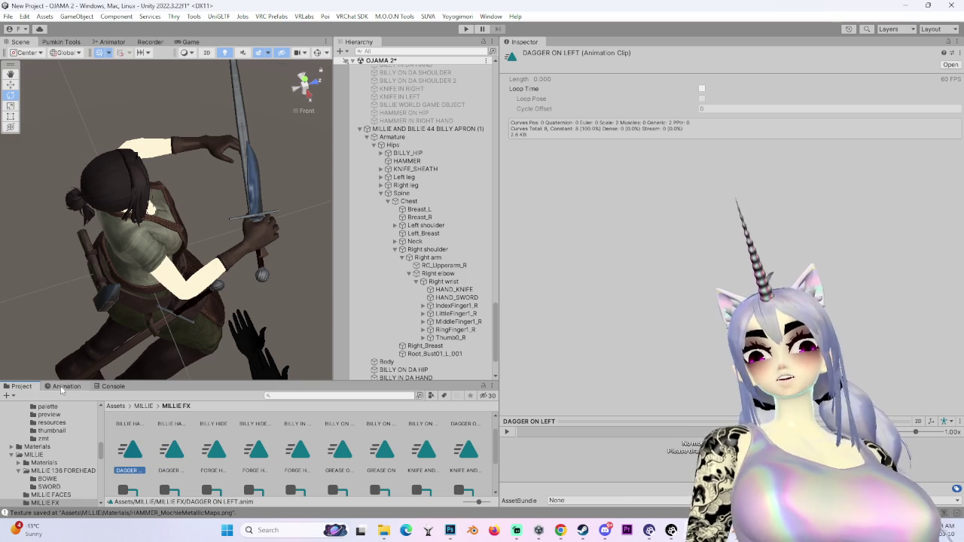
Open DAGGER ON LEFT in the Animation window and widen the scene and hierarchy panels
double_click(126, 451)
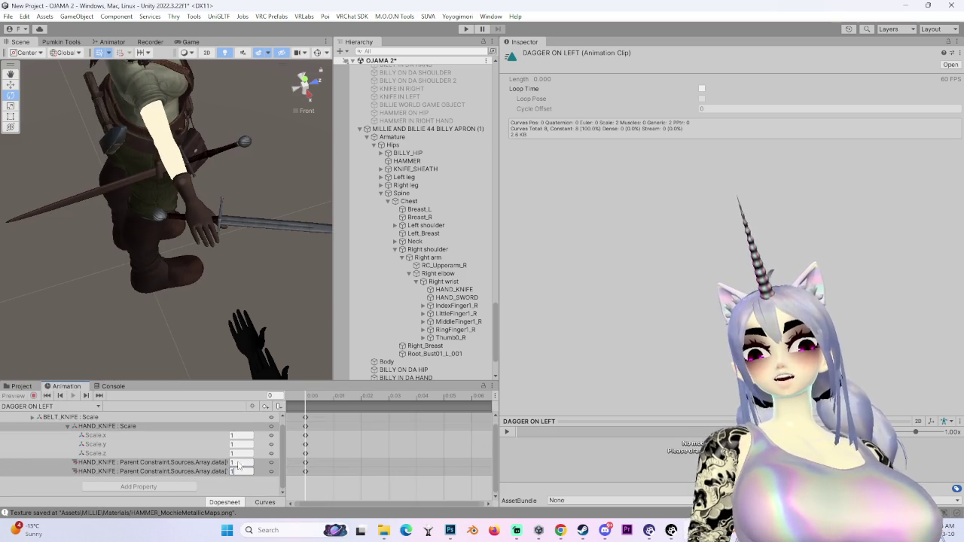
left_click(21, 385)
mouse_move(125, 296)
left_mouse_down()
mouse_move(181, 327)
mouse_move(249, 322)
left_mouse_up()
left_click_drag(498, 288, 791, 288)
left_click(648, 120)
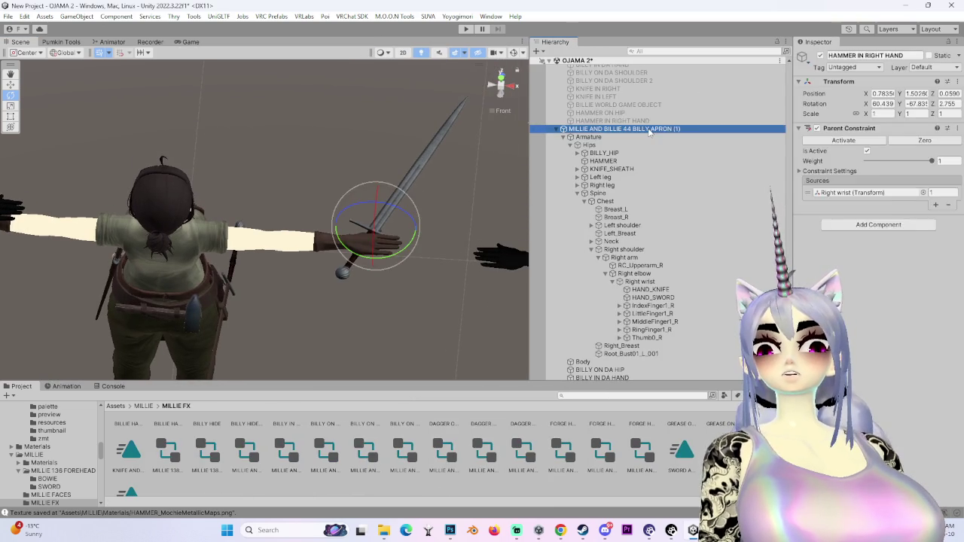
Toggle the MILLIE AND BILLIE 44 avatar off and back on, viewing it from the front
right_click(648, 130)
left_click(691, 197)
scroll(674, 298, "up", 5)
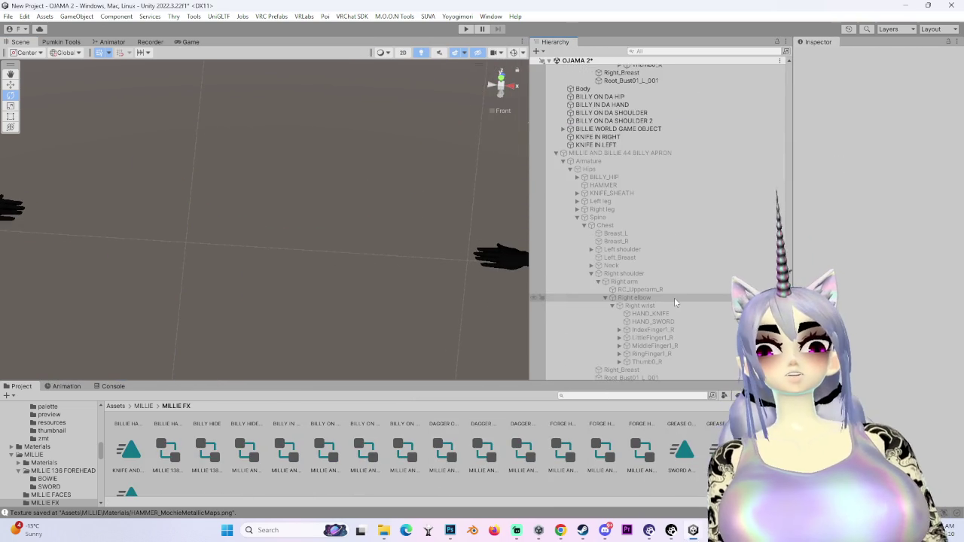
scroll(652, 296, "up", 5)
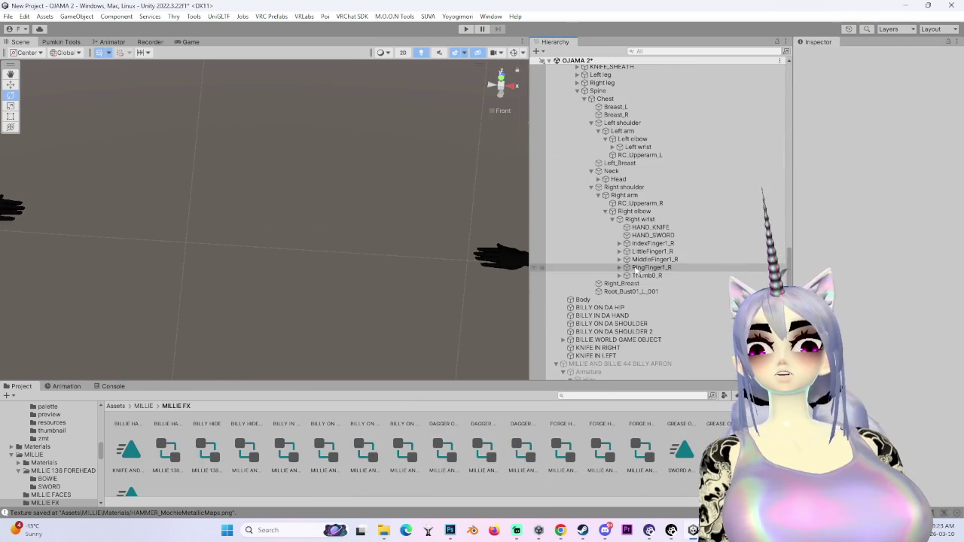
scroll(620, 355, "down", 4)
left_click(663, 304)
left_click(820, 56)
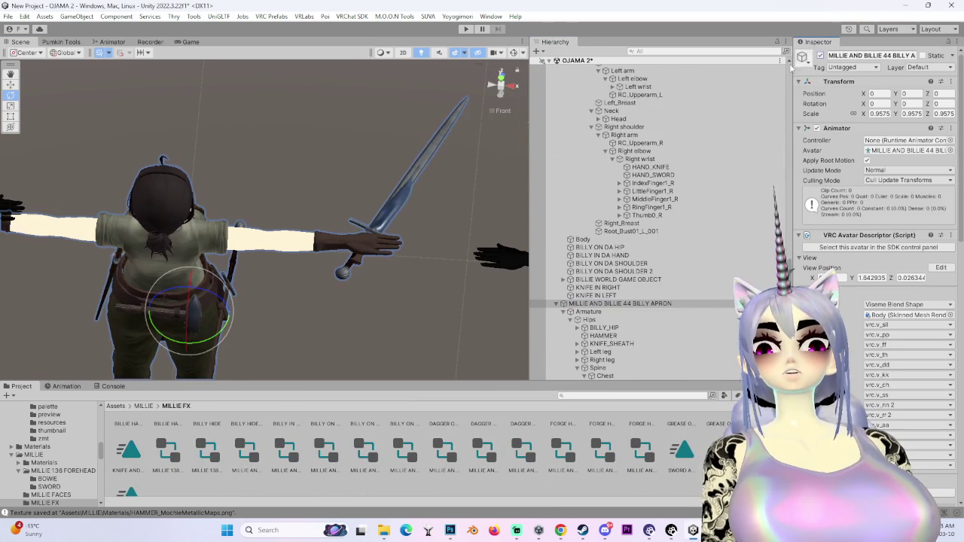
scroll(515, 90, "up", 5)
left_click(515, 89)
scroll(450, 134, "up", 3)
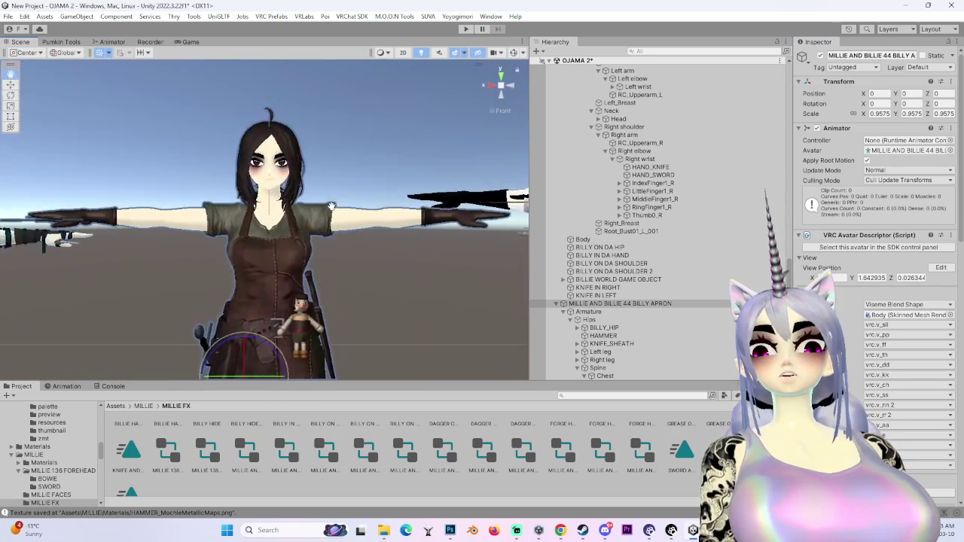
scroll(657, 307, "up", 3)
scroll(657, 307, "down", 4)
scroll(874, 226, "down", 15)
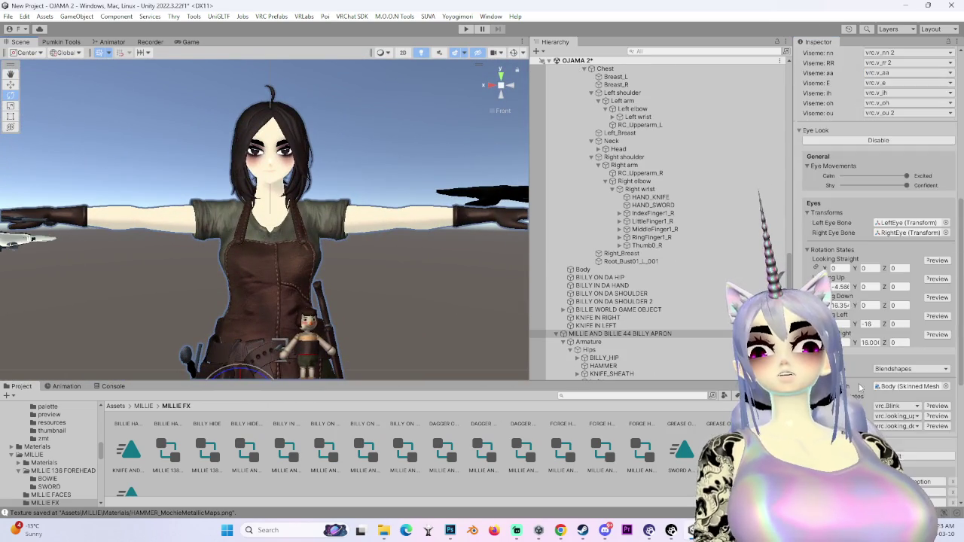
Select MILLIE FX 2, then check the BILLY APRON avatar's FX controller field
left_click(889, 416)
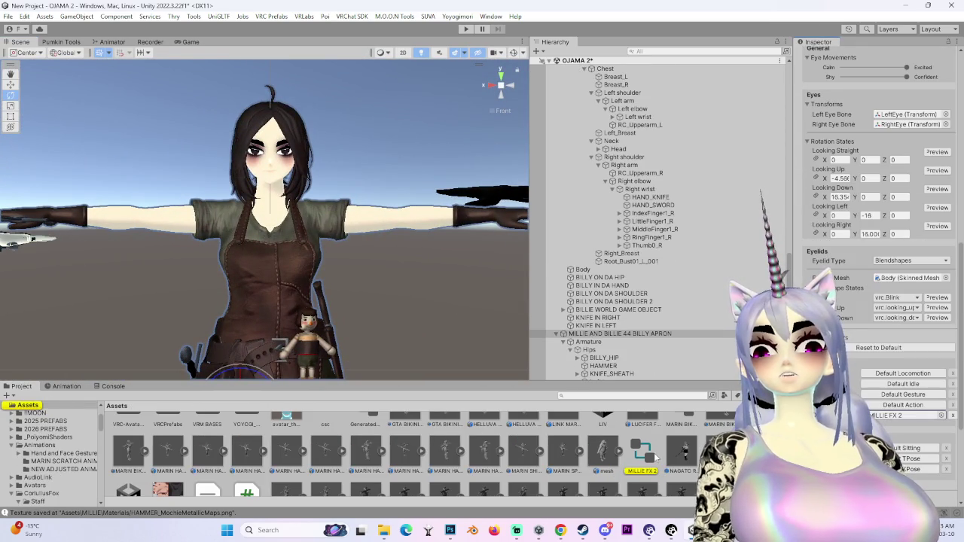
left_click(653, 454)
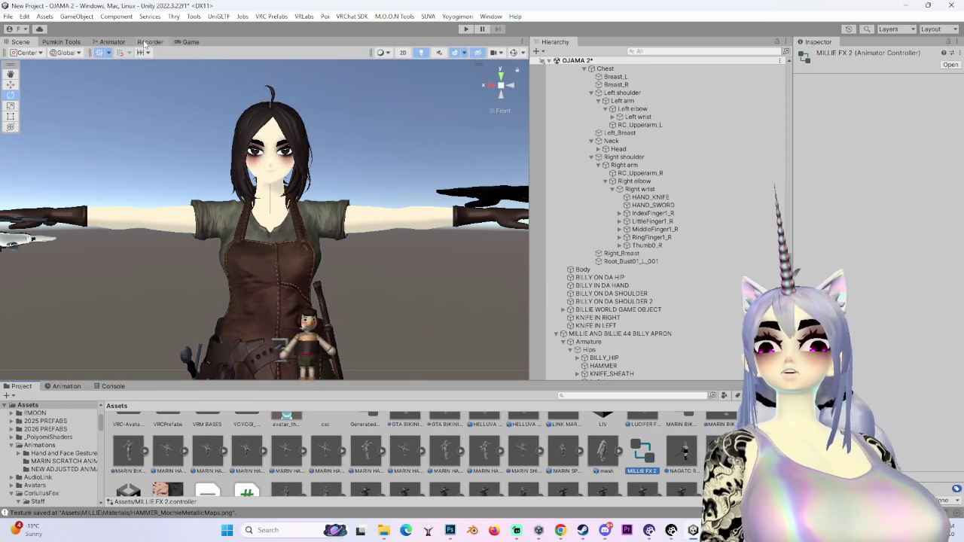
scroll(648, 196, "up", 5)
left_click(619, 96)
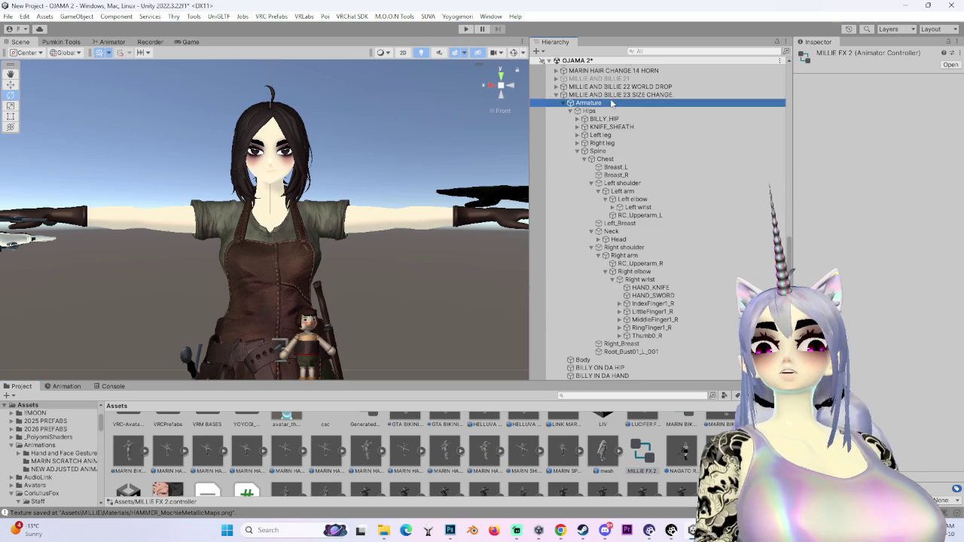
scroll(646, 218, "down", 9)
left_click(647, 214)
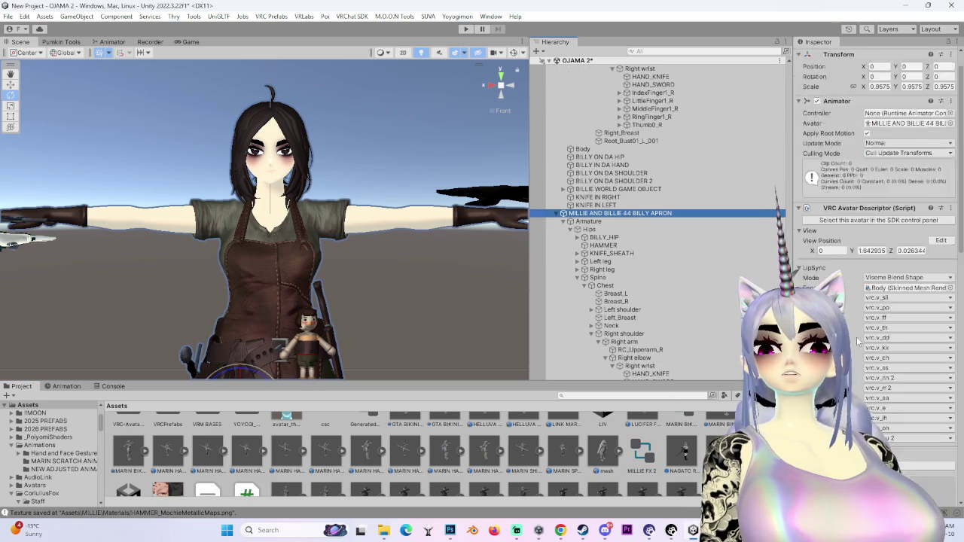
scroll(872, 371, "down", 10)
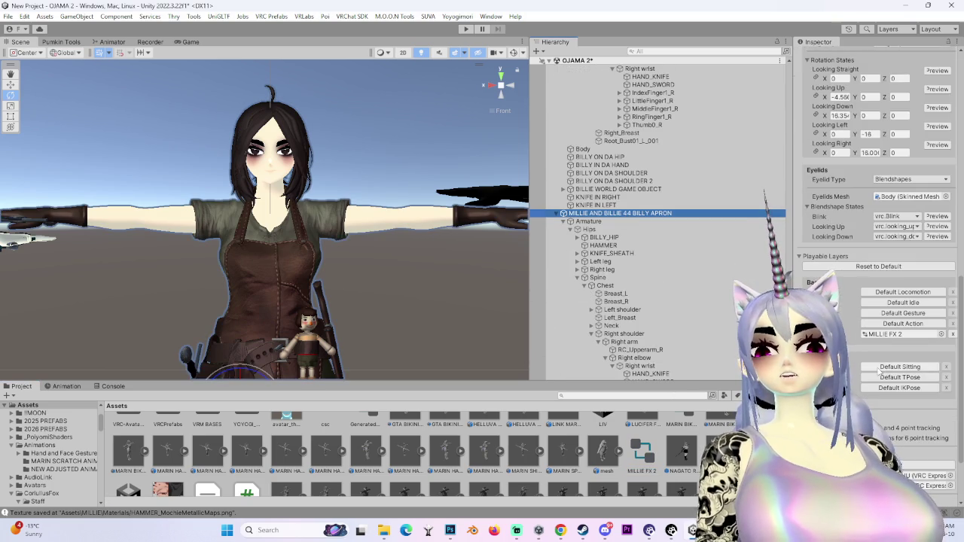
left_click(881, 335)
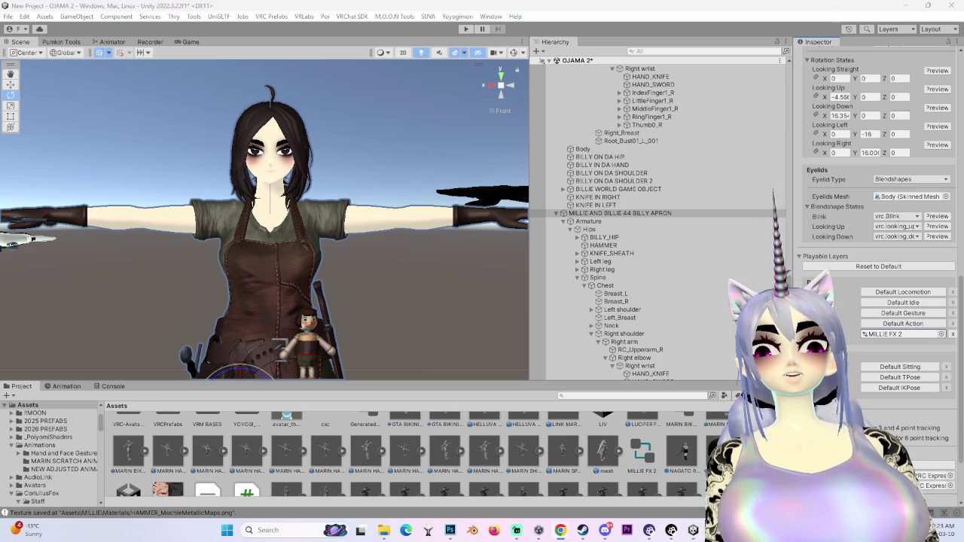
Double-click the avatar's FX playable layer slot to ping MILLIE FX 2
key("alt+Tab")
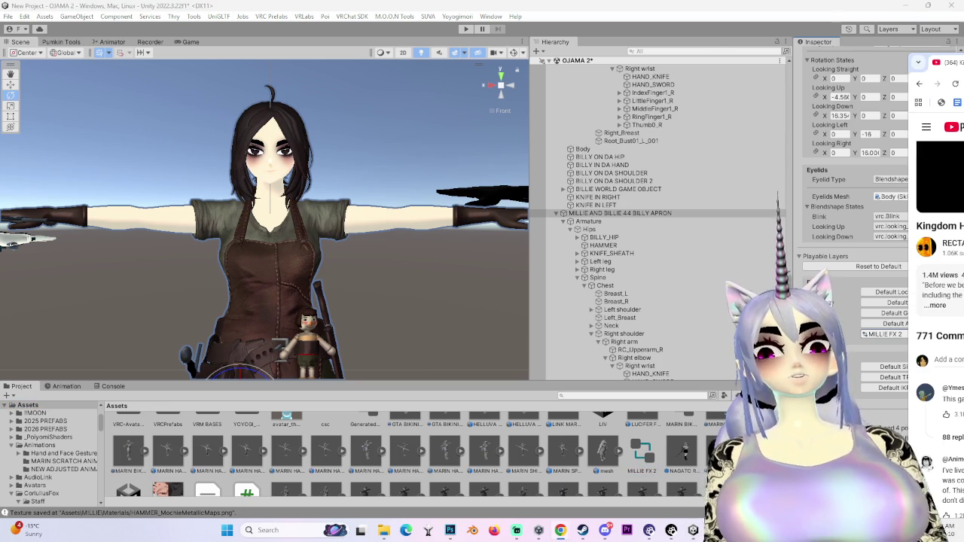
scroll(936, 301, "down", 5)
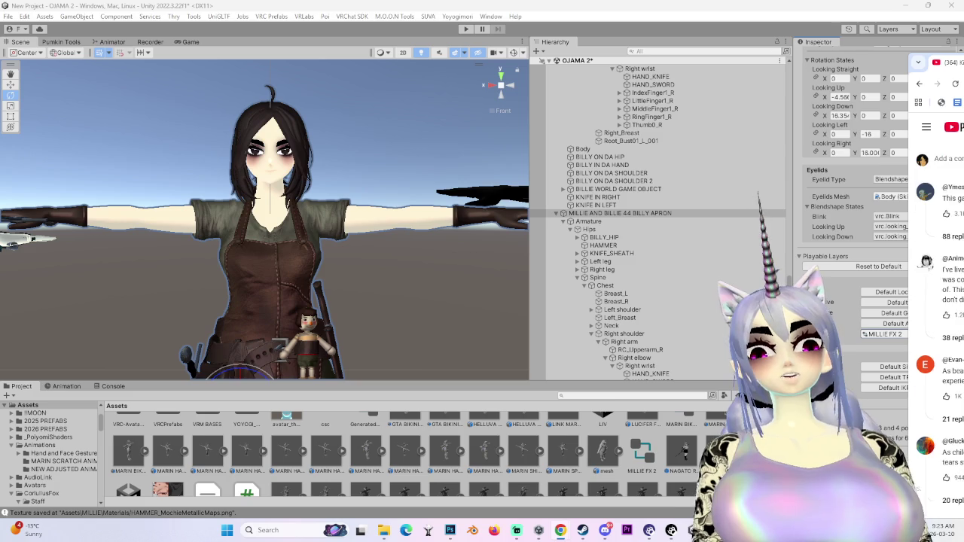
key("alt+Tab")
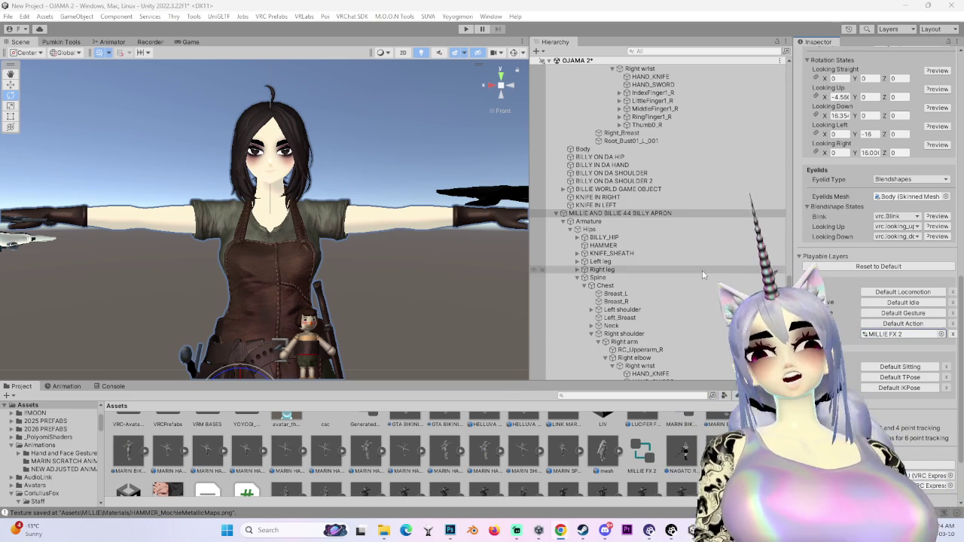
scroll(669, 281, "down", 4)
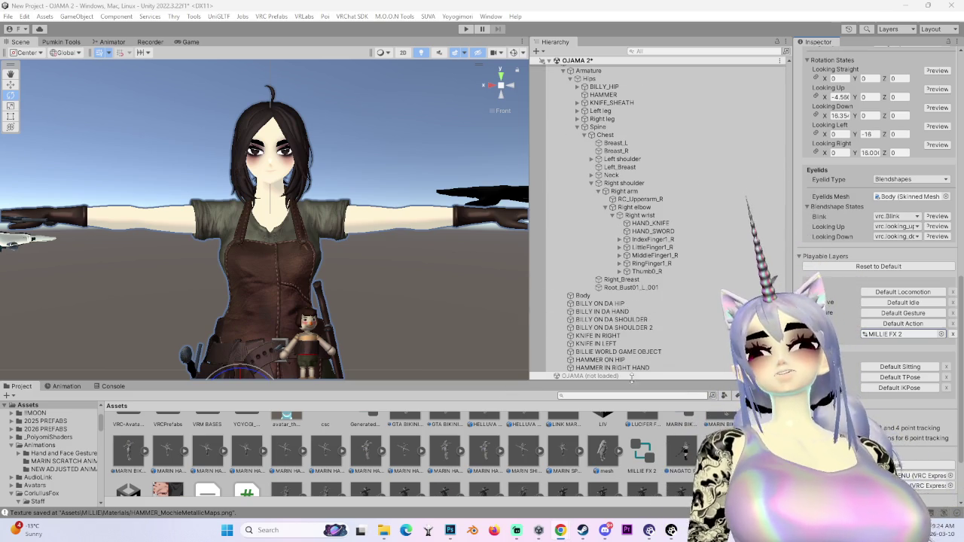
scroll(679, 178, "up", 3)
scroll(889, 339, "down", 3)
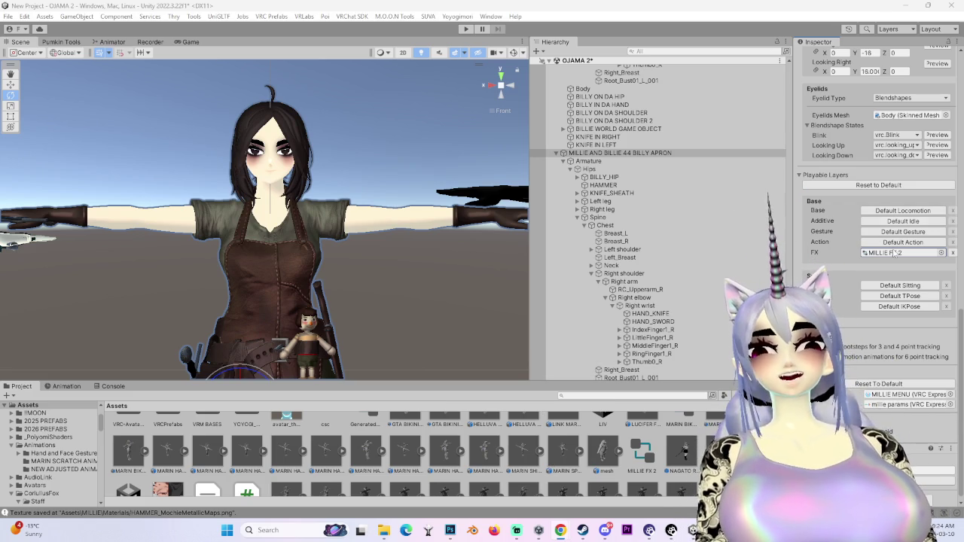
double_click(888, 253)
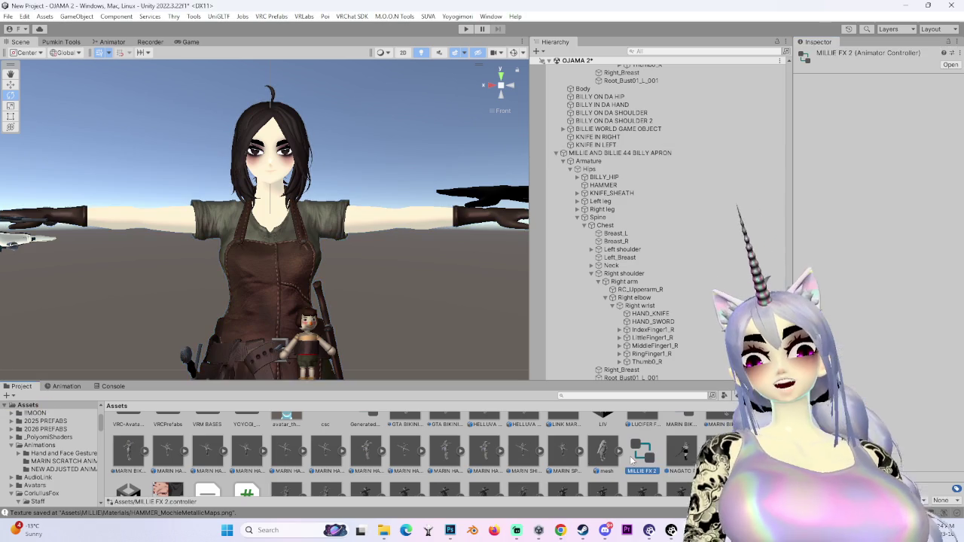
Open the MILLIE FX 2 animator, go to the KNIFE layer, and load the DAGGER OFF clip's keyframes
left_click(61, 42)
left_click(150, 42)
left_click(89, 42)
scroll(57, 339, "down", 2)
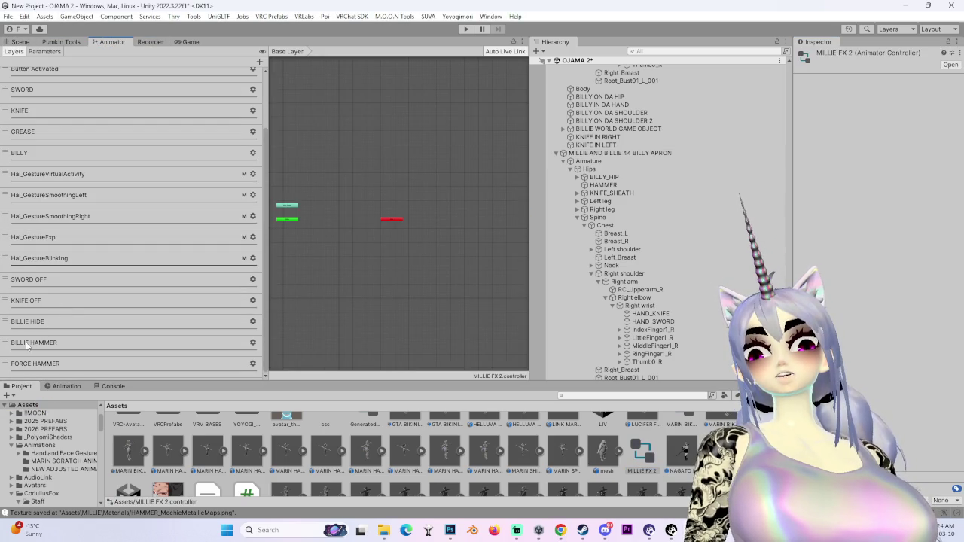
left_click(57, 363)
left_click(73, 300)
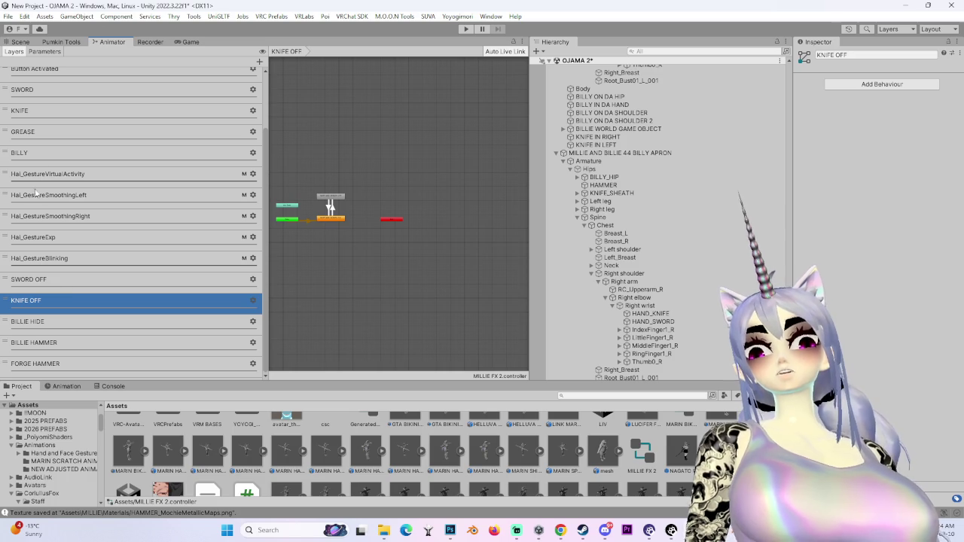
left_click(215, 121)
scroll(376, 231, "up", 10)
left_click(405, 254)
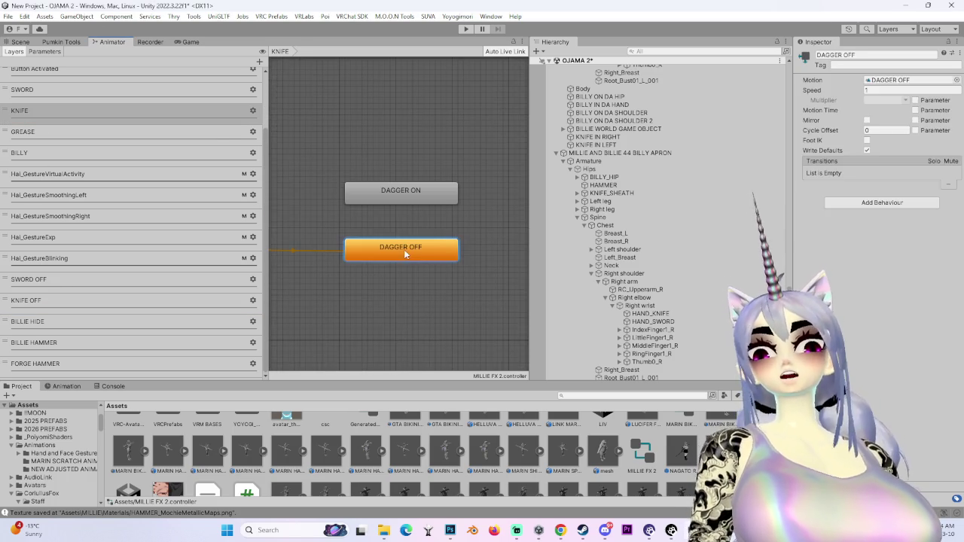
double_click(897, 80)
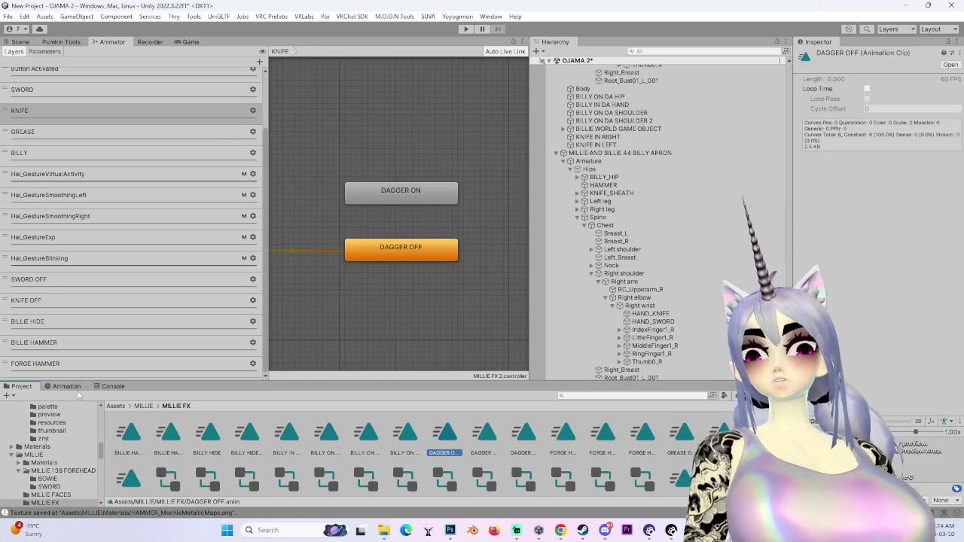
left_click(65, 386)
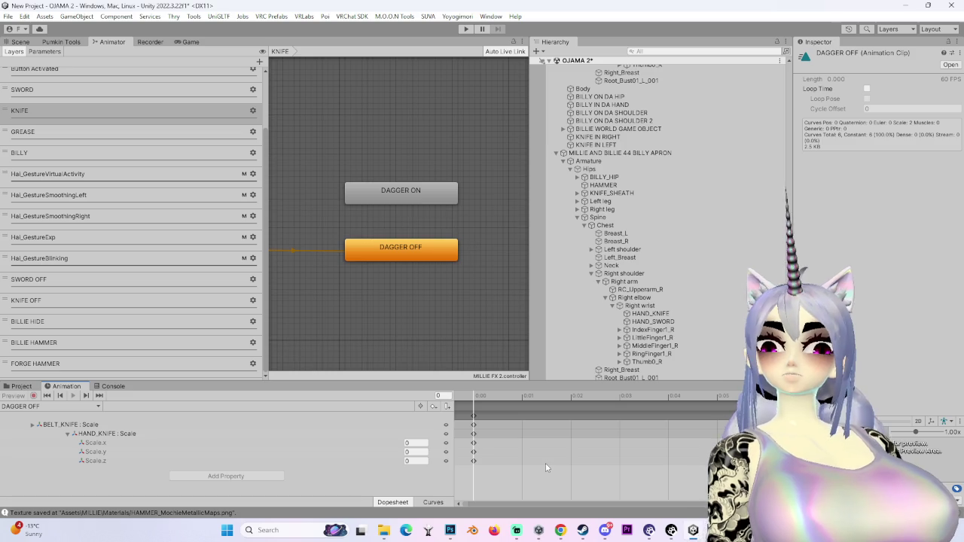
Paste copied keyframes into DAGGER OFF, try removing two HAMMER weight rows, then undo
key("ctrl+v")
scroll(180, 472, "down", 3)
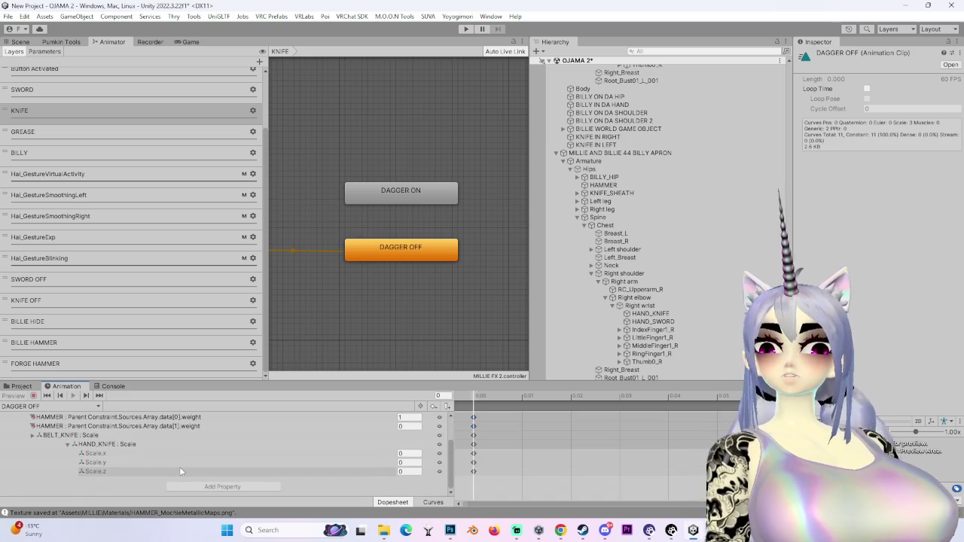
left_click(113, 427)
left_click(117, 418, "shift")
right_click(117, 417)
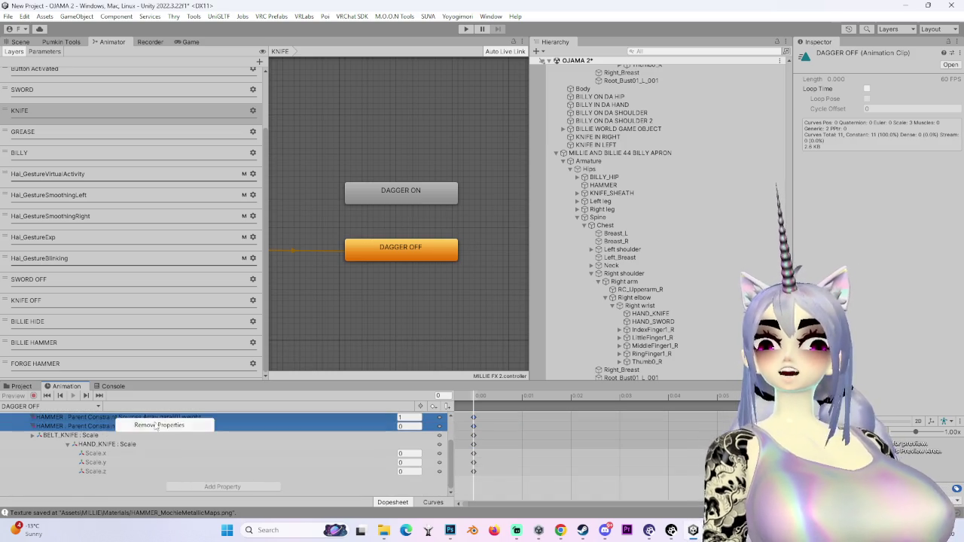
left_click(150, 424)
key("ctrl+z")
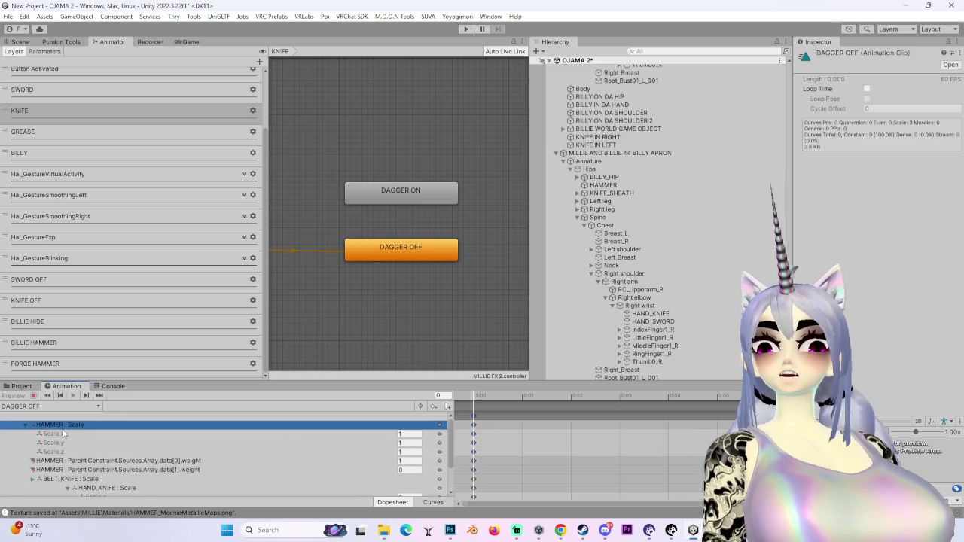
Remove all HAMMER constraint-weight and scale properties, leaving the HAND_KNIFE and BELT_KNIFE scale keys
left_click(70, 473)
left_click(74, 423, "shift")
right_click(74, 422)
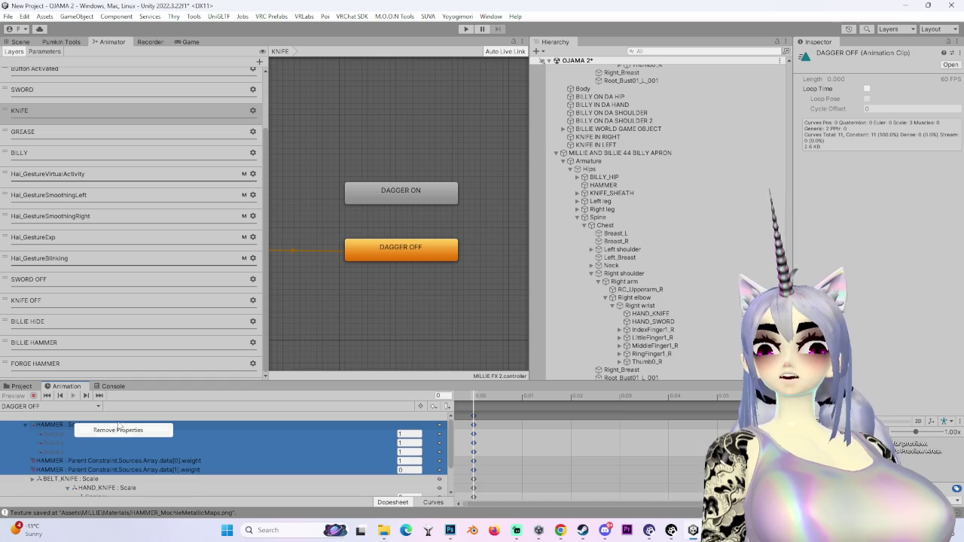
left_click(121, 429)
left_click(94, 435)
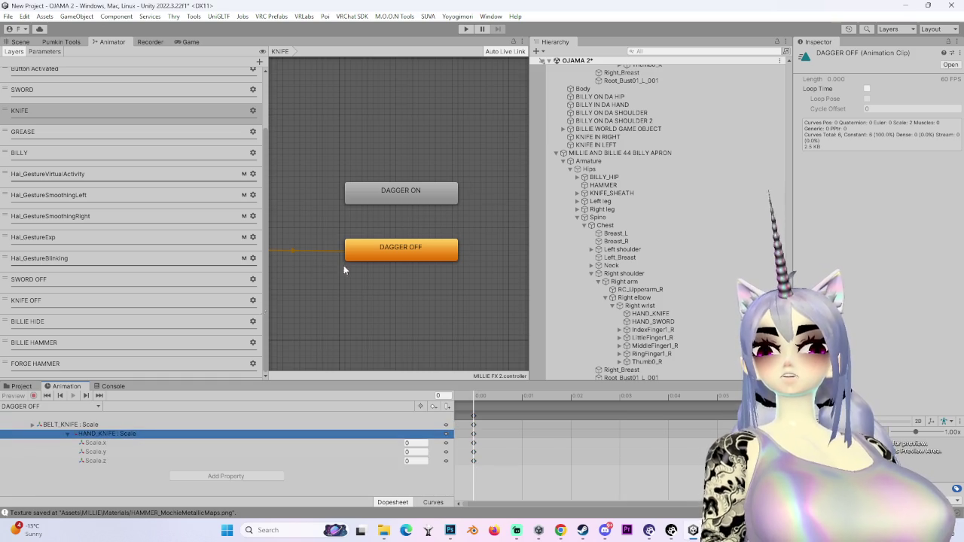
left_click(21, 386)
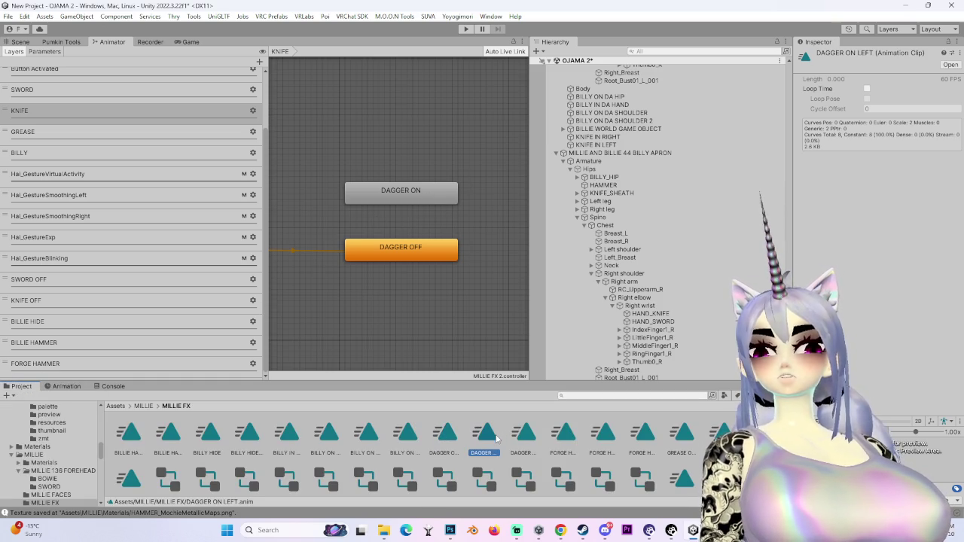
Add a DAGGER ON LEFT state from its clip, delete the old DAGGER ON state, and select DAGGER ON RIGHT
mouse_move(488, 437)
left_mouse_down()
mouse_move(406, 154)
mouse_move(387, 144)
mouse_move(409, 147)
left_mouse_up()
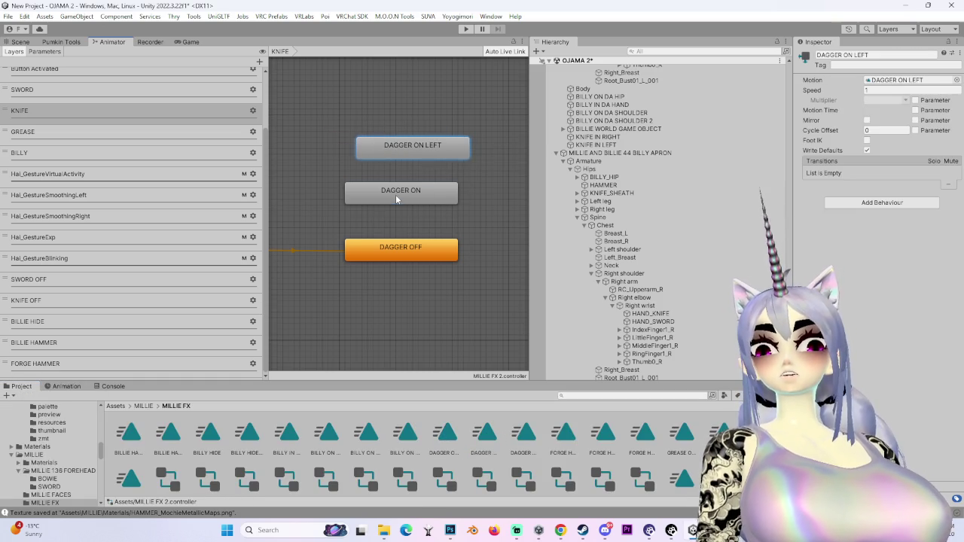
left_click(397, 196)
right_click(409, 195)
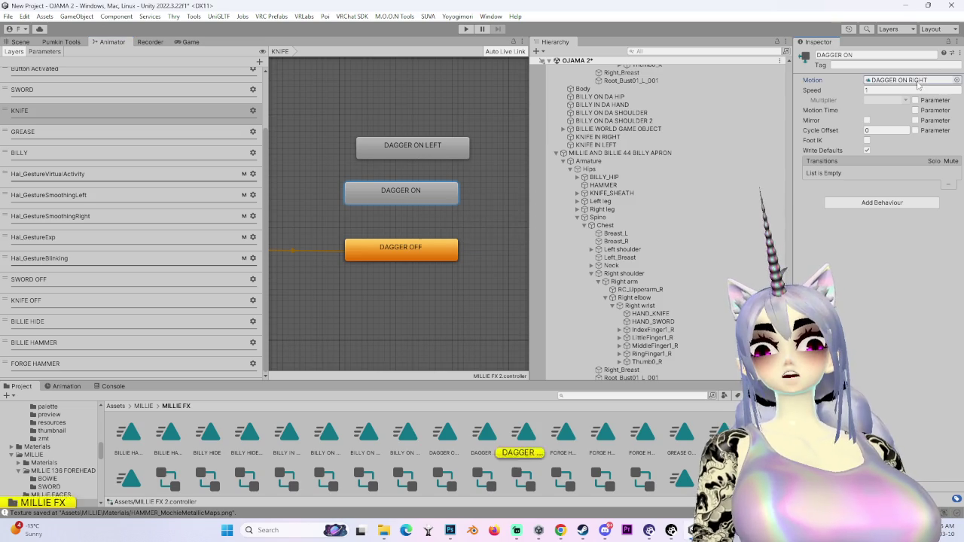
left_click_drag(495, 212, 458, 207)
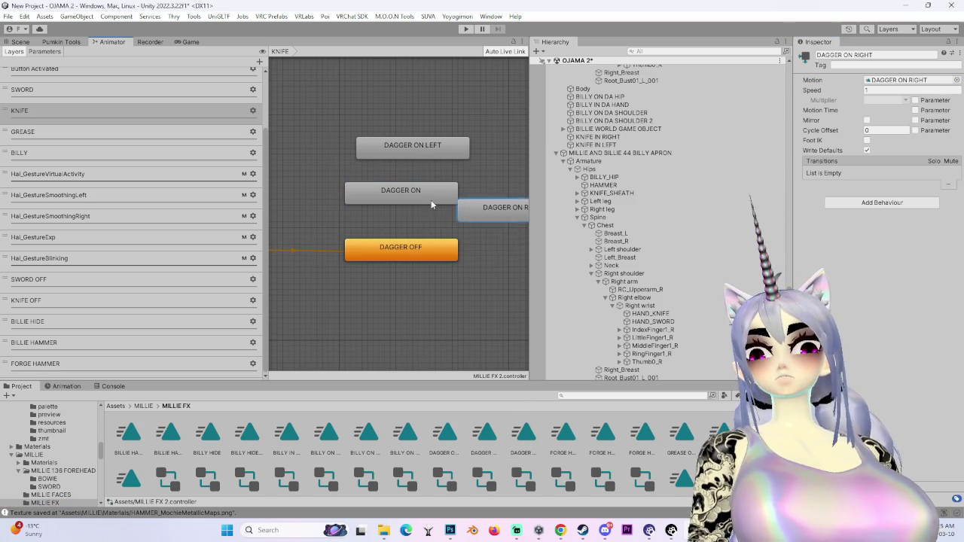
right_click(437, 200)
left_click(482, 248)
left_click(495, 222)
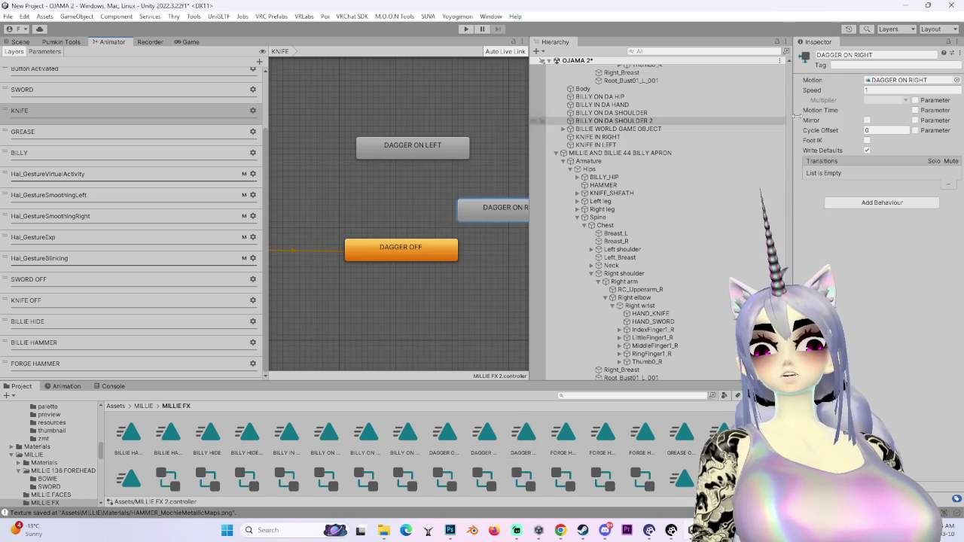
double_click(896, 99)
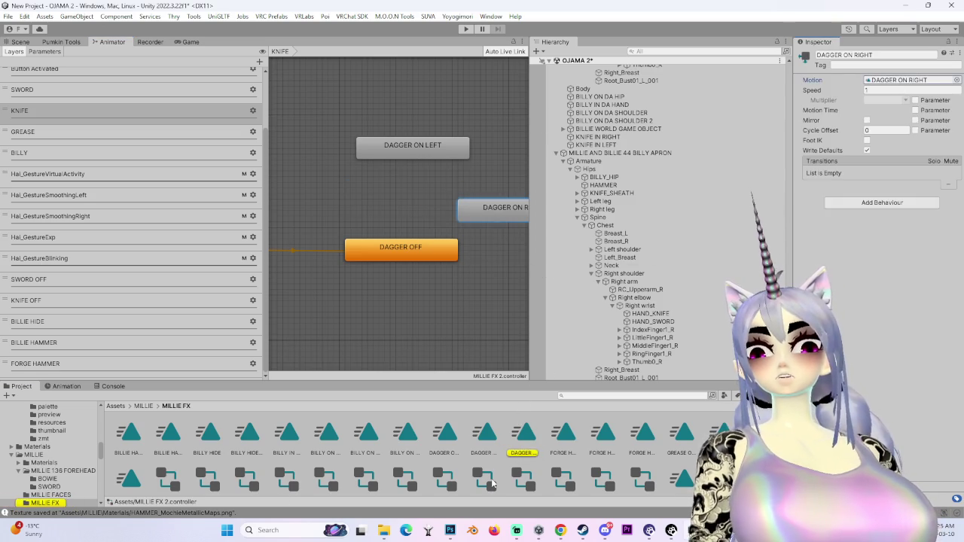
Inspect the DAGGER ON RIGHT clip's HAND_KNIFE constraint-weight keyframes
left_click(64, 388)
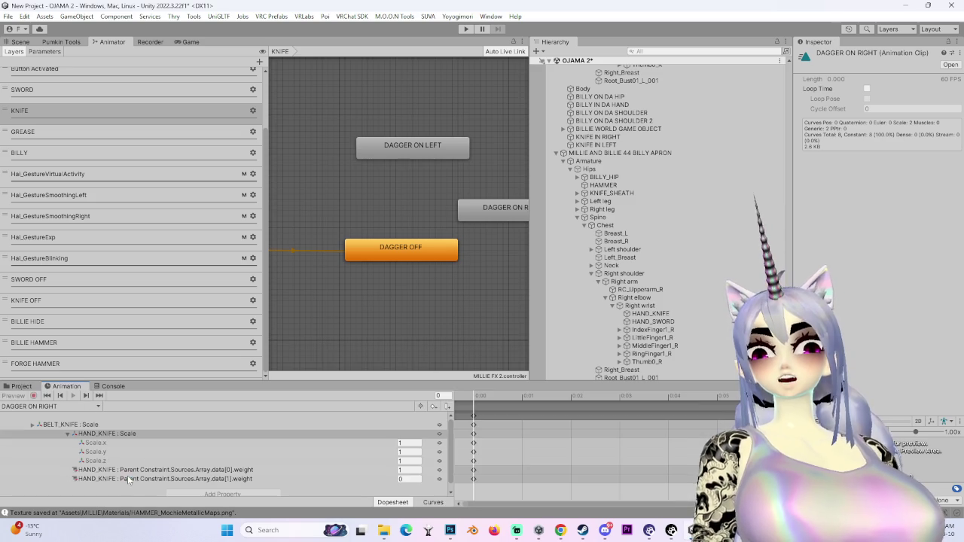
left_click(129, 481)
left_click(137, 468, "shift")
left_click(488, 481)
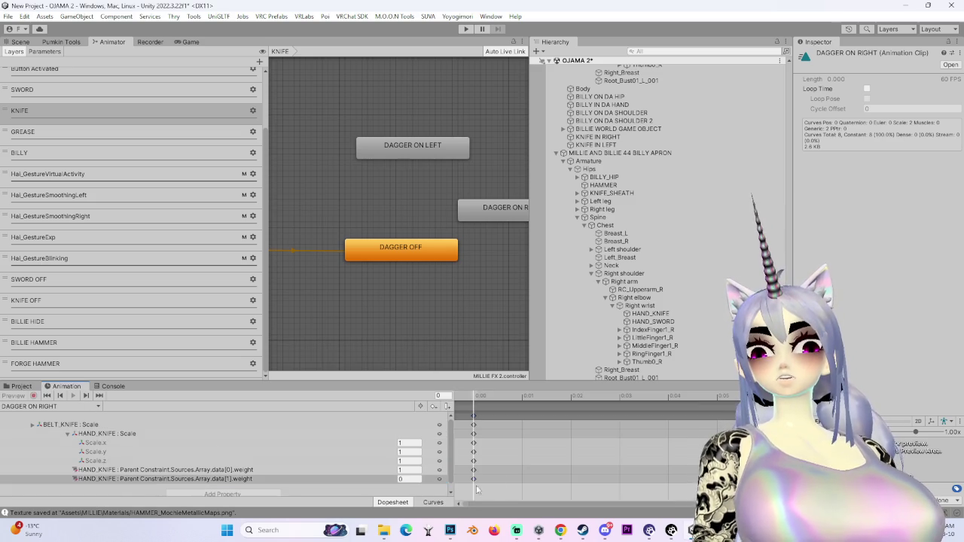
left_click_drag(470, 480, 465, 476)
Select the DAGGER OFF state and review its clip's keyframes
left_click(414, 255)
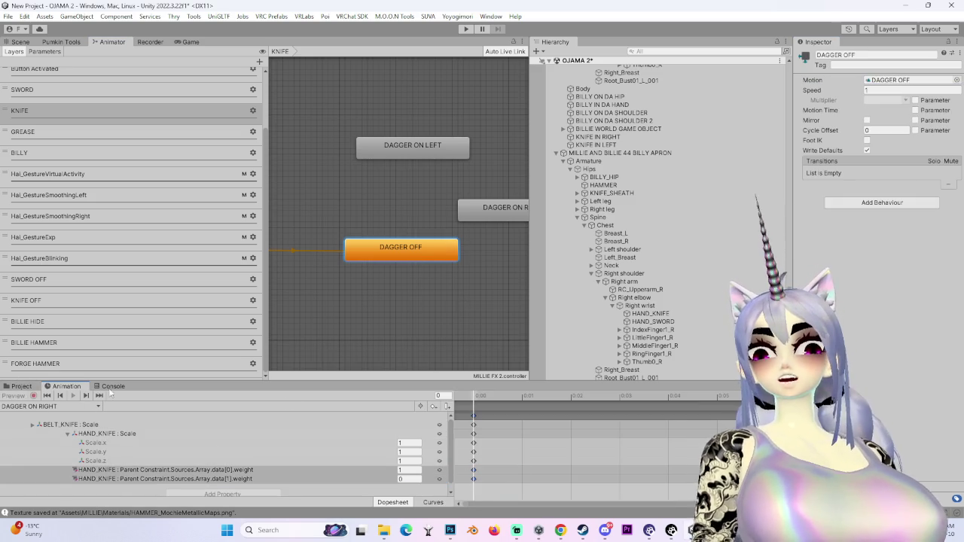
left_click(30, 388)
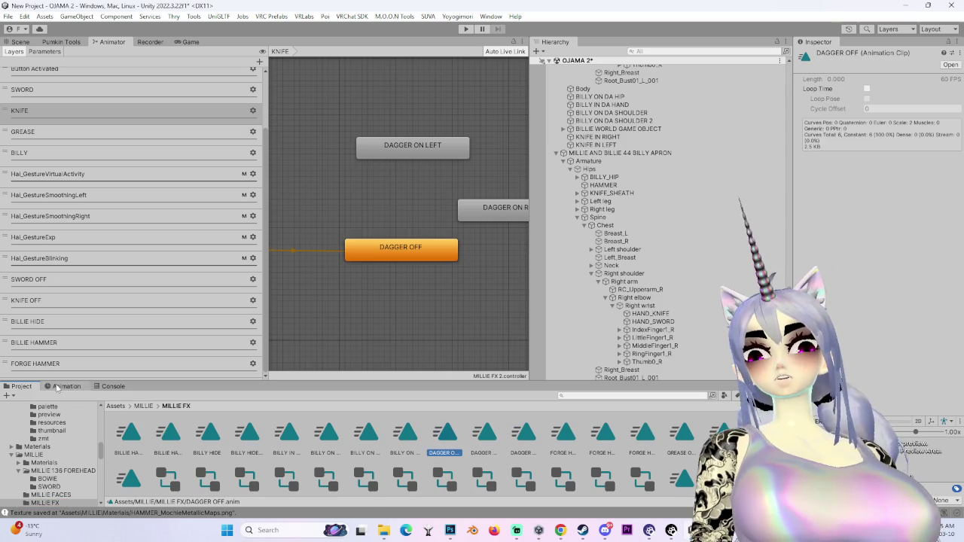
left_click(60, 386)
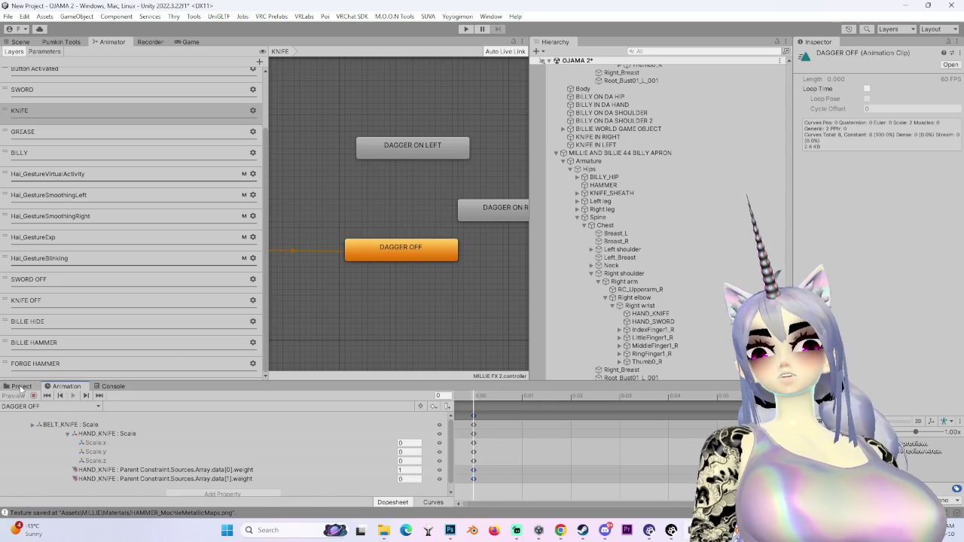
left_click(23, 386)
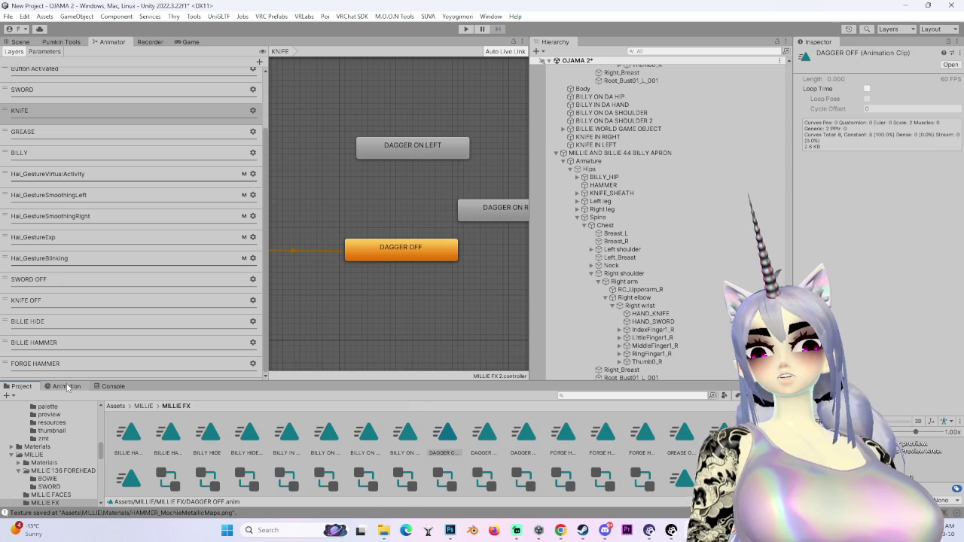
left_click(67, 387)
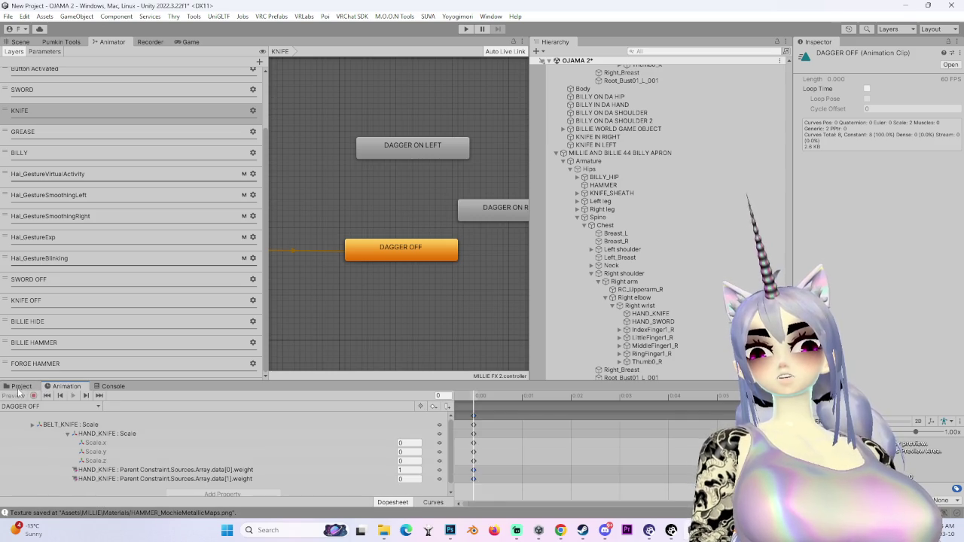
left_click(19, 390)
Place DAGGER ON RIGHT below DAGGER ON LEFT and make Any State transitions to DAGGER OFF and DAGGER ON RIGHT
mouse_move(489, 212)
left_mouse_down()
mouse_move(359, 200)
mouse_move(382, 199)
left_mouse_up()
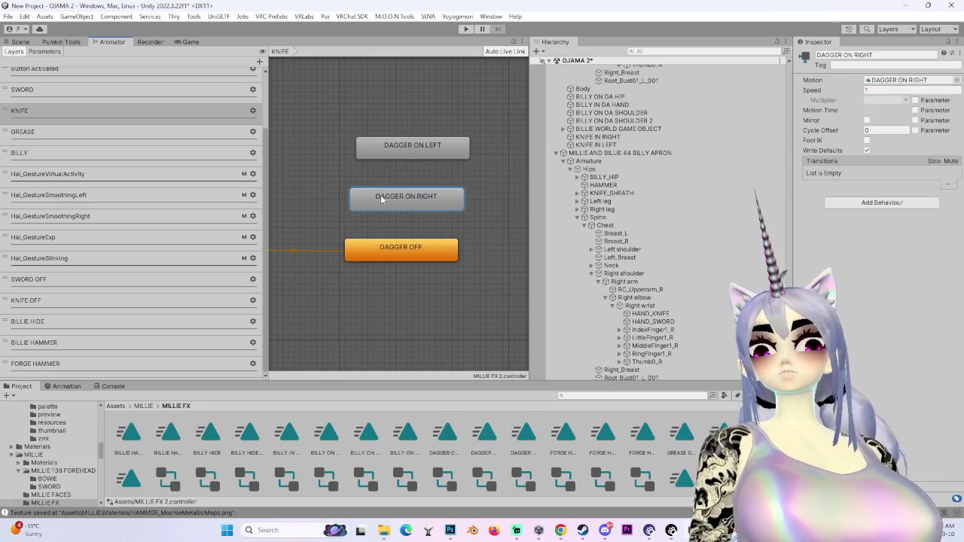
scroll(515, 270, "down", 3)
left_click(292, 216)
right_click(292, 217)
left_click(343, 218)
left_click(420, 256)
right_click(299, 216)
left_click(322, 223)
left_click(411, 220)
right_click(313, 217)
left_click(339, 225)
Connect Any State to DAGGER ON LEFT, clear its transition duration, and add an int condition with value 2
left_click(414, 194)
left_click(358, 241)
left_click(867, 191)
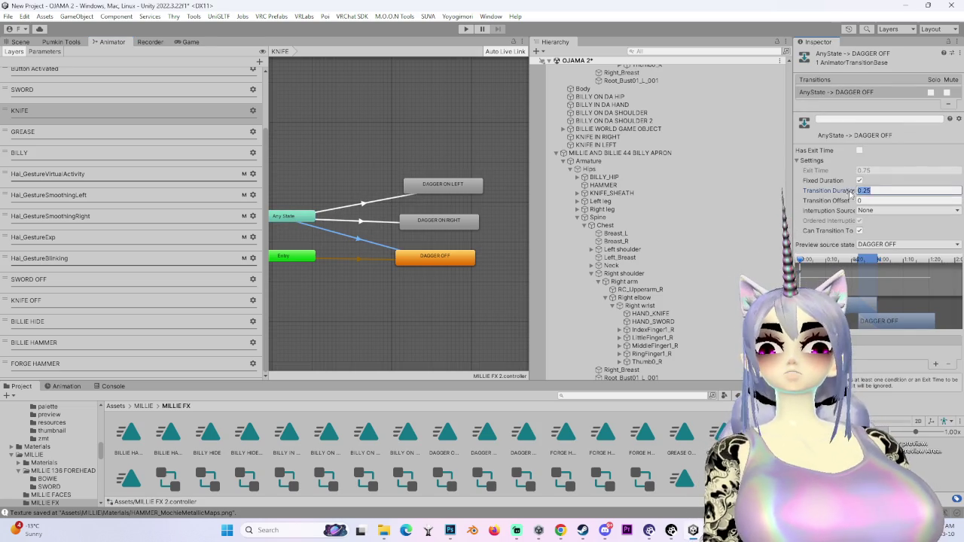
left_click(368, 204)
left_click(907, 190)
key("BackSpace")
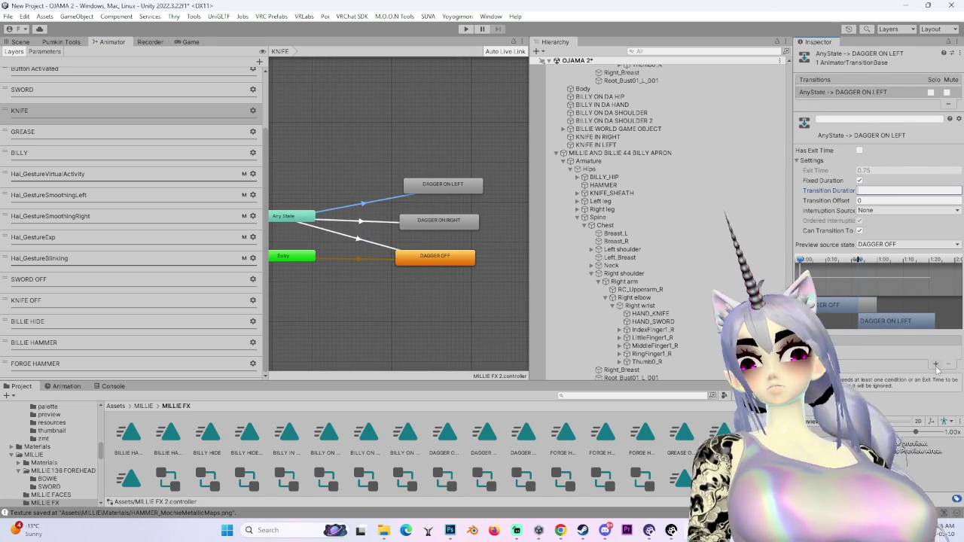
left_click(938, 365)
left_click(855, 352)
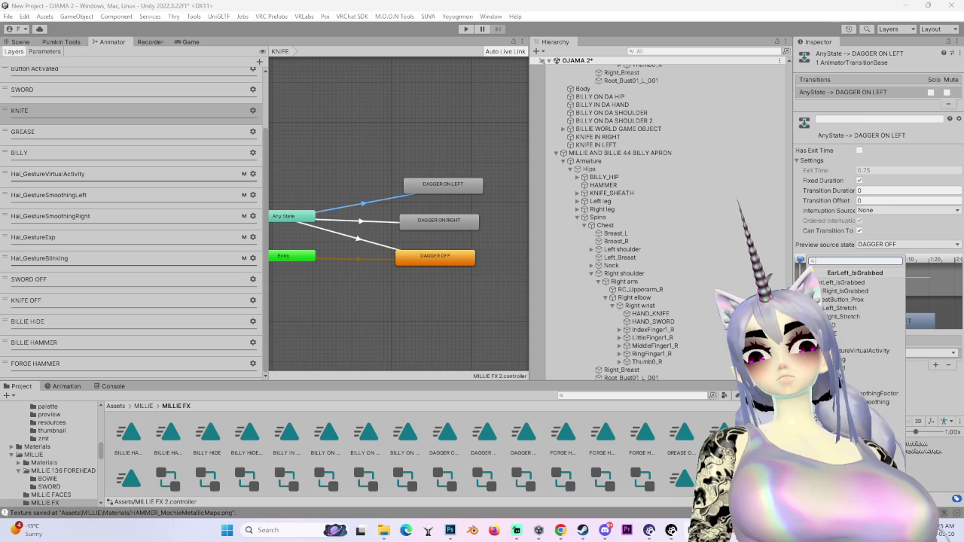
left_click(858, 350)
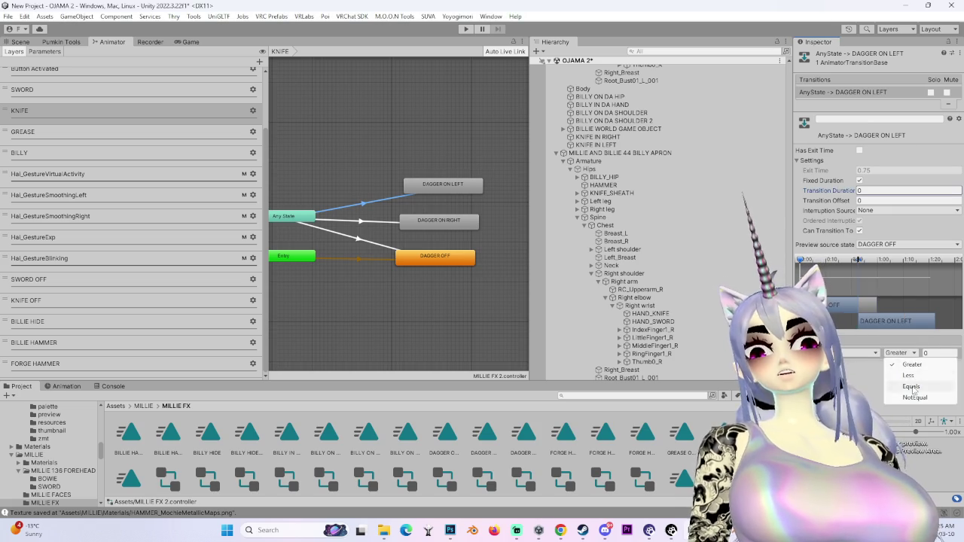
type("2")
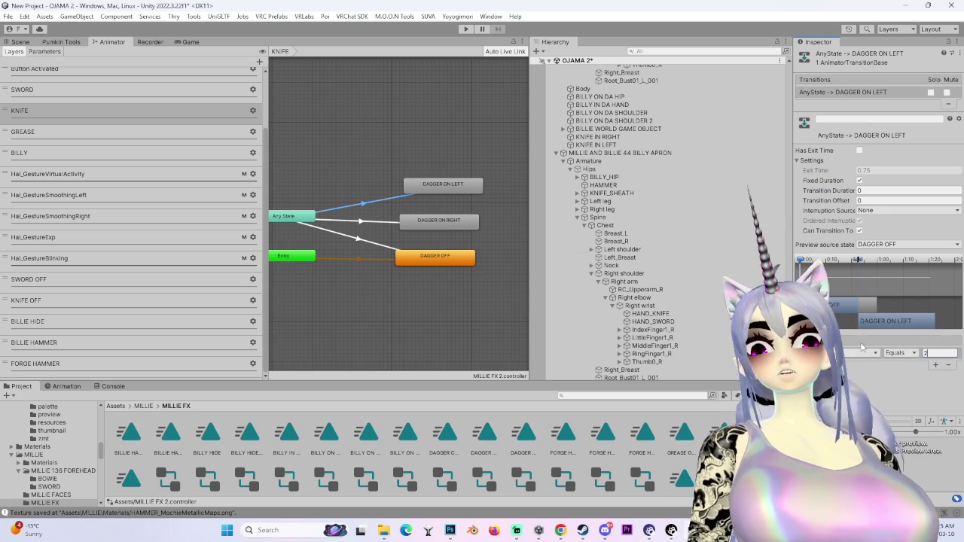
Give the Any State to DAGGER OFF transition an int-parameter Equals condition
left_click(385, 244)
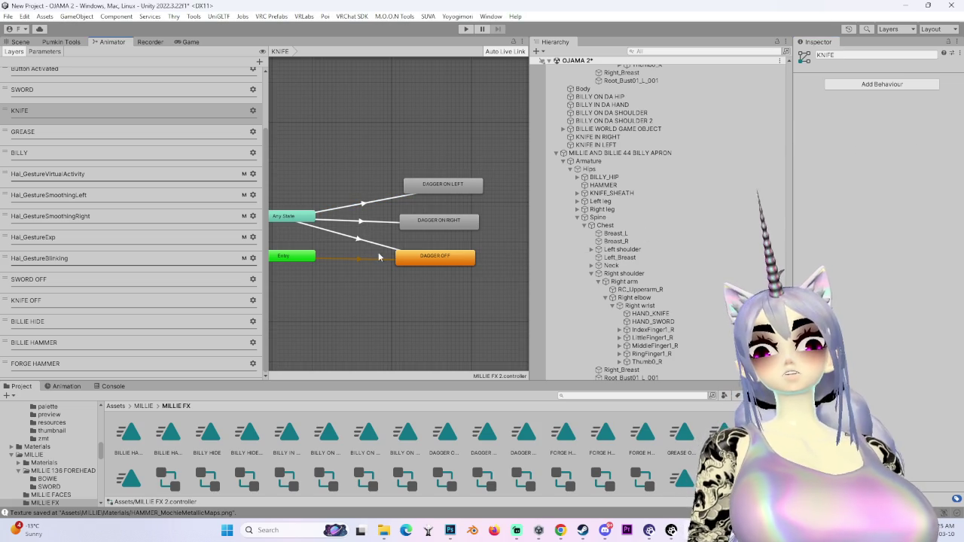
left_click(936, 364)
left_click(852, 354)
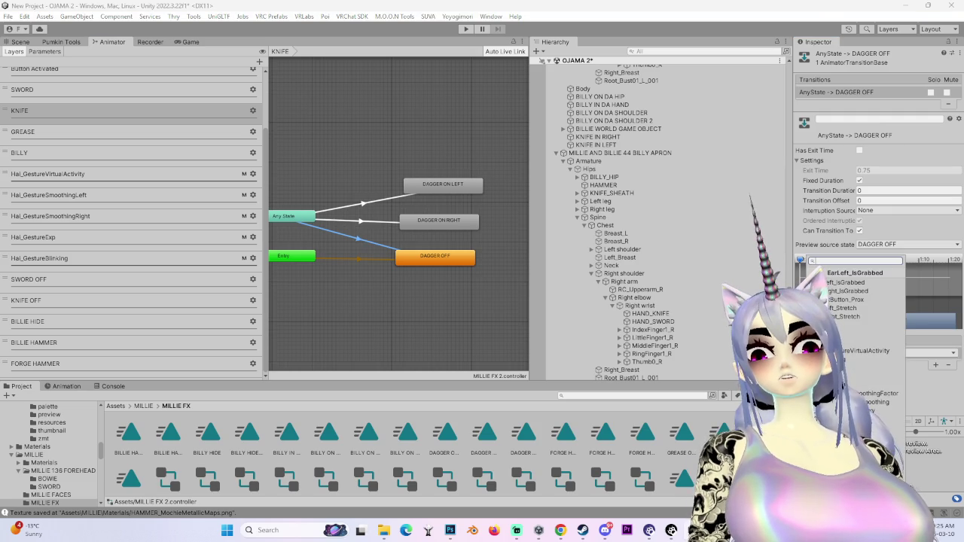
left_click(855, 272)
left_click(909, 355)
left_click(900, 388)
left_click(930, 354)
Give the Any State to DAGGER ON RIGHT transition an int-parameter condition Equals 2
left_click(354, 220)
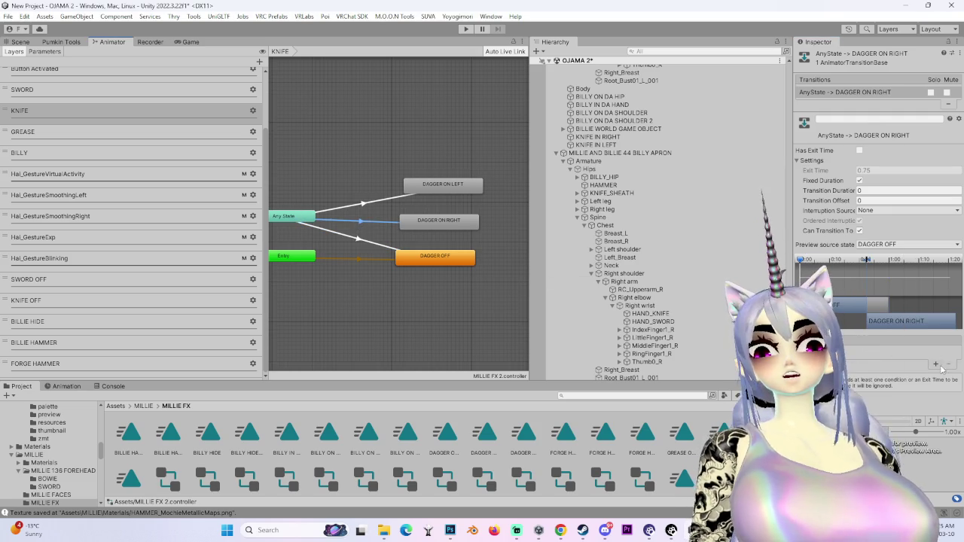
left_click(850, 353)
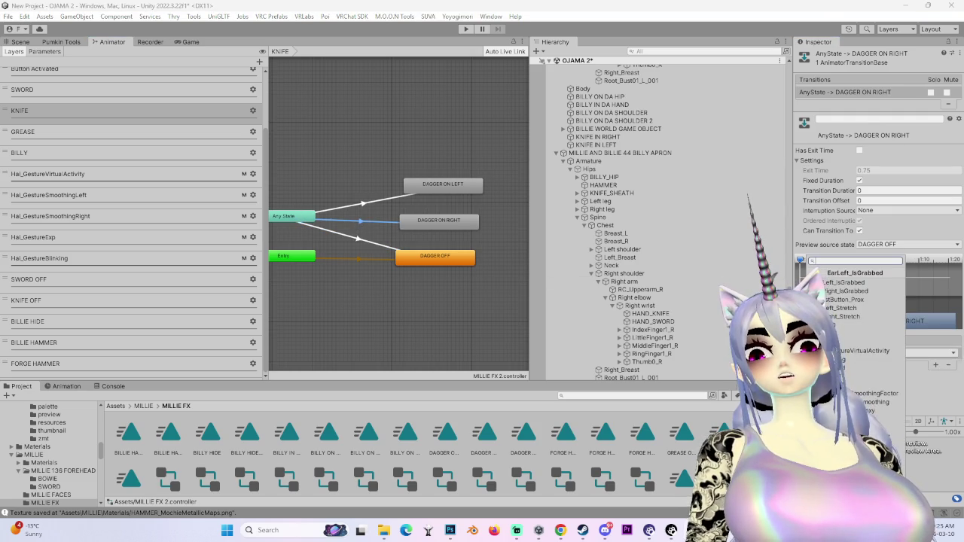
left_click(855, 273)
left_click(909, 352)
left_click(900, 385)
type("2")
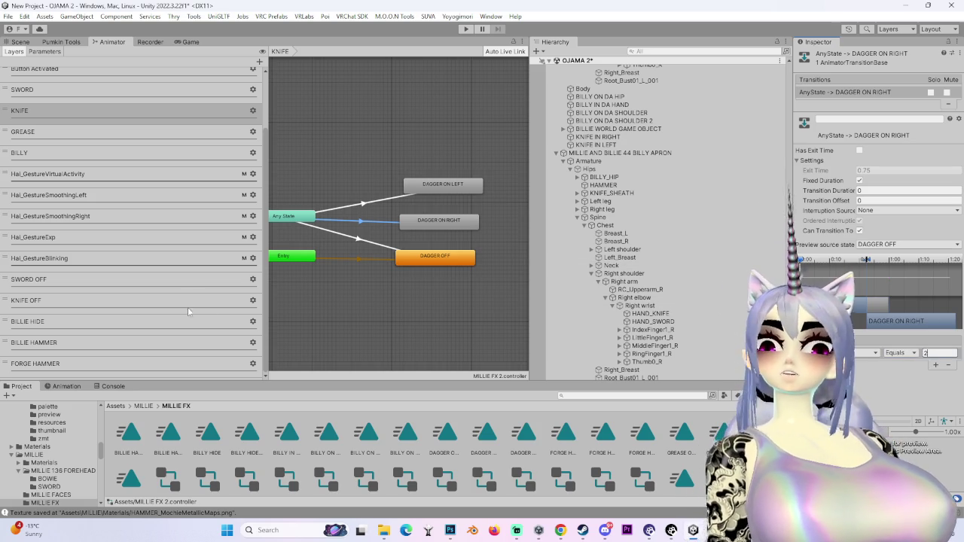
left_click(290, 297)
left_click(253, 110)
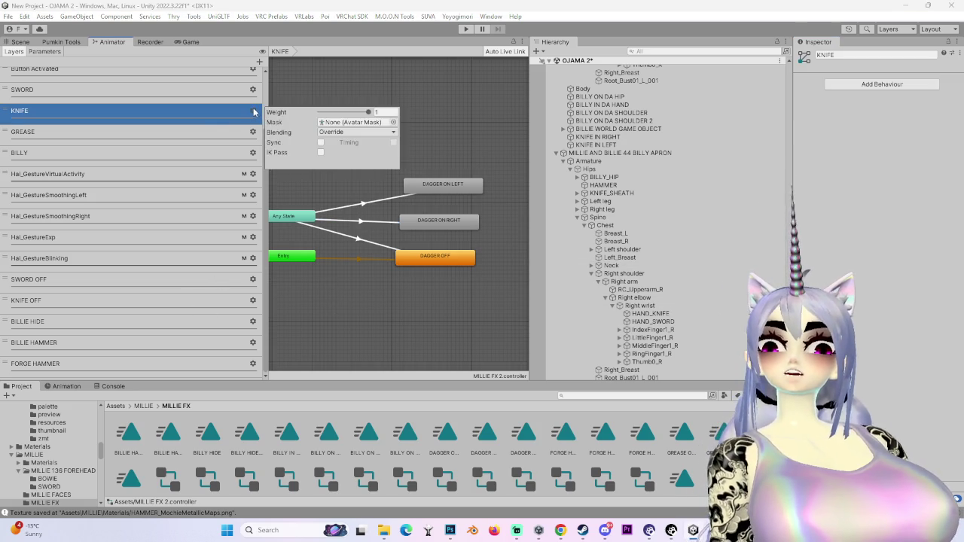
Open the avatar's main expressions menu and then its WEAPONS submenu in a widened inspector
left_click(652, 154)
scroll(877, 226, "down", 10)
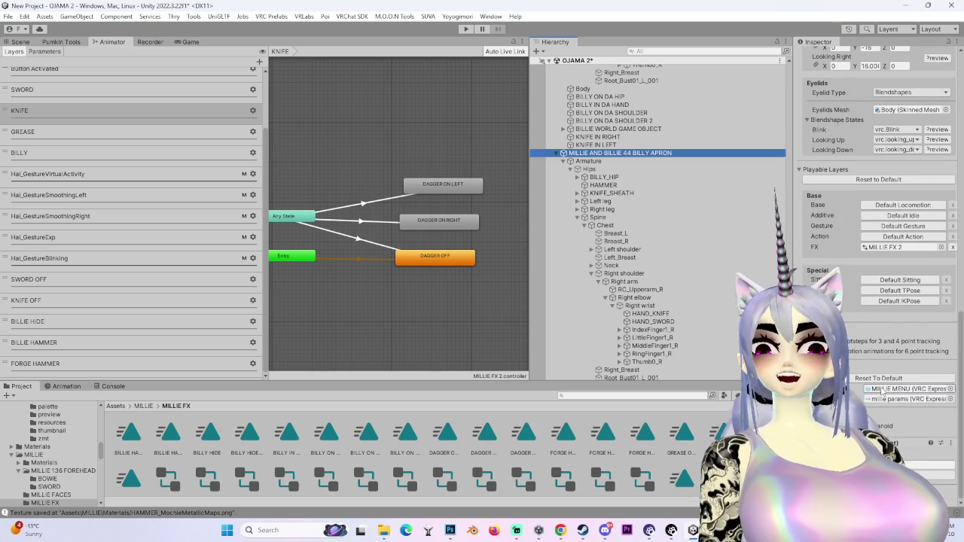
left_click(900, 389)
double_click(900, 389)
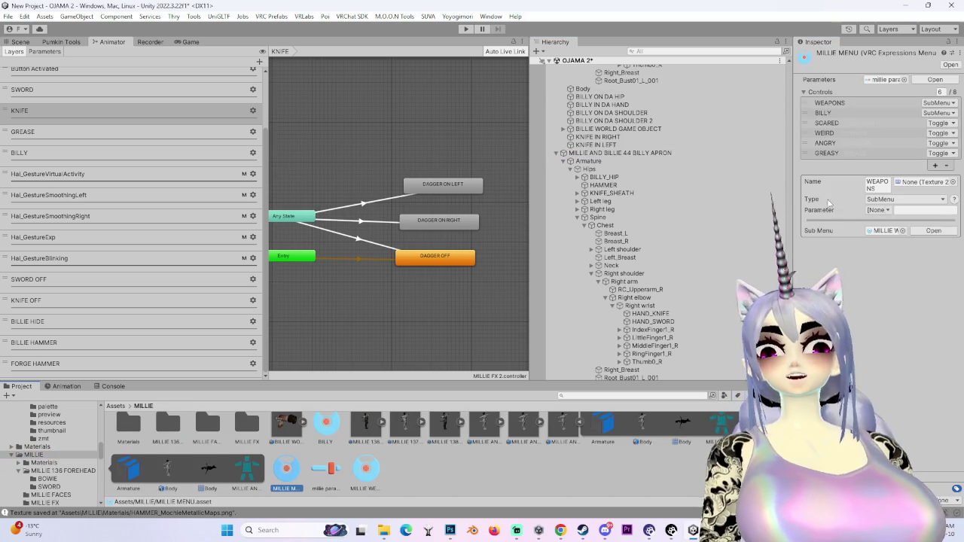
left_click_drag(793, 121, 503, 143)
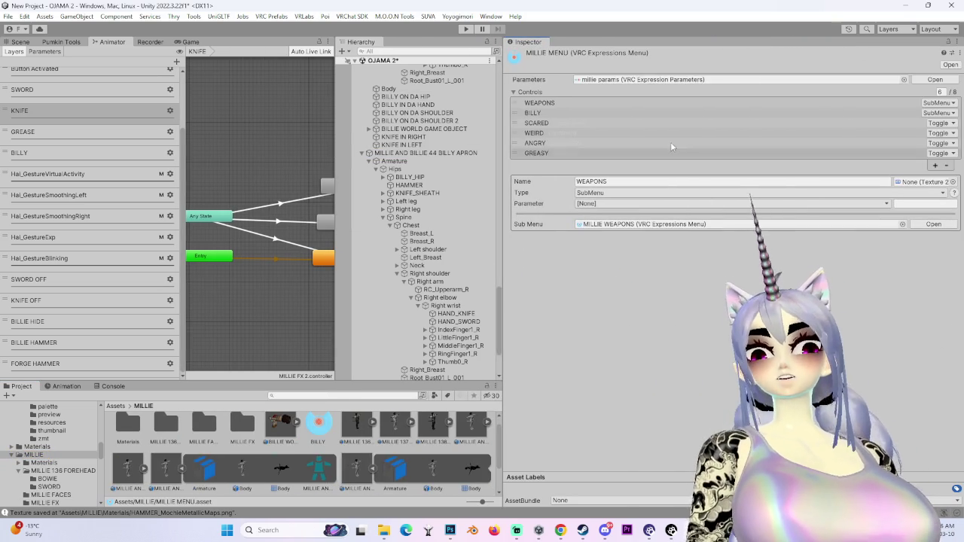
left_click(544, 104)
left_click(596, 224)
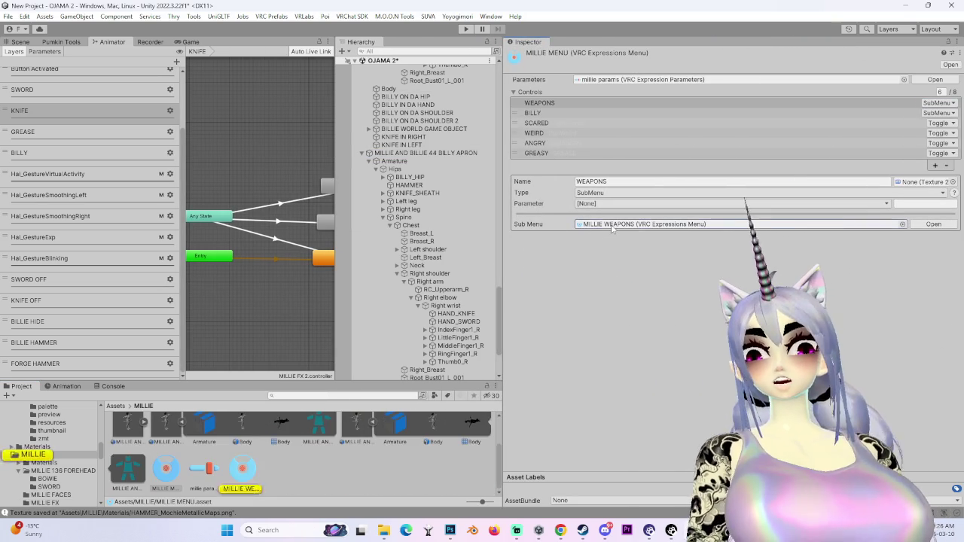
double_click(596, 224)
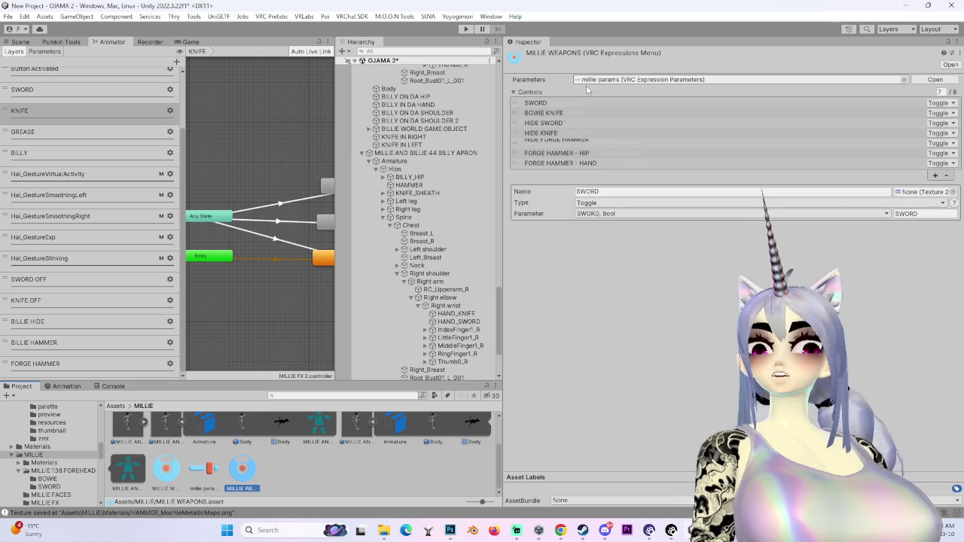
Add a new control to the weapons menu and review the existing hammer controls
left_click(545, 113)
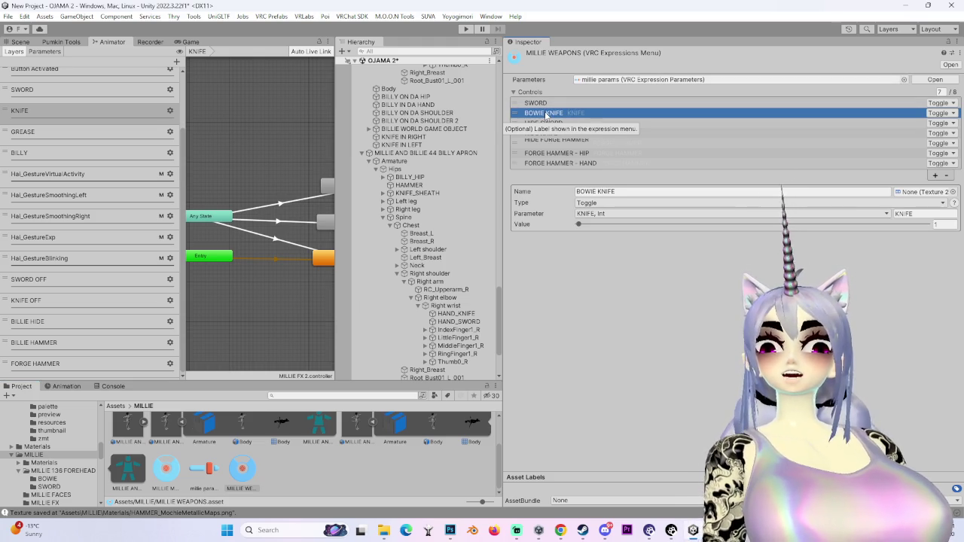
key("Tab")
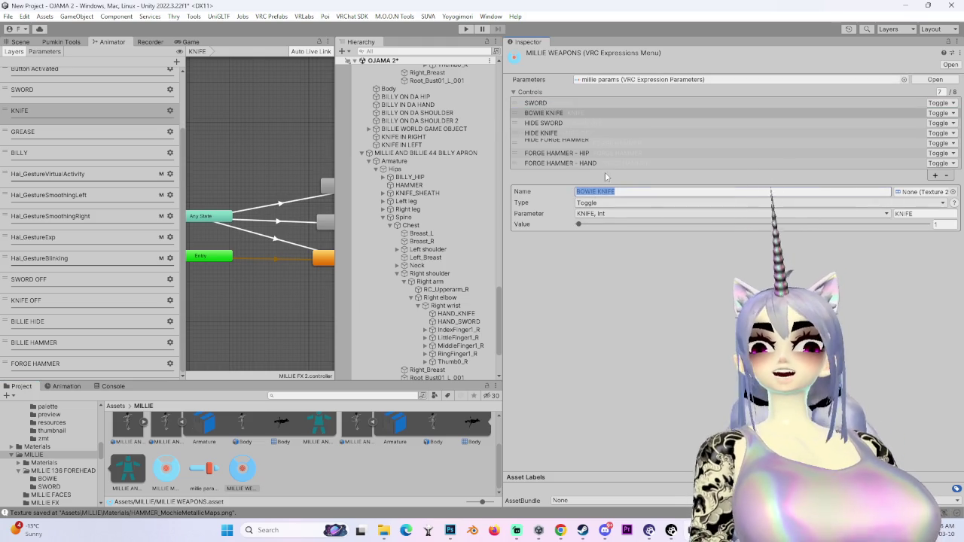
left_click(933, 177)
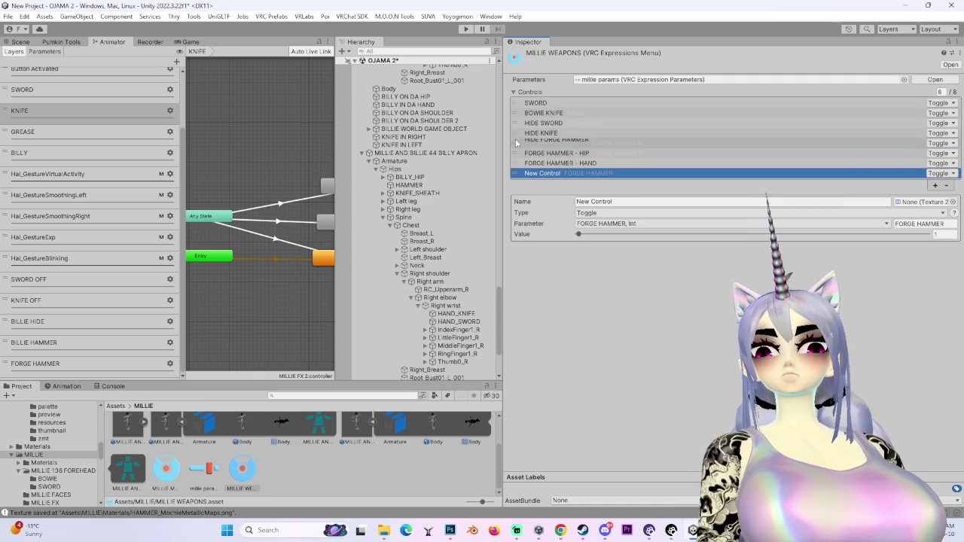
left_click(625, 202)
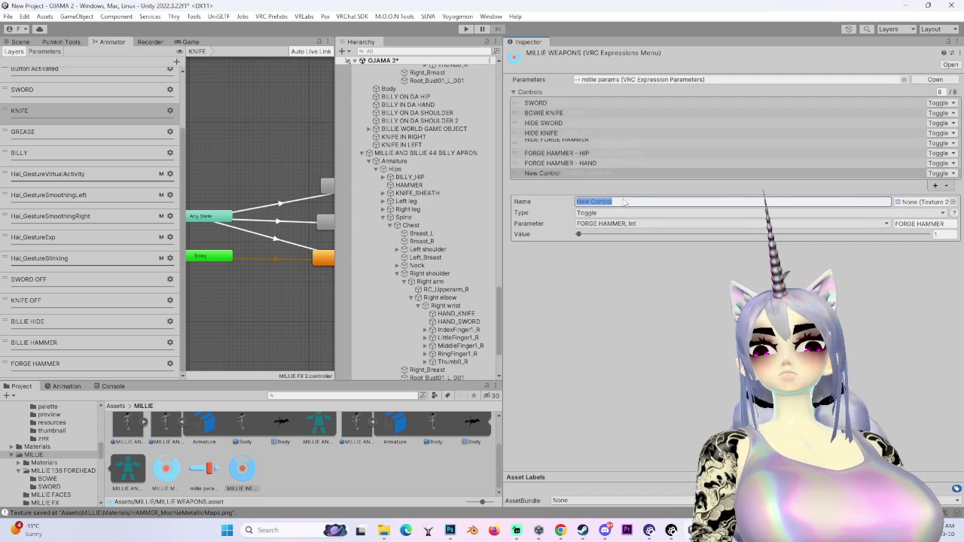
left_click(934, 187)
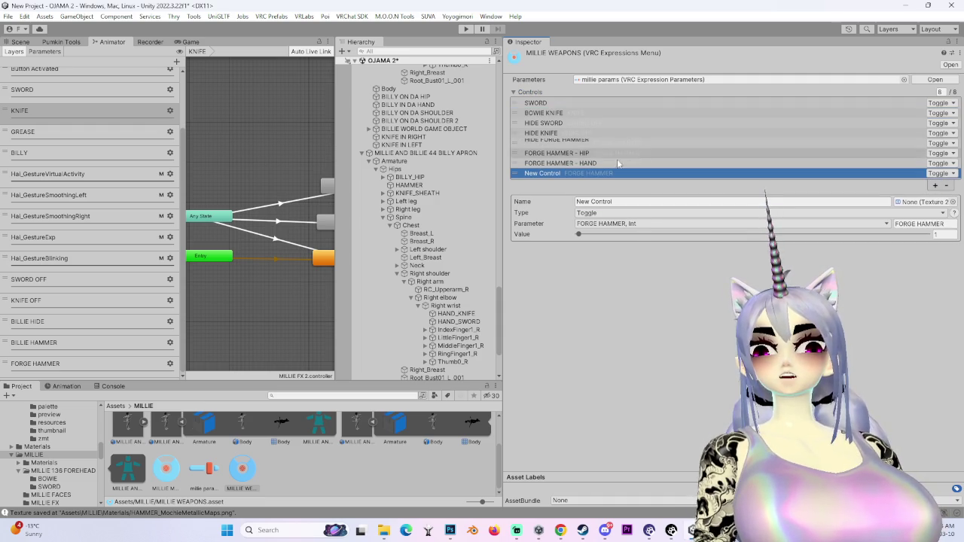
left_click(557, 142)
left_click(559, 154)
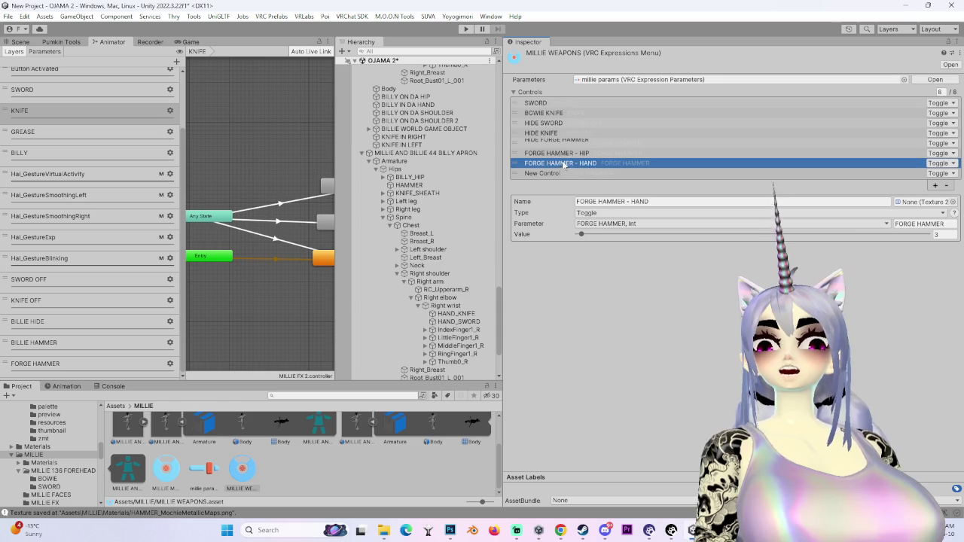
left_click(567, 144)
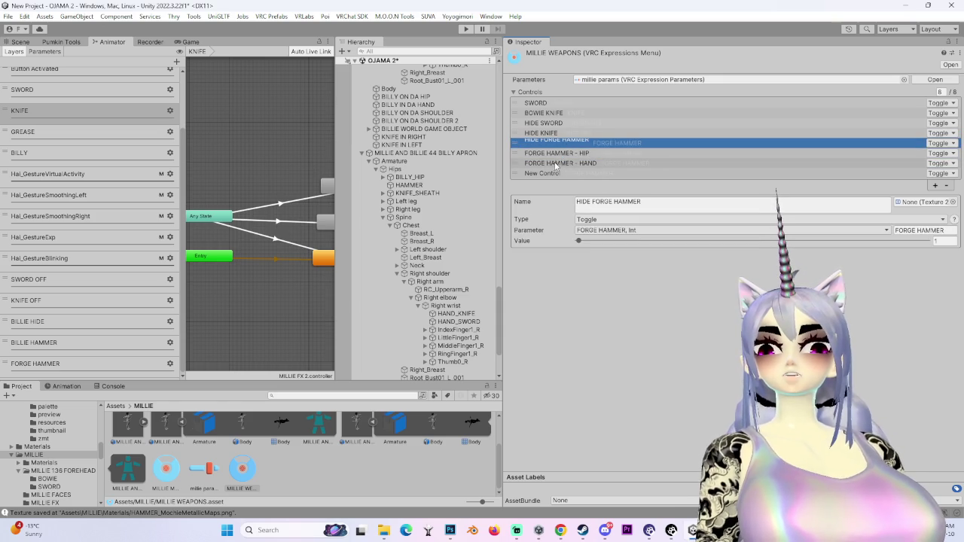
Set the BOWIE KNIFE toggle's value to 2 and rename it 'BOWIE KNIFE - RIGHT'
left_click(551, 114)
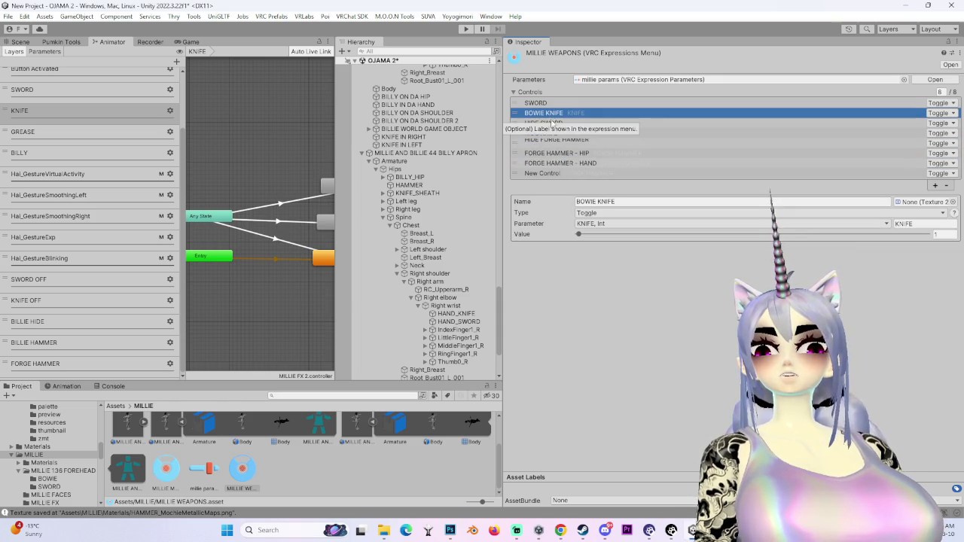
left_click(934, 236)
type("2")
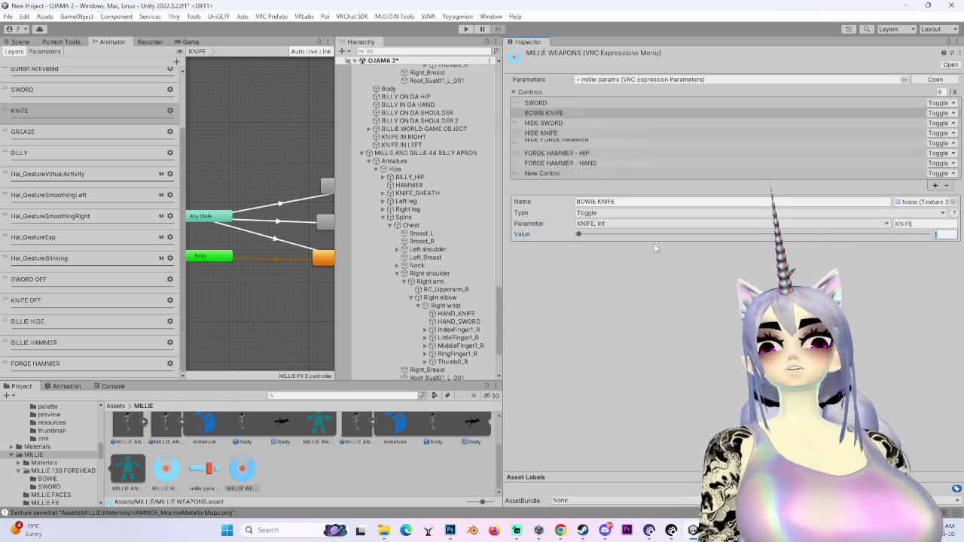
left_click(640, 202)
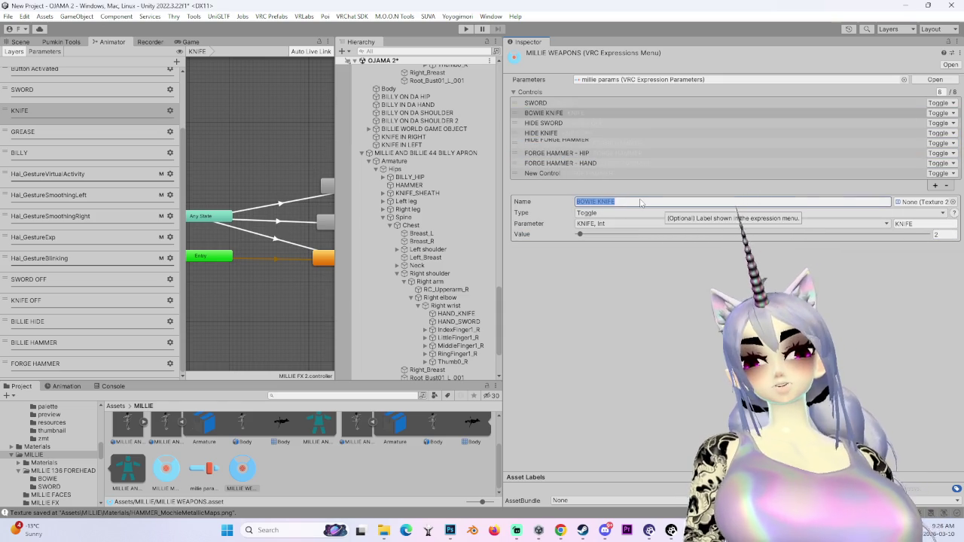
left_click(641, 202)
type("RIGHT")
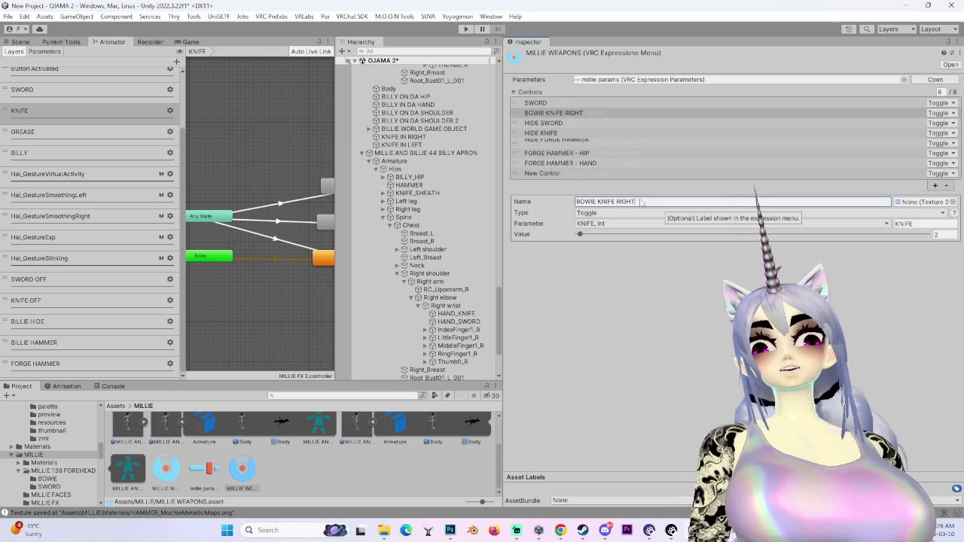
left_click(617, 202)
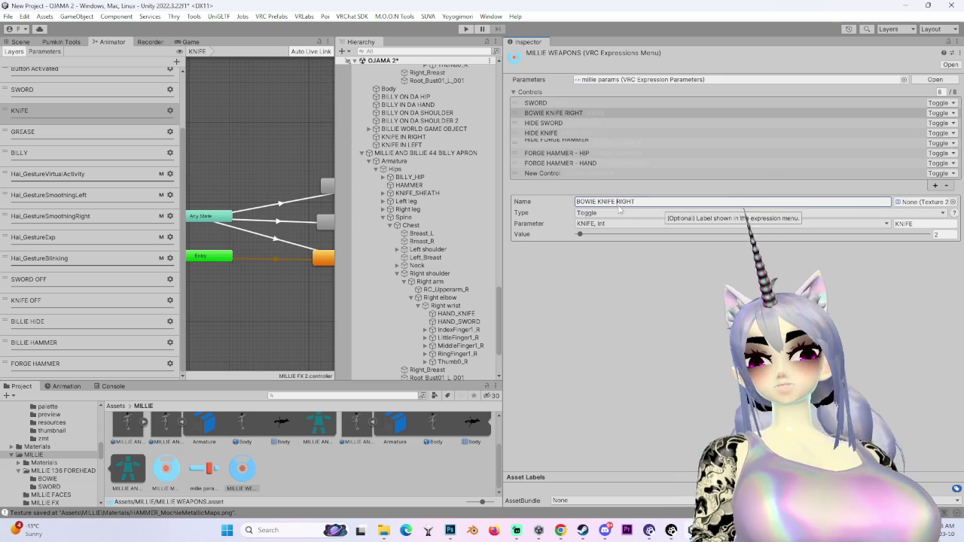
type("-")
key("Return")
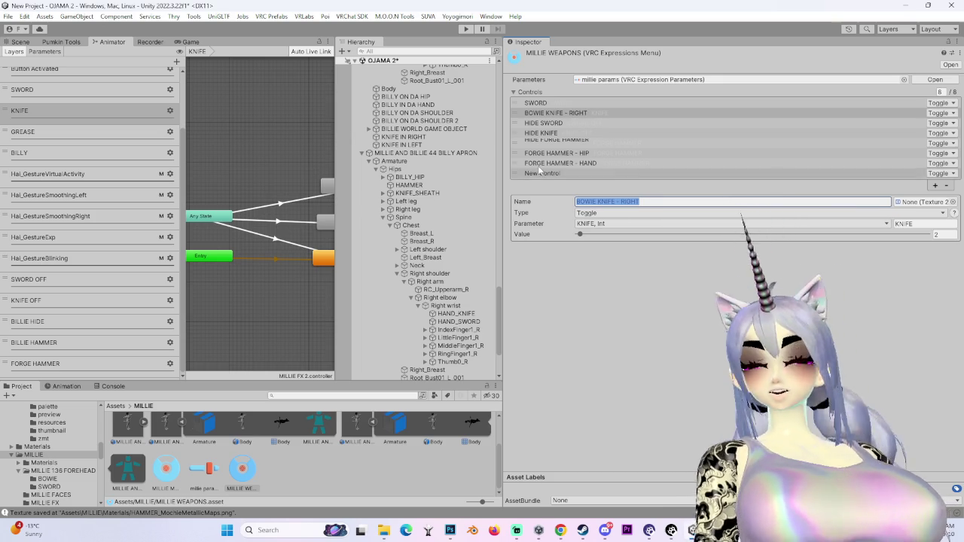
Name the new control 'BOWIE KNIFE - LEFT' and link it to the KNIFE parameter
left_click(556, 113)
left_click(543, 173)
left_click(636, 202)
type("BOWIE KNIFE - RIGHT")
double_click(630, 202)
type("LEFT")
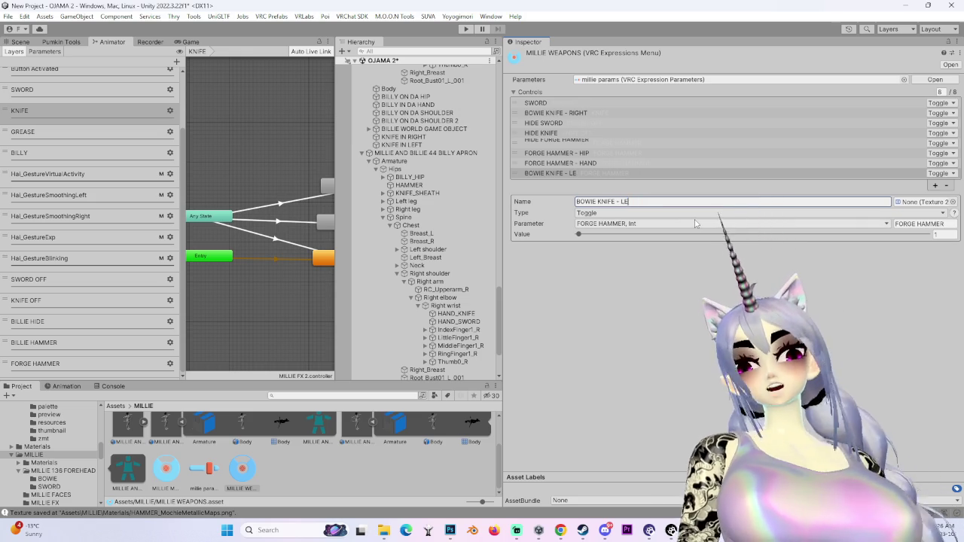
left_click(696, 224)
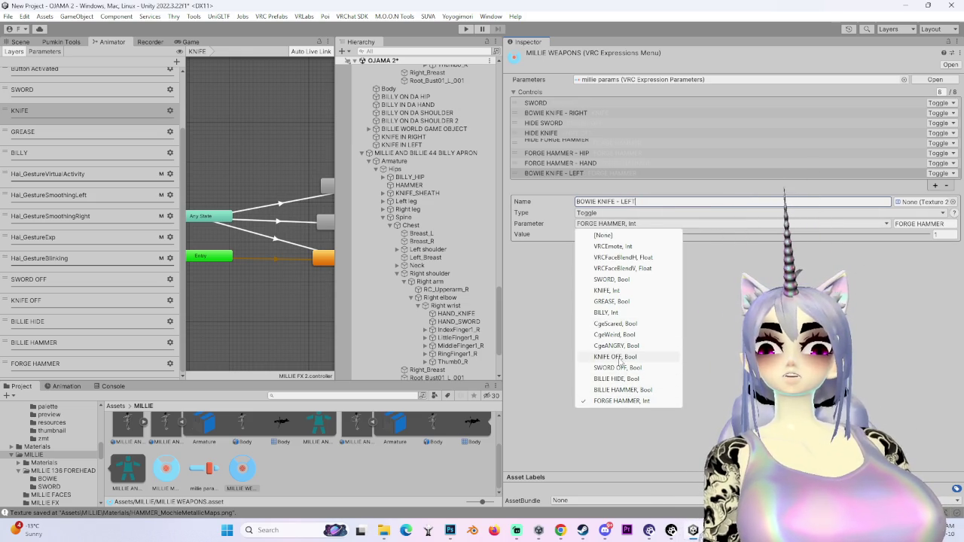
left_click(608, 290)
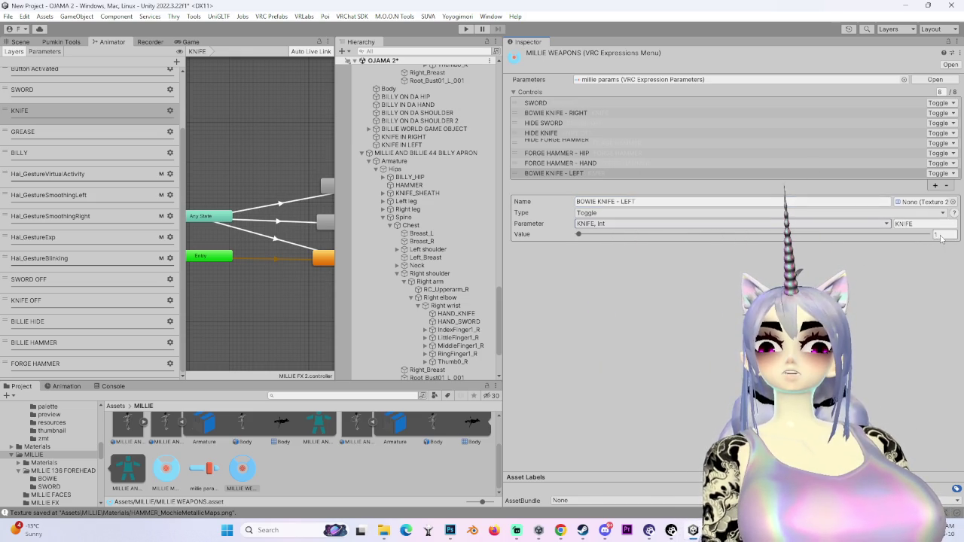
left_click(925, 234)
type("3")
Move BOWIE KNIFE - LEFT up to third place and check the HIDE SWORD and HIDE FORGE HAMMER controls
left_click(559, 124)
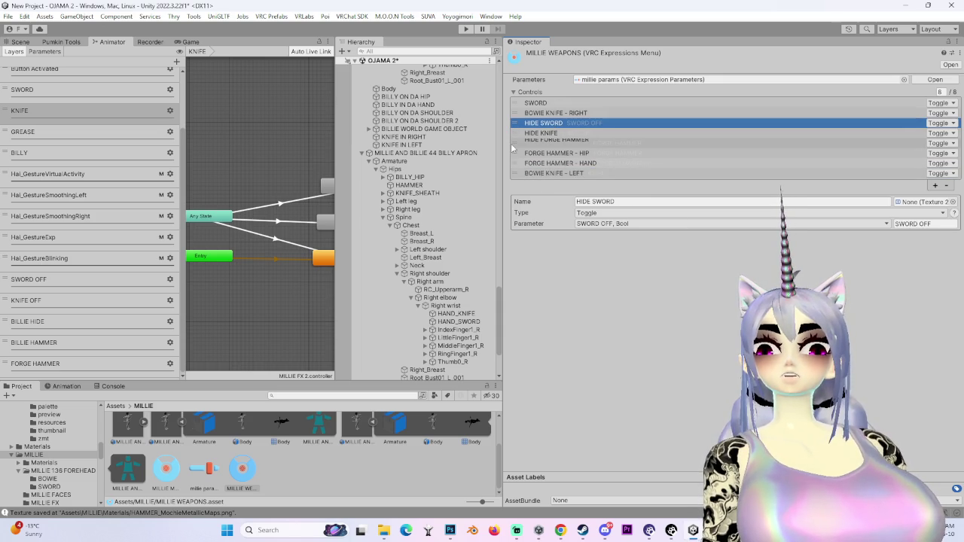
left_click_drag(520, 175, 521, 124)
left_click(555, 150)
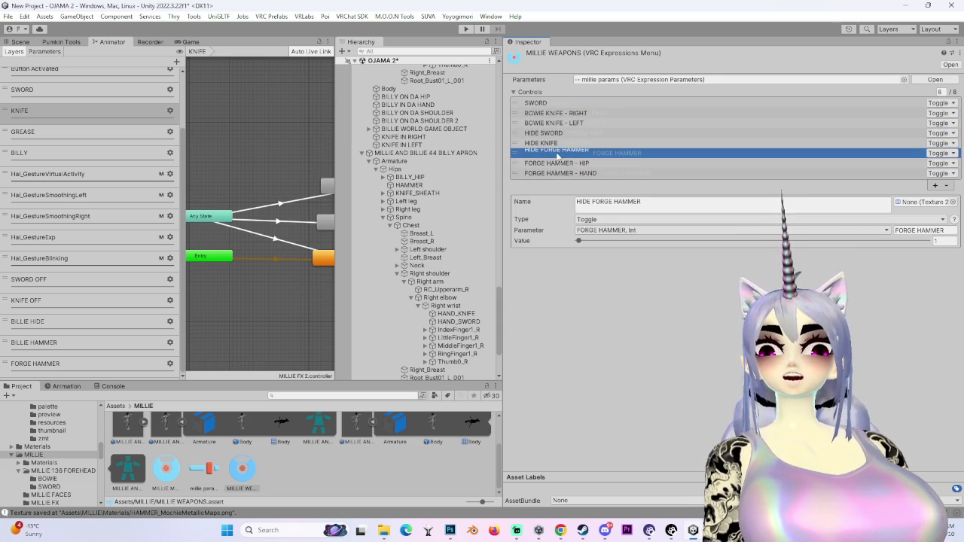
left_click(565, 133)
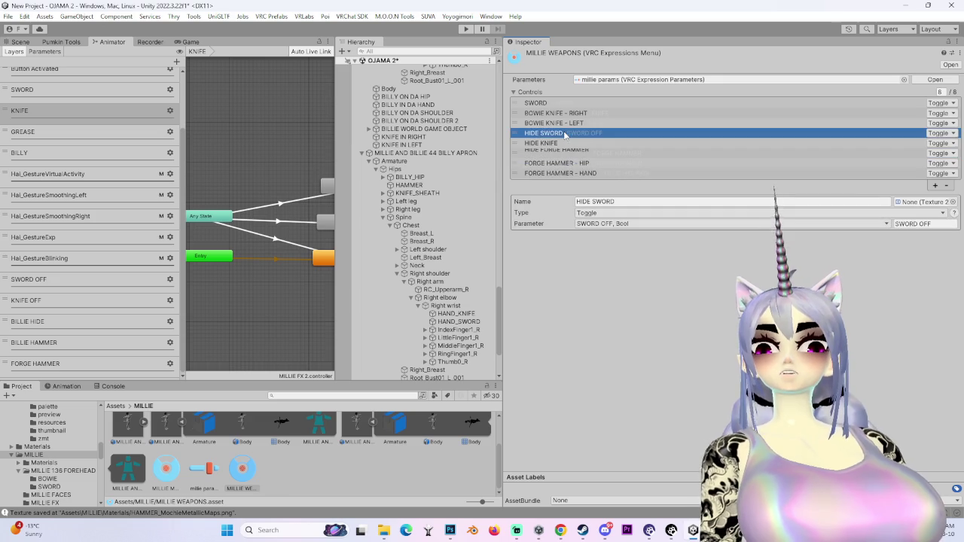
left_click(563, 142)
left_click(562, 134)
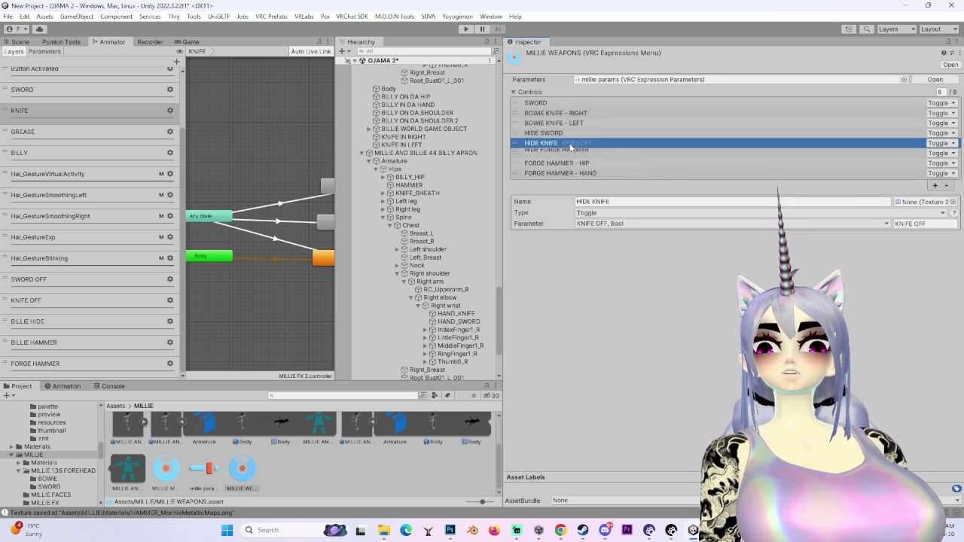
mouse_move(569, 166)
left_mouse_down()
mouse_move(578, 161)
mouse_move(578, 172)
mouse_move(579, 150)
left_mouse_up()
left_click(576, 133)
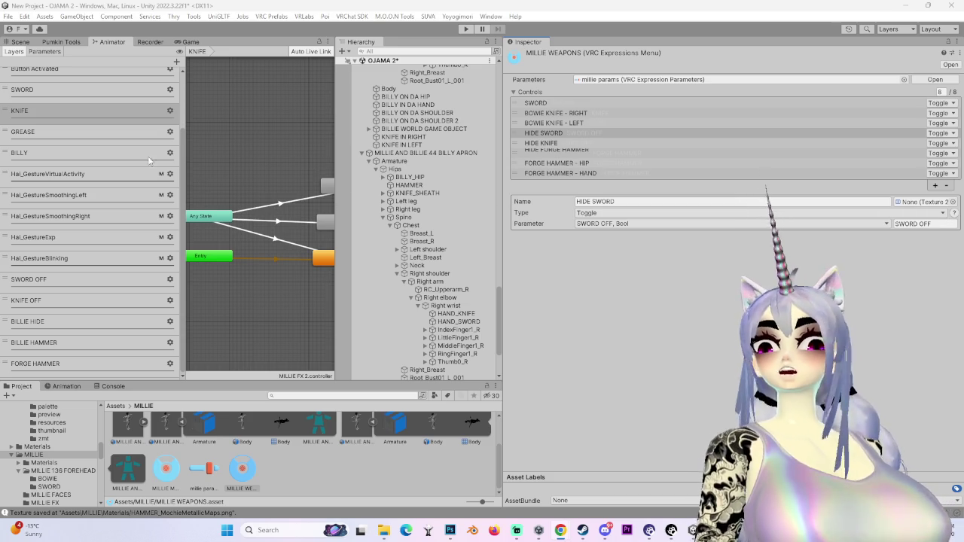
left_click(21, 43)
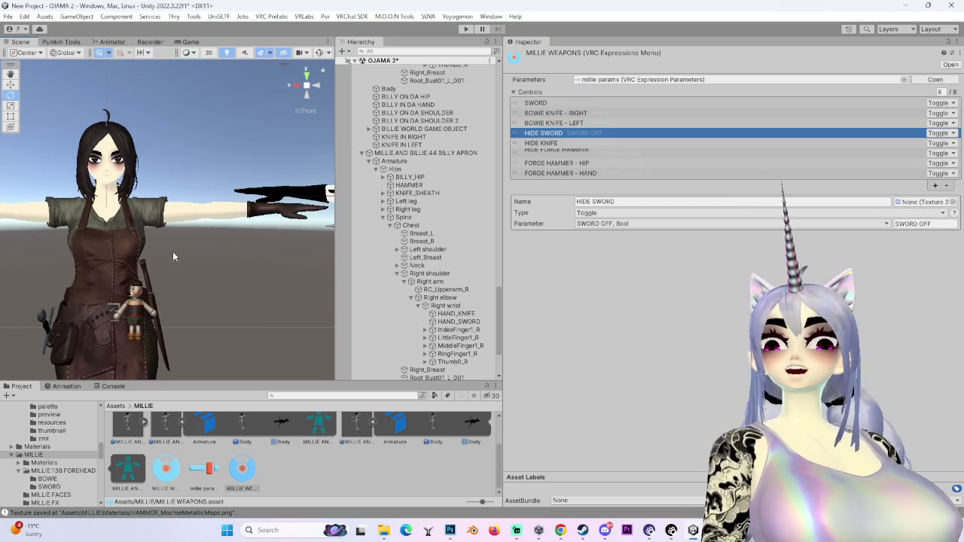
Select the avatar's Body mesh and expand its BlendShapes list
left_click(171, 241)
left_click(476, 143)
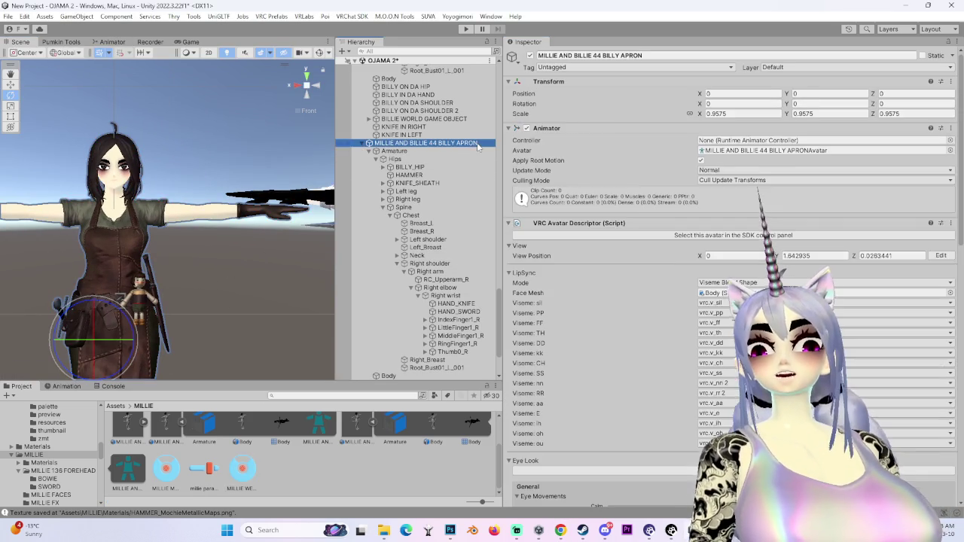
scroll(561, 292, "down", 5)
left_click(388, 374)
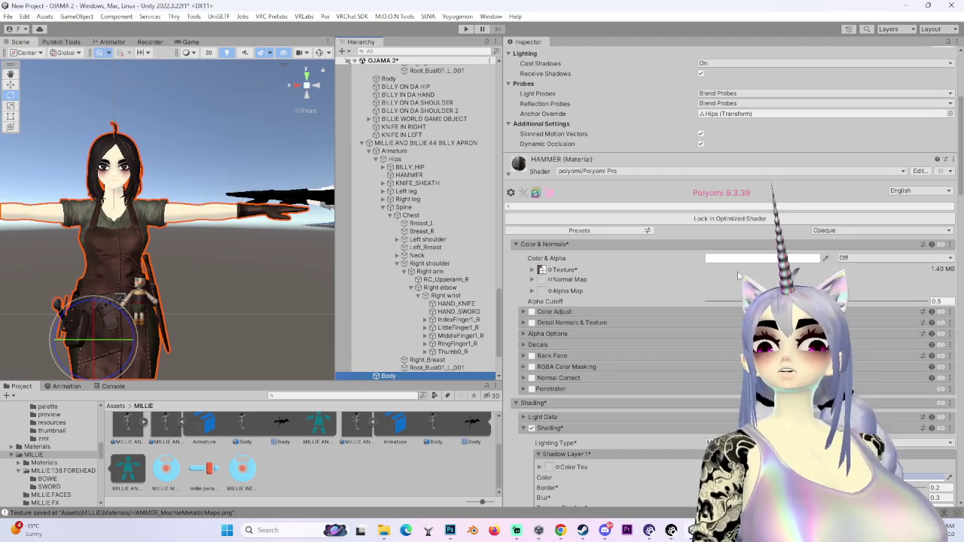
scroll(573, 226, "up", 5)
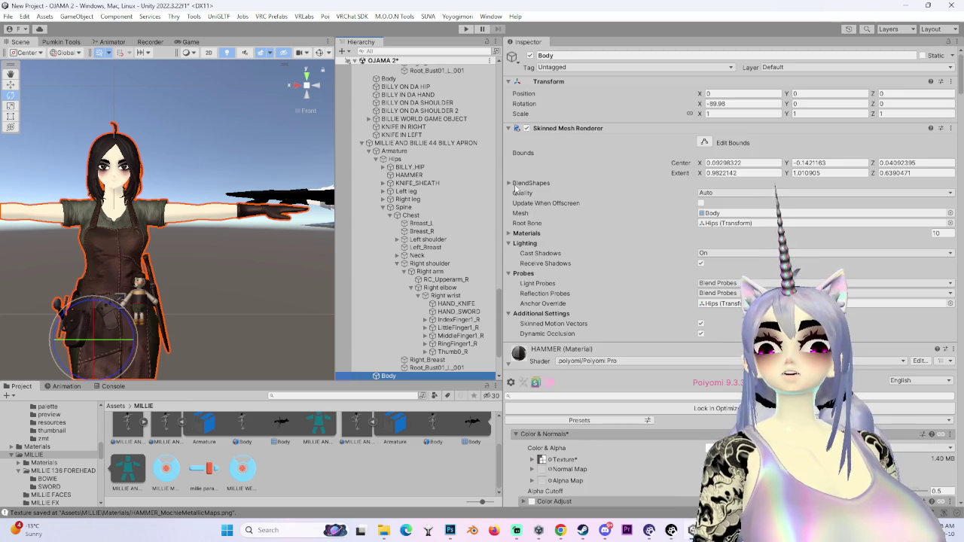
left_click(514, 183)
scroll(515, 184, "down", 2)
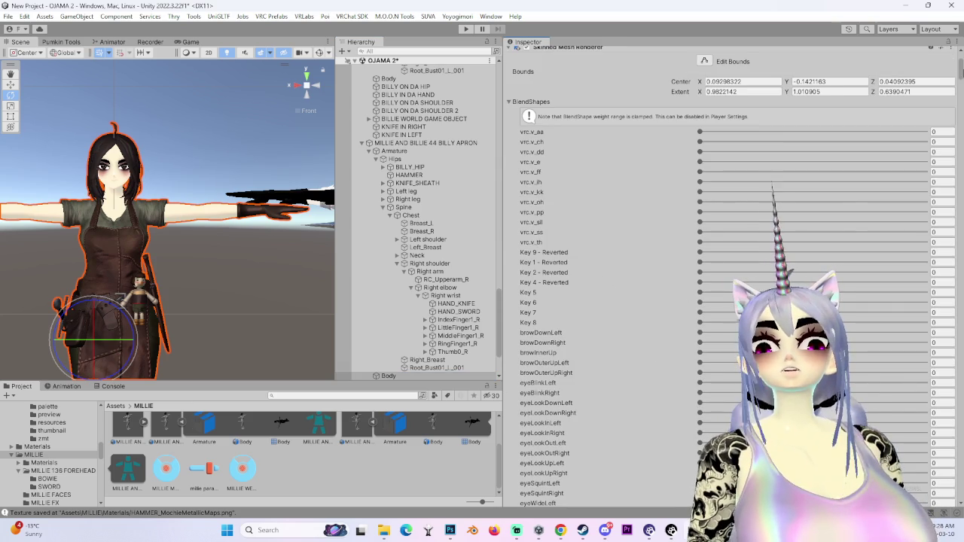
Try YANDERE SMILE 2 and YANDERE SMILE on the face, then turn them back off
mouse_move(958, 258)
left_mouse_down()
mouse_move(956, 286)
mouse_move(951, 226)
left_mouse_up()
scroll(952, 226, "down", 10)
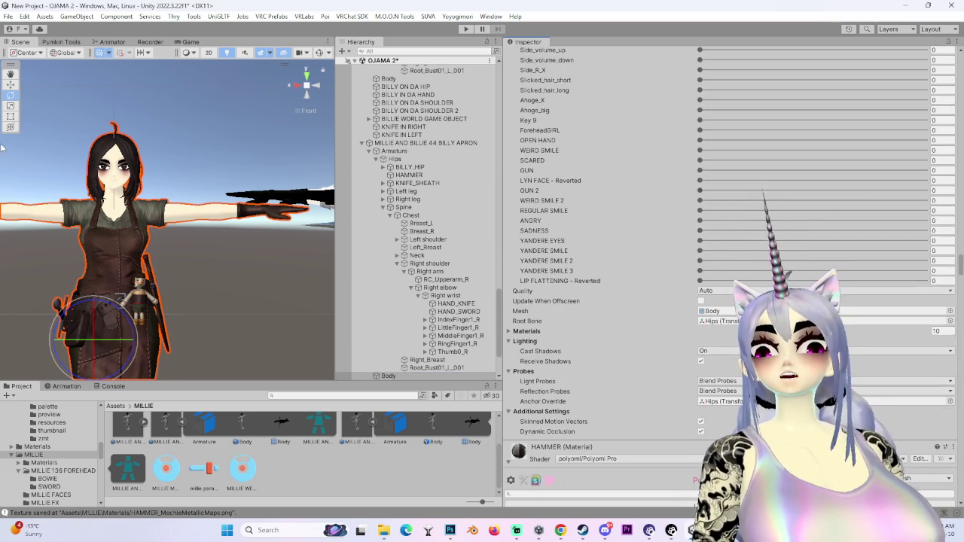
scroll(111, 145, "up", 3)
scroll(111, 145, "up", 5)
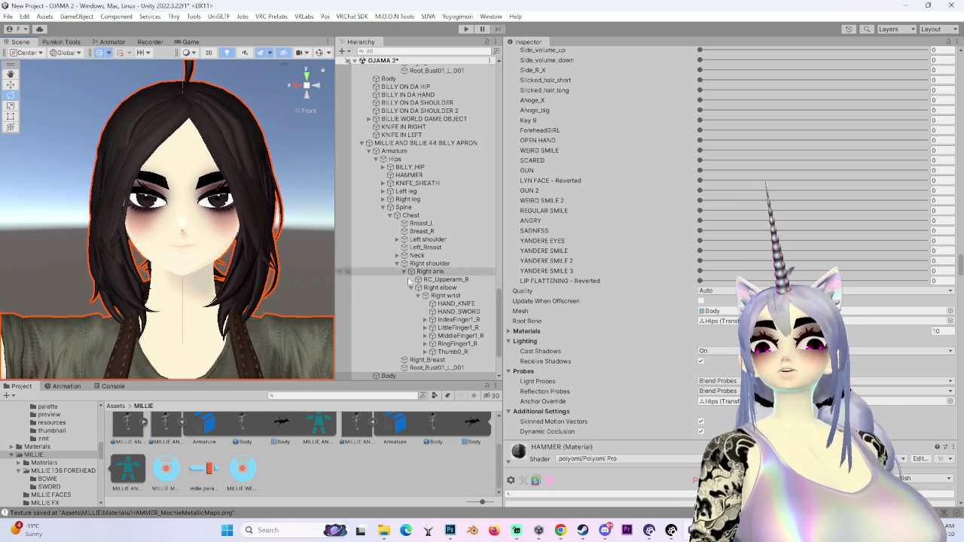
left_click_drag(498, 298, 631, 297)
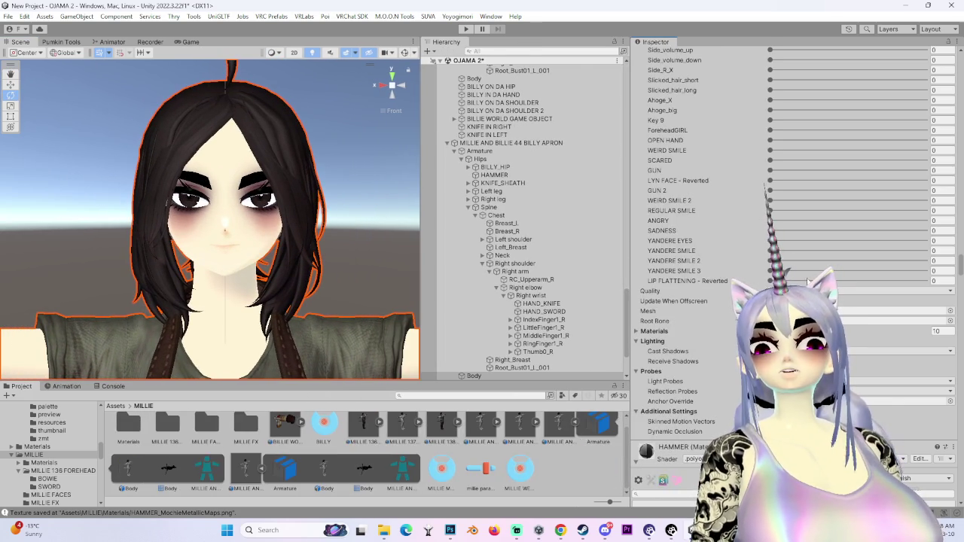
left_click(925, 261)
mouse_move(925, 261)
left_mouse_down()
mouse_move(862, 255)
mouse_move(927, 256)
left_mouse_up()
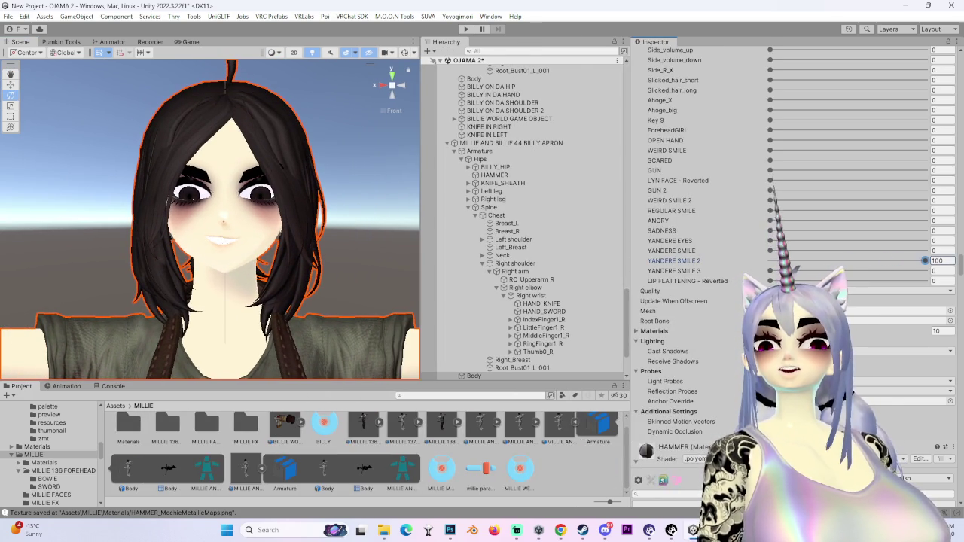
scroll(224, 202, "up", 5)
mouse_move(224, 202)
left_mouse_down()
mouse_move(271, 169)
mouse_move(294, 128)
mouse_move(310, 50)
mouse_move(196, 145)
mouse_move(156, 293)
mouse_move(402, 207)
mouse_move(288, 241)
mouse_move(392, 122)
mouse_move(382, 88)
mouse_move(353, 179)
left_mouse_up()
scroll(288, 241, "down", 1)
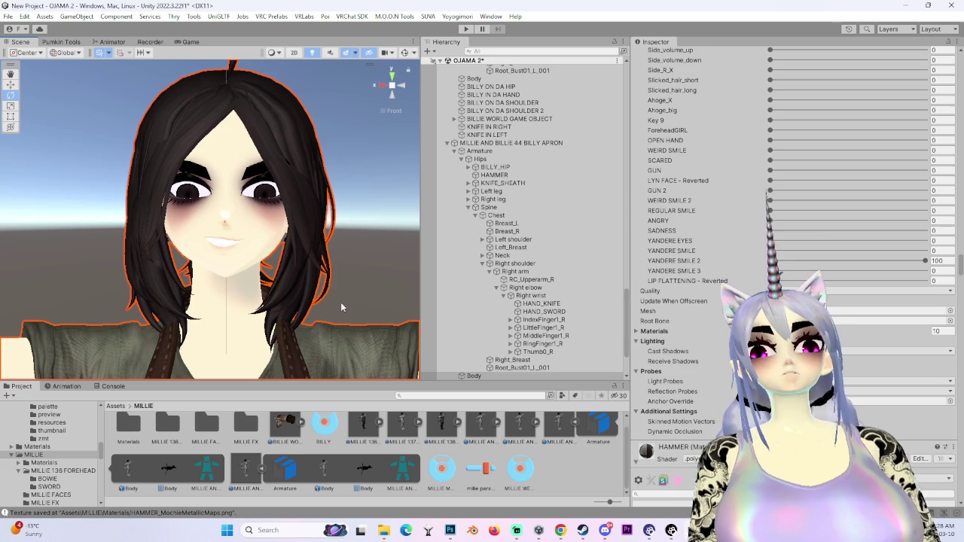
left_click_drag(770, 251, 896, 251)
left_click_drag(925, 260, 881, 261)
key("ctrl+z")
key("ctrl+z")
left_click_drag(750, 264, 684, 265)
Set YANDERE EYES to 100 and orbit close around the face to check the wide eyes
left_click_drag(770, 241, 925, 241)
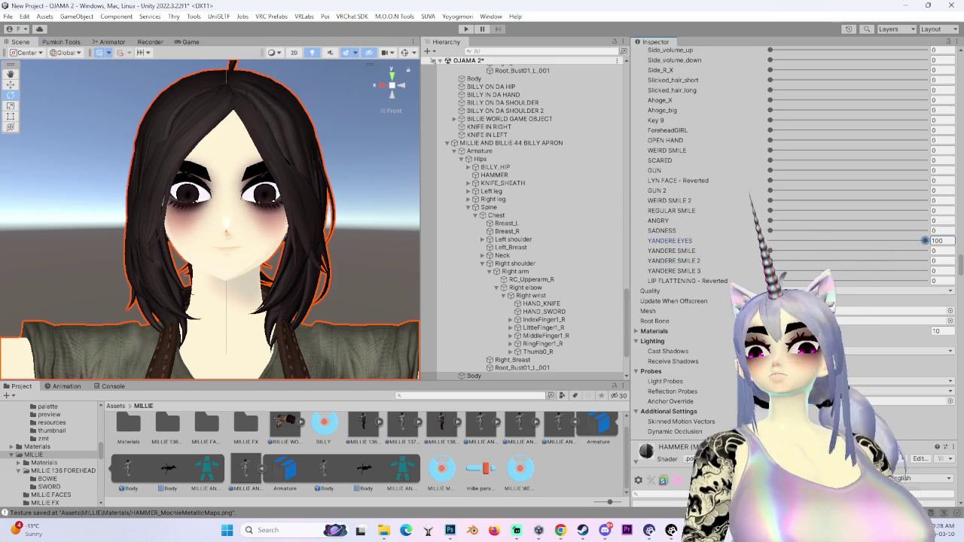
mouse_move(236, 199)
left_mouse_down()
mouse_move(286, 188)
mouse_move(226, 188)
left_mouse_up()
scroll(226, 189, "up", 3)
mouse_move(403, 85)
left_mouse_down()
mouse_move(286, 188)
mouse_move(226, 189)
left_mouse_up()
left_click_drag(899, 241, 638, 235)
key("ctrl+z")
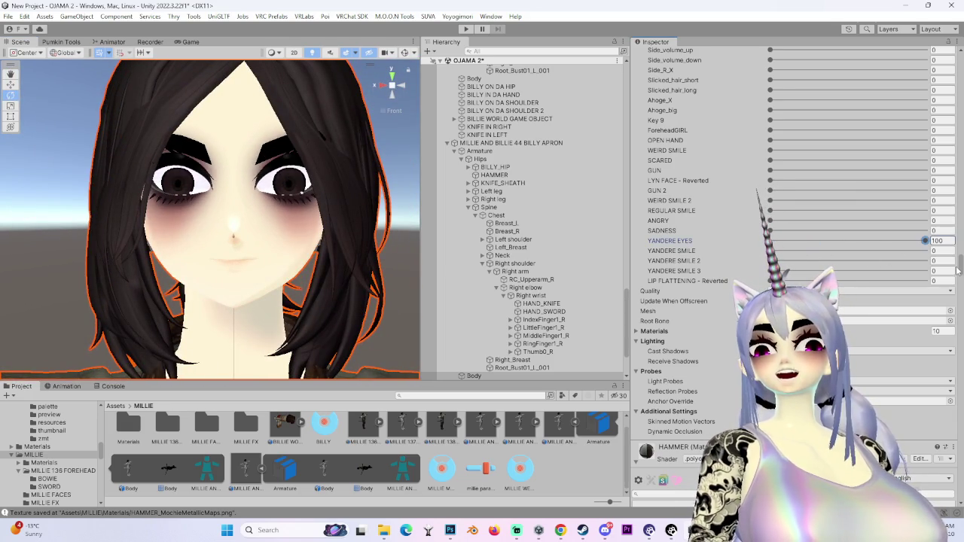
scroll(151, 209, "up", 3)
mouse_move(150, 209)
left_mouse_down("alt")
mouse_move(173, 208)
mouse_move(136, 207)
mouse_move(336, 210)
left_mouse_up("alt")
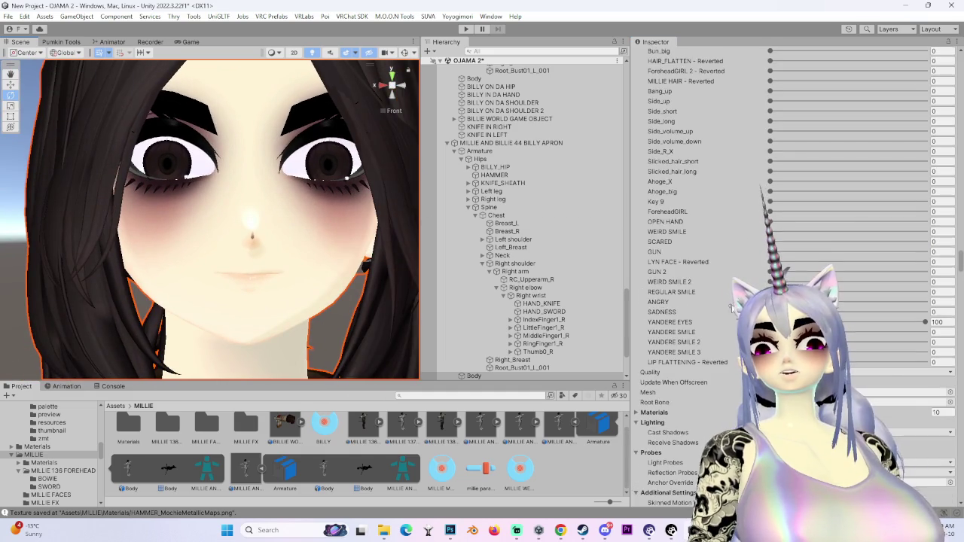
Raise HRRMM FACE to about 57.6 and orbit to a three-quarter view of the face
scroll(736, 273, "up", 10)
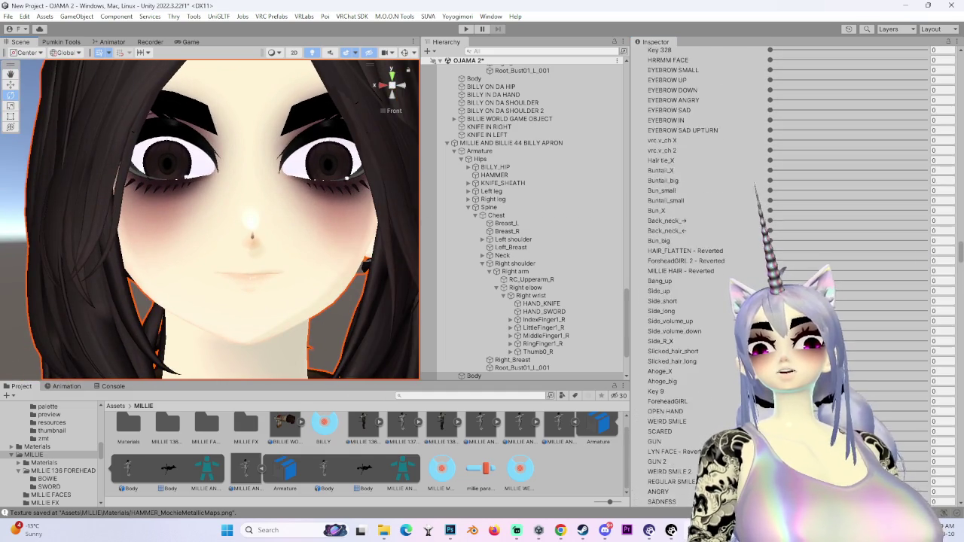
left_click(860, 249)
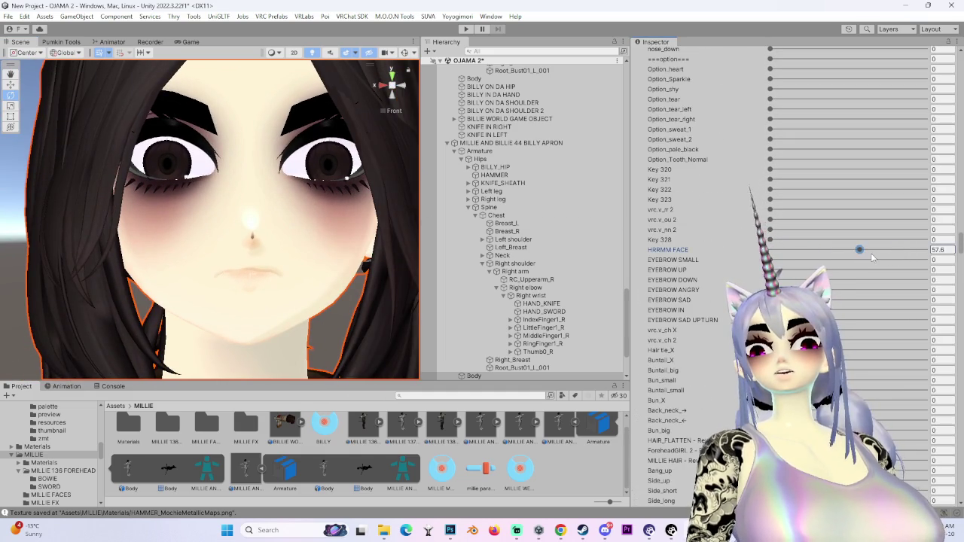
scroll(675, 322, "up", 8)
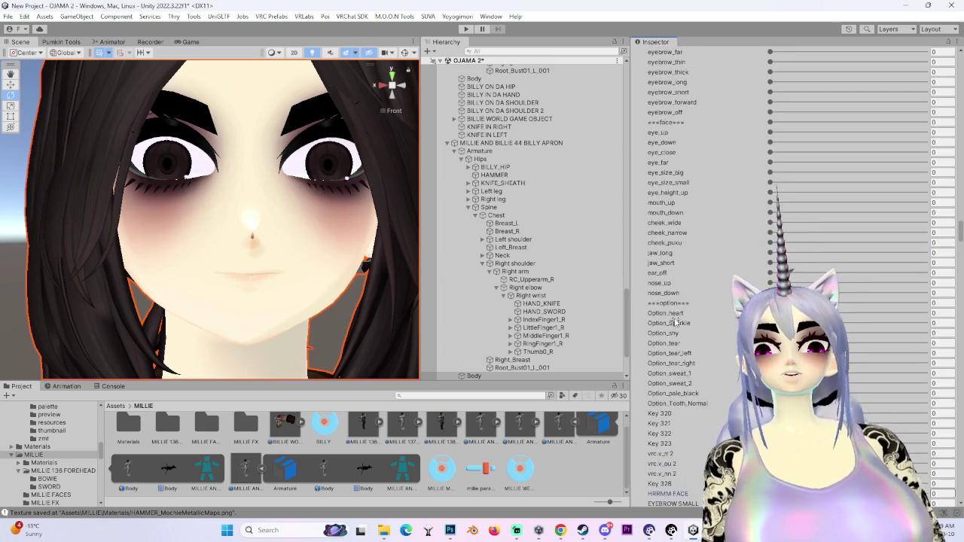
scroll(676, 321, "up", 4)
scroll(400, 280, "down", 3)
mouse_move(274, 295)
left_mouse_down()
mouse_move(251, 302)
mouse_move(371, 293)
mouse_move(316, 272)
mouse_move(336, 275)
left_mouse_up()
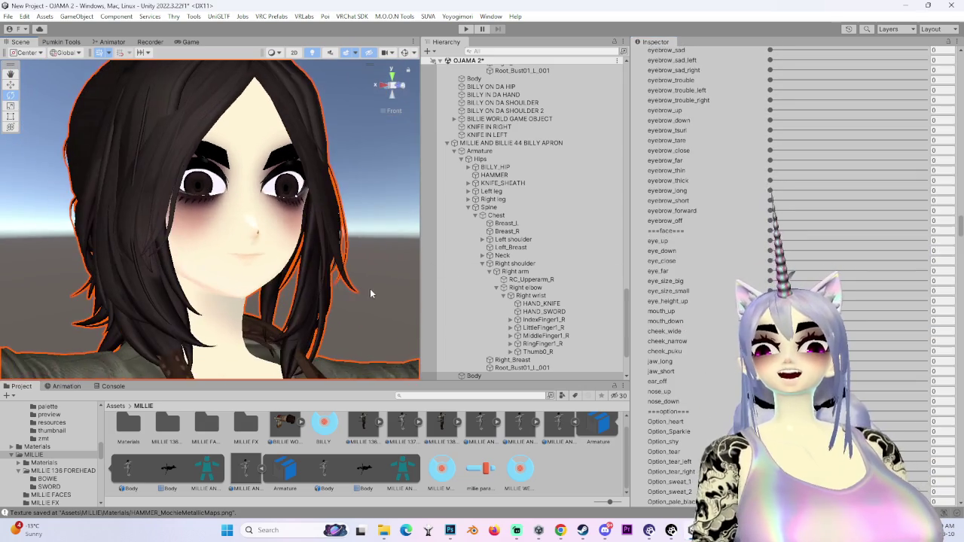
scroll(655, 287, "up", 13)
left_click(315, 57)
left_click(315, 58)
left_click_drag(302, 226, 391, 226)
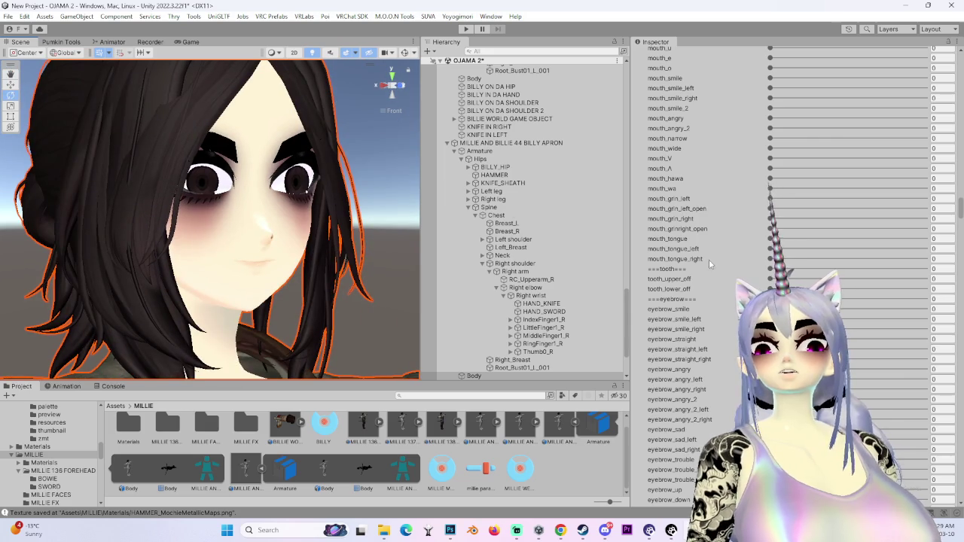
Scroll to YANDERE EYES and bring it back down to 0
scroll(706, 265, "down", 11)
scroll(704, 267, "down", 20)
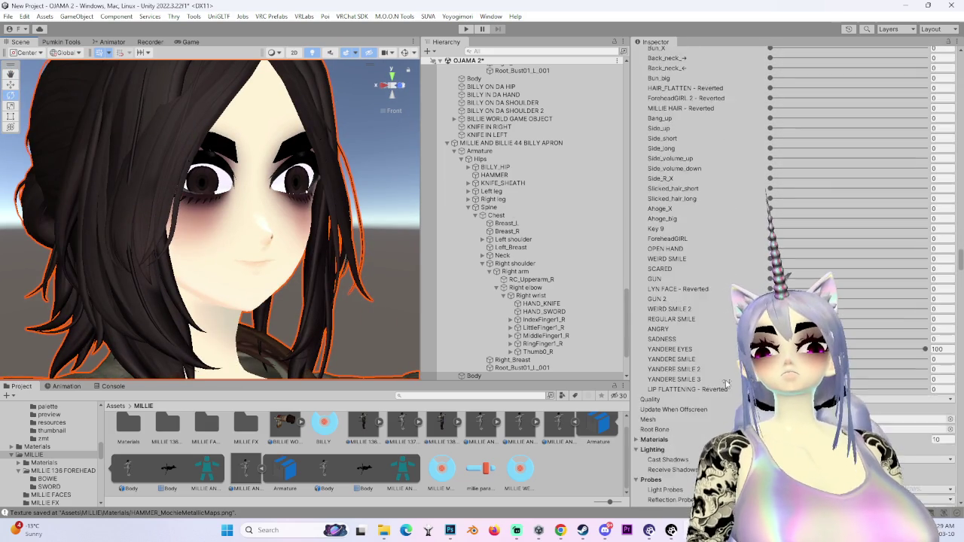
scroll(726, 377, "down", 4)
mouse_move(876, 244)
left_mouse_down()
mouse_move(840, 255)
mouse_move(962, 251)
left_mouse_up()
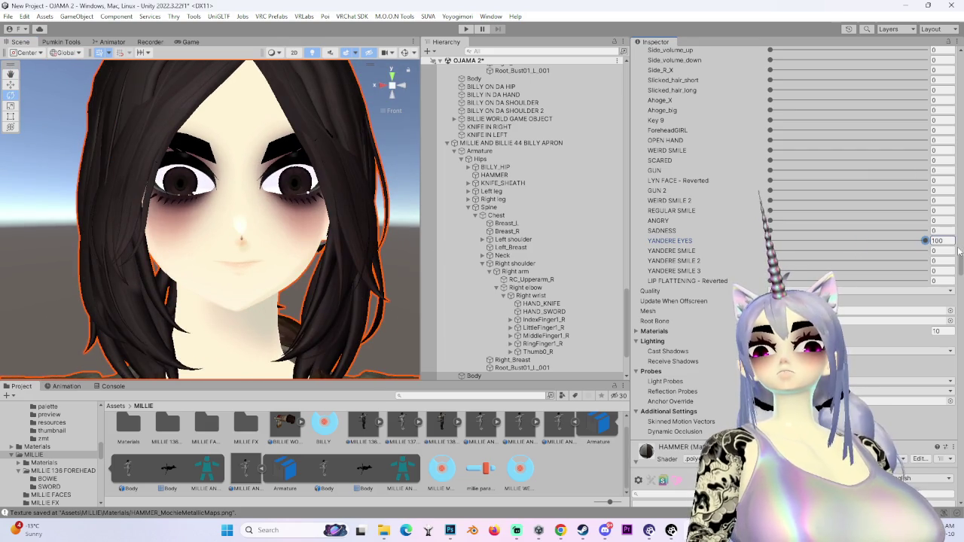
mouse_move(815, 240)
left_mouse_down()
mouse_move(766, 265)
mouse_move(933, 263)
mouse_move(761, 263)
left_mouse_up()
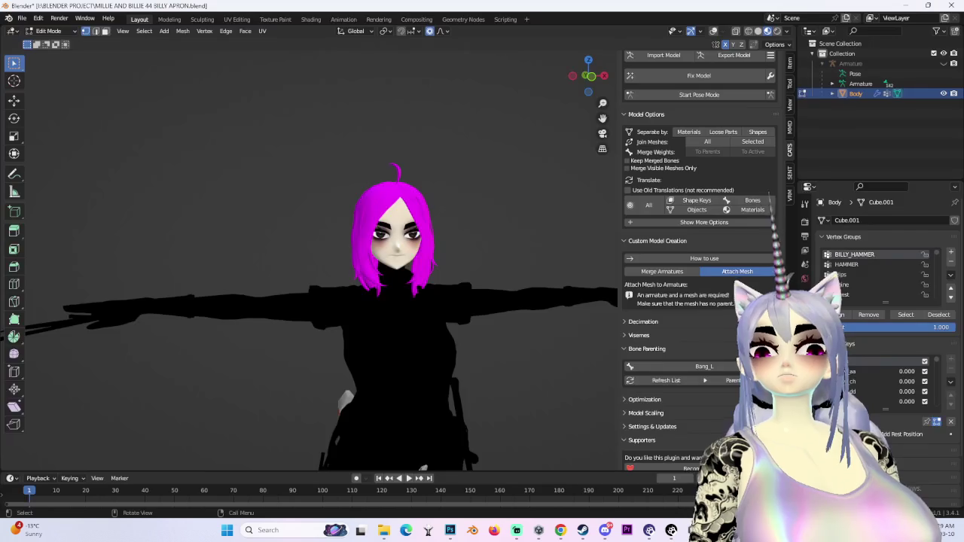
Show the face from the front in wireframe and try moving the mouth vertices, then undo
key("KP_1")
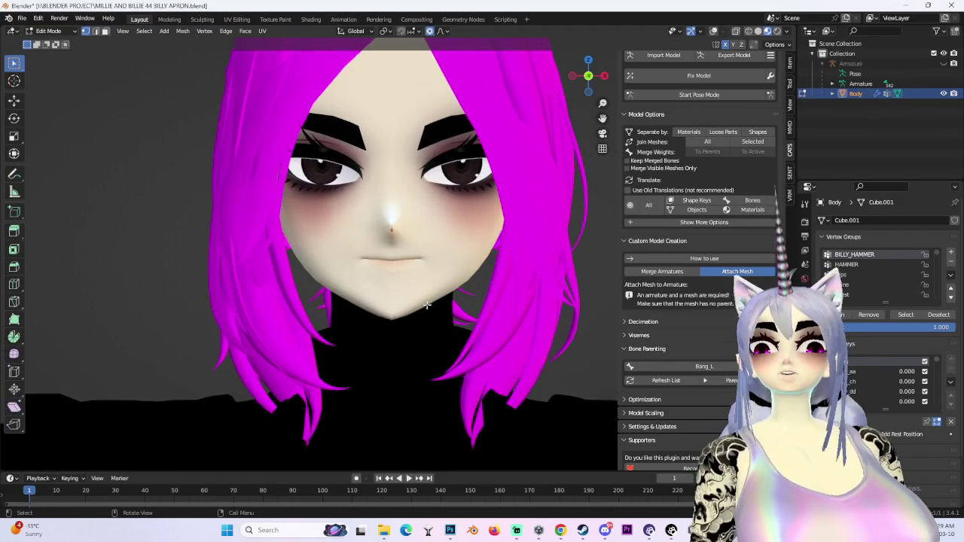
key("shift+alt+z")
key("g")
key("Return")
key("ctrl+z")
Retry the soft-falloff mouth pull twice more, undoing each attempt
key("g")
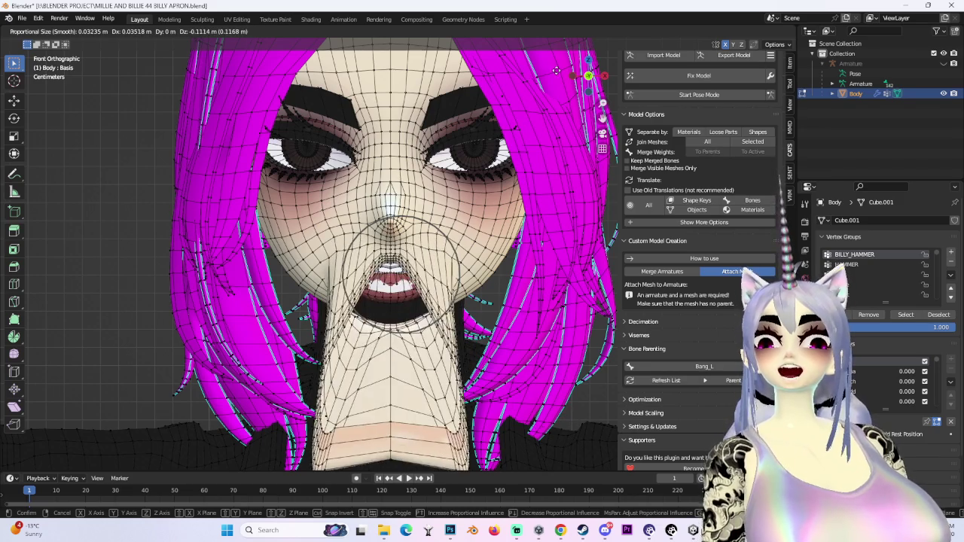
key("Return")
key("ctrl+z")
scroll(507, 383, "down", 3)
key("g")
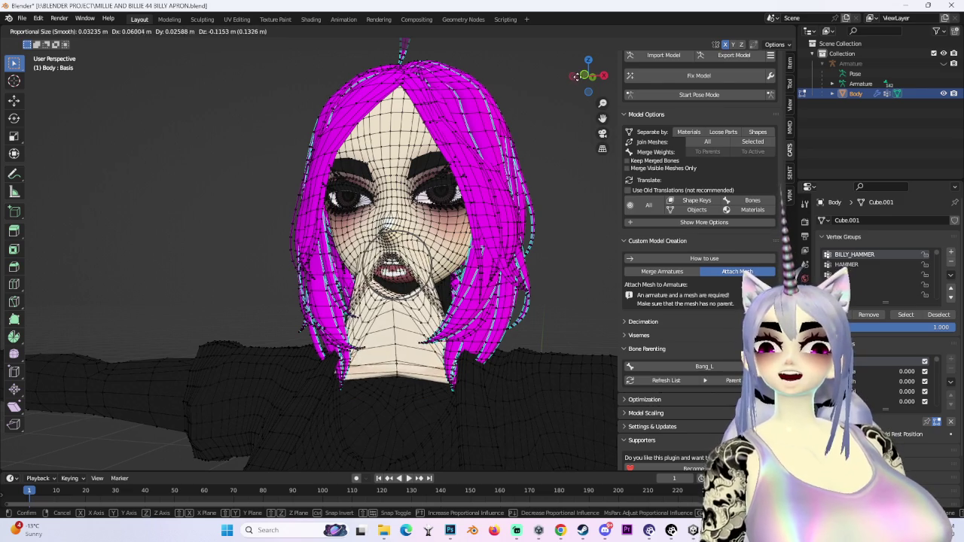
key("Return")
key("ctrl+z")
scroll(473, 372, "down", 2)
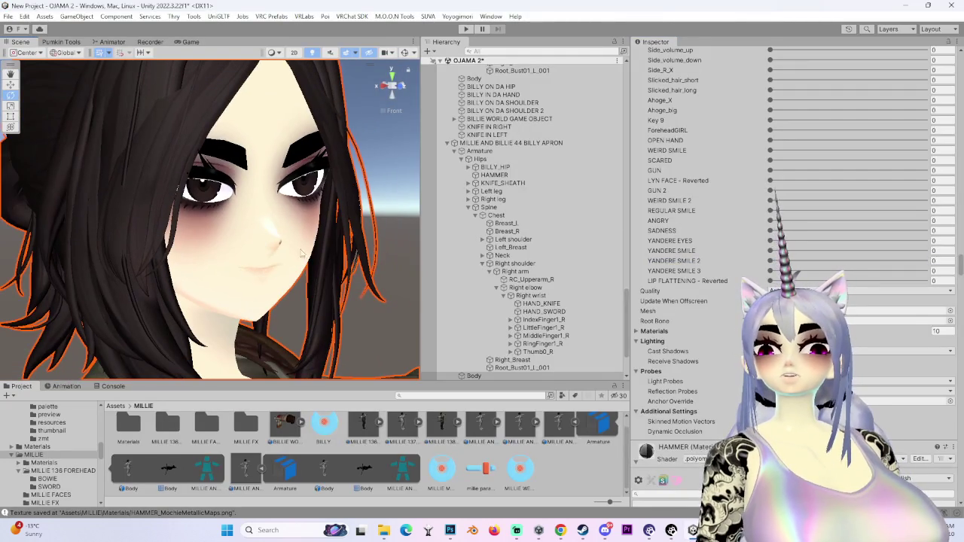
left_click(509, 137)
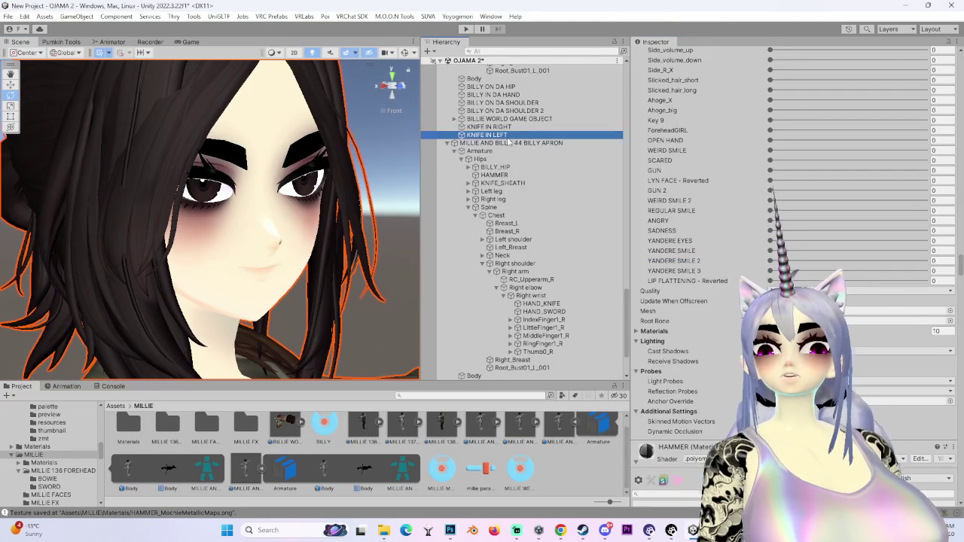
Locate the avatar's MILLIE FX 2 controller from its descriptor and open it in the Animator
left_click(509, 142)
scroll(716, 226, "down", 10)
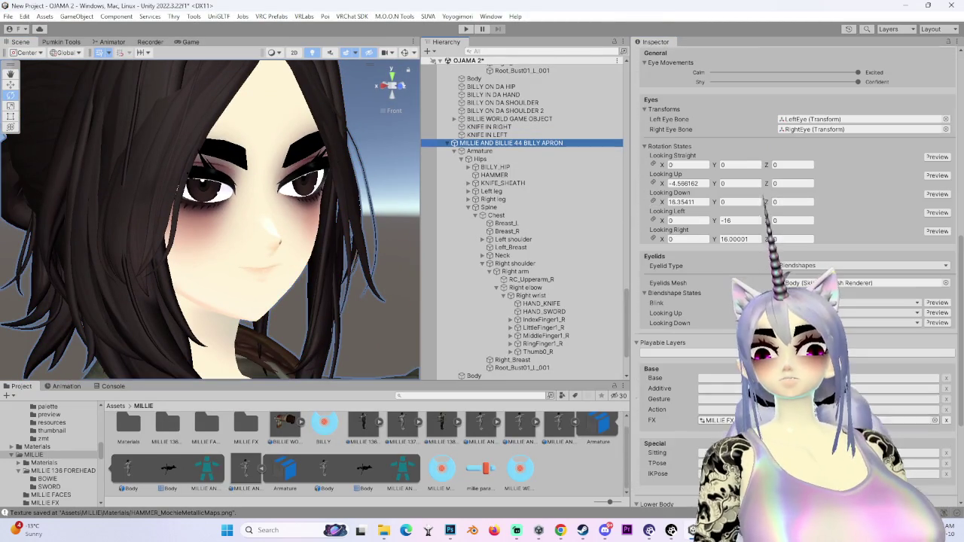
left_click(719, 421)
left_click(243, 458)
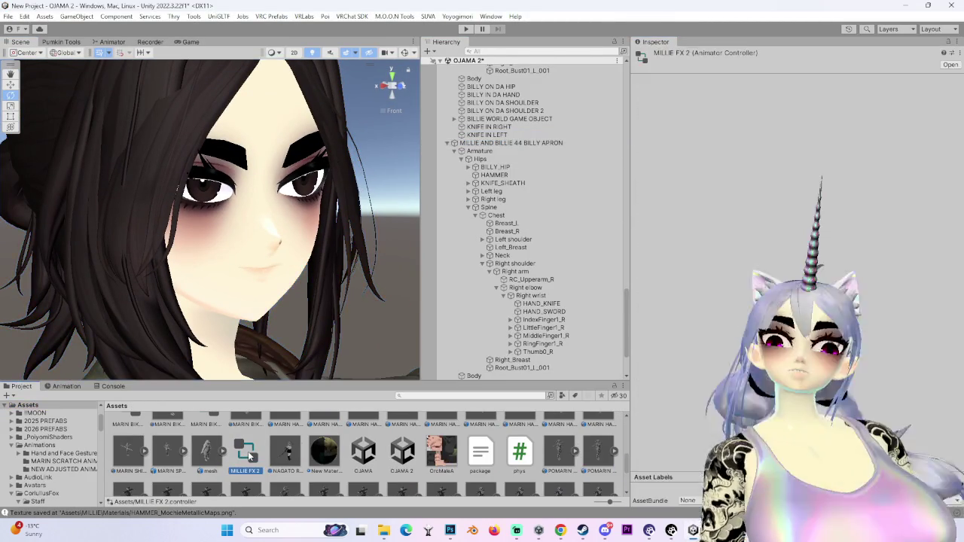
left_click(61, 42)
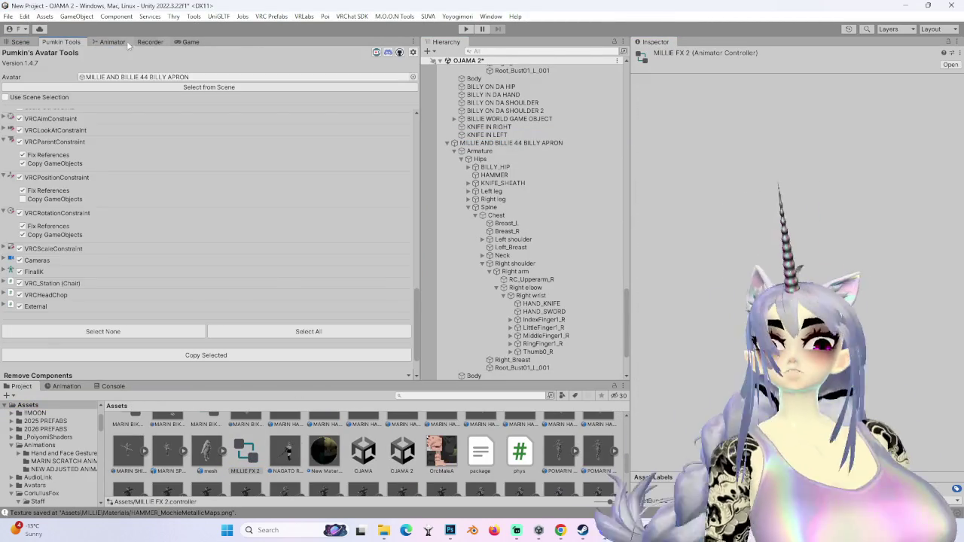
left_click(129, 42)
Browse the FORGE HAMMER, BILLIE HAMMER and BILLIE HIDE layers, then locate the expressions menu asset
left_click(205, 364)
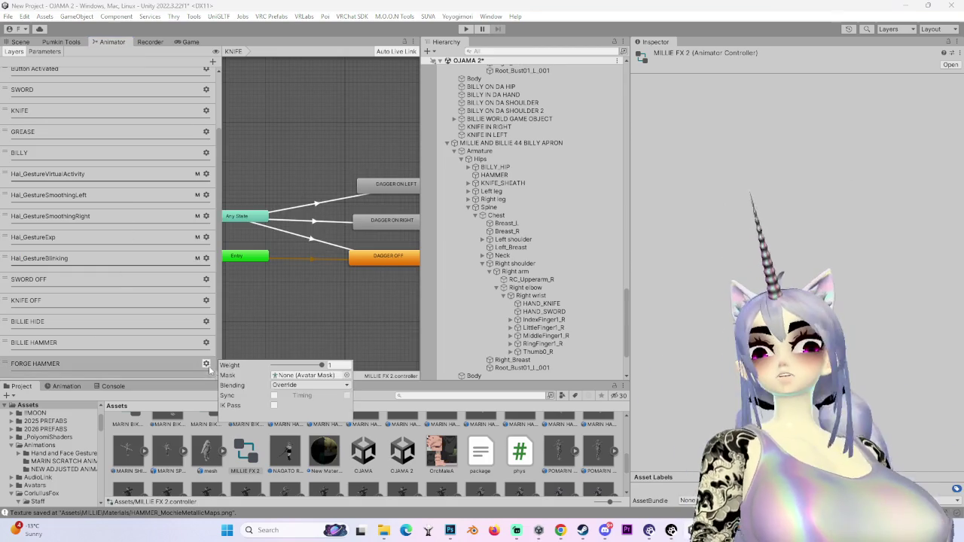
left_click(206, 342)
left_click(206, 343)
left_click(204, 322)
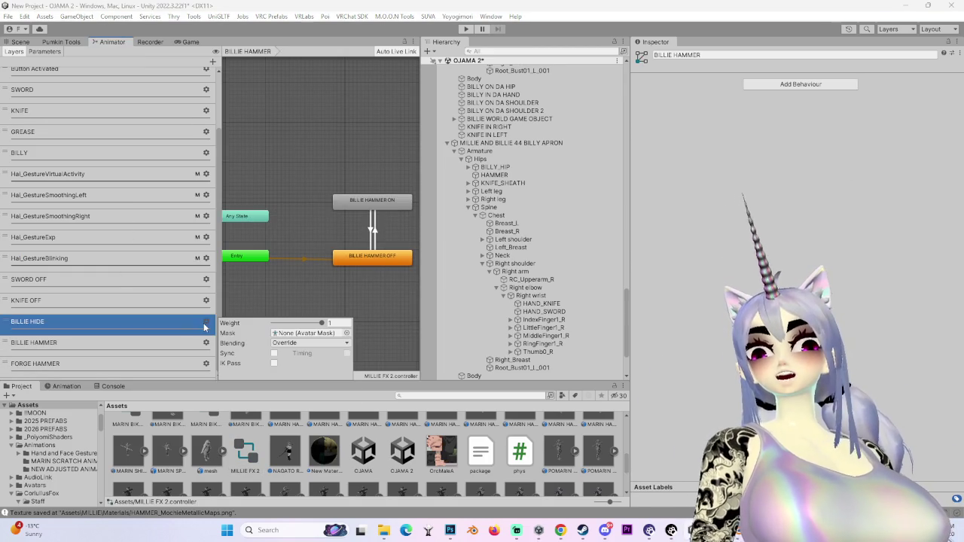
scroll(113, 226, "up", 3)
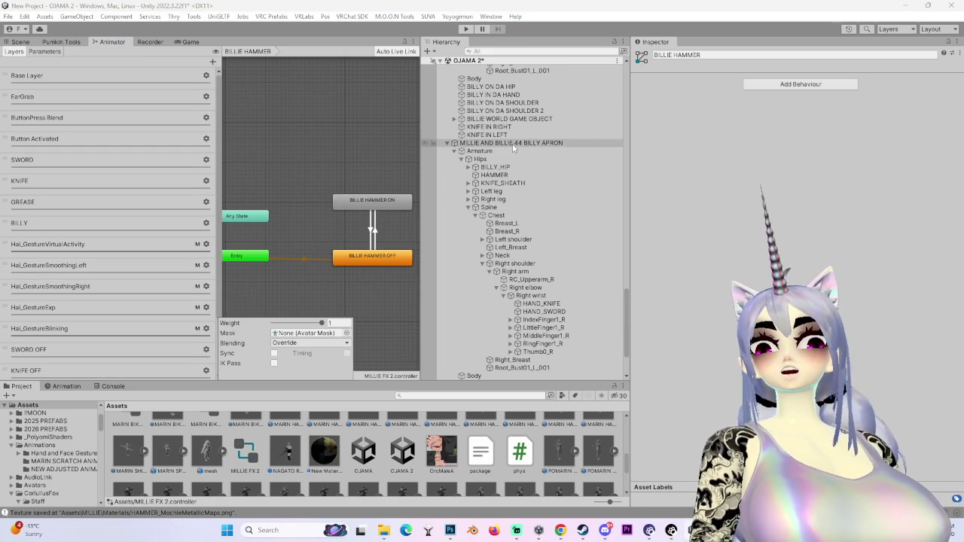
left_click(513, 145)
scroll(798, 271, "down", 10)
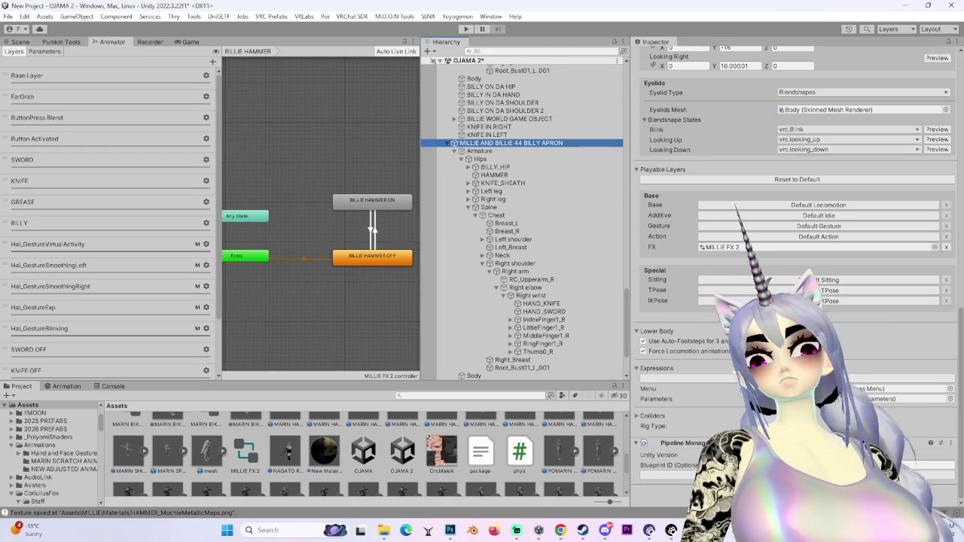
left_click(897, 389)
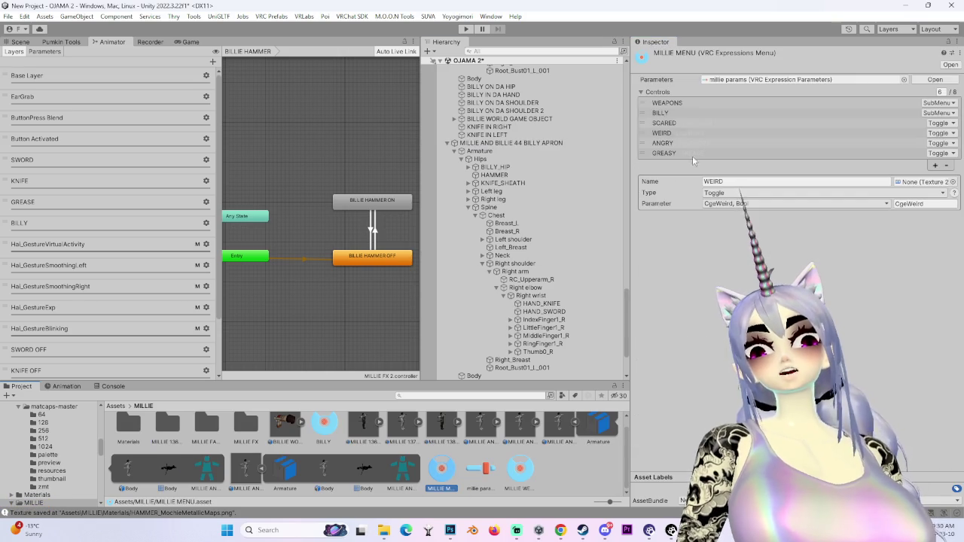
Open MILLIE MENU's WEAPONS submenu and inspect the HIDE SWORD, HIDE KNIFE and BOWIE KNIFE toggles
left_click(680, 105)
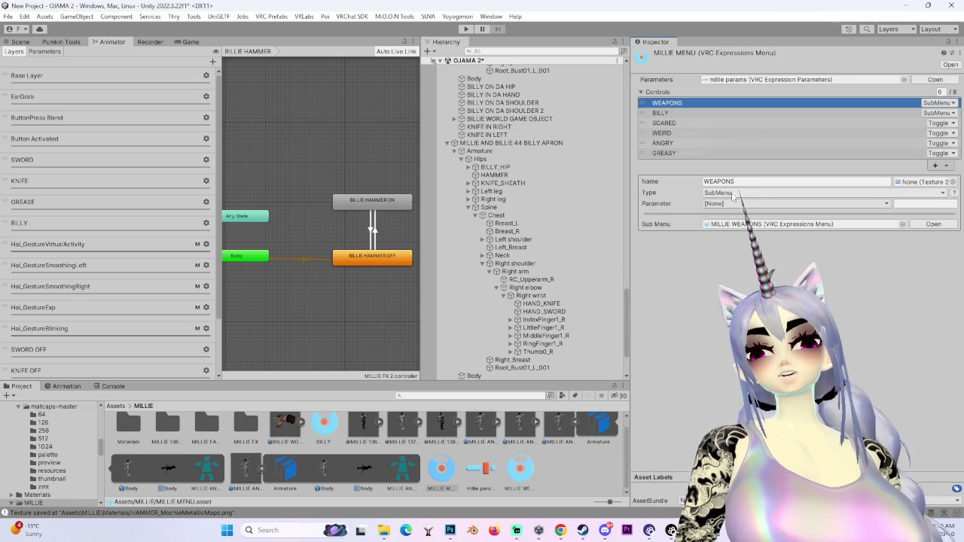
double_click(738, 225)
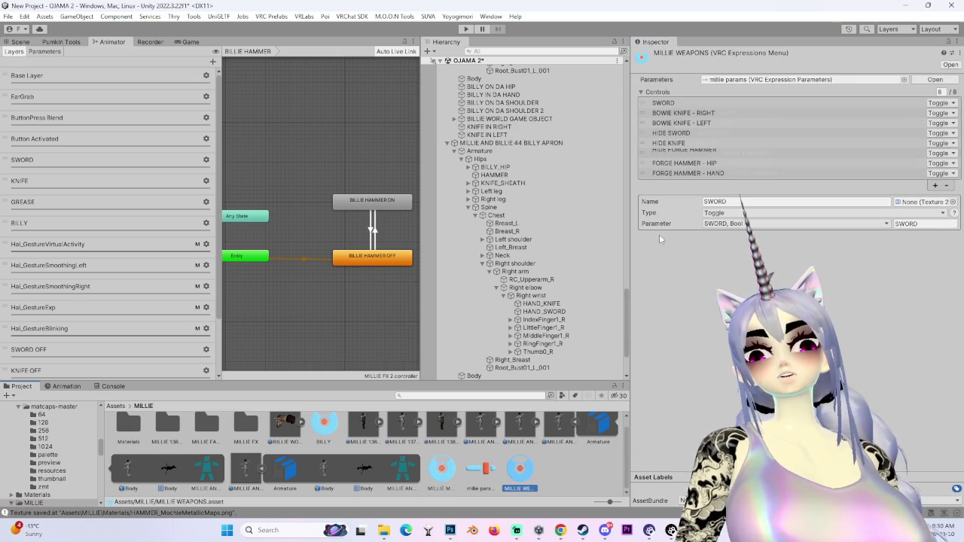
left_click(684, 134)
key("Down")
key("Up")
key("Up")
key("Up")
left_click(687, 123)
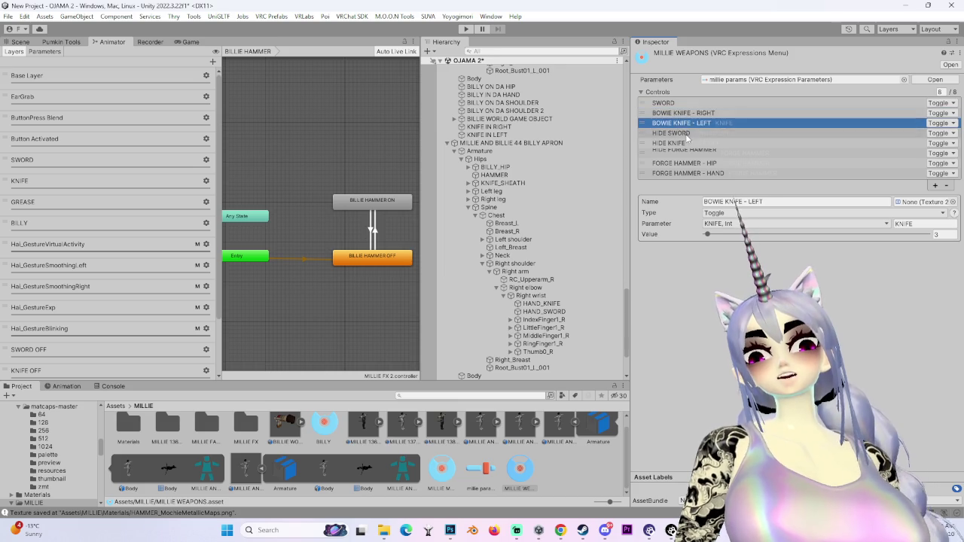
left_click(687, 143)
key("Up")
key("Up")
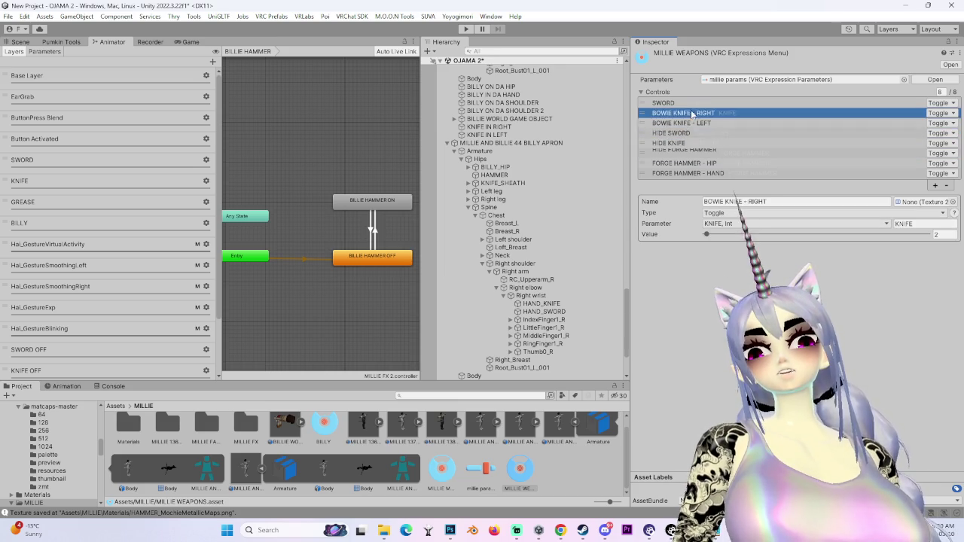
key("Down")
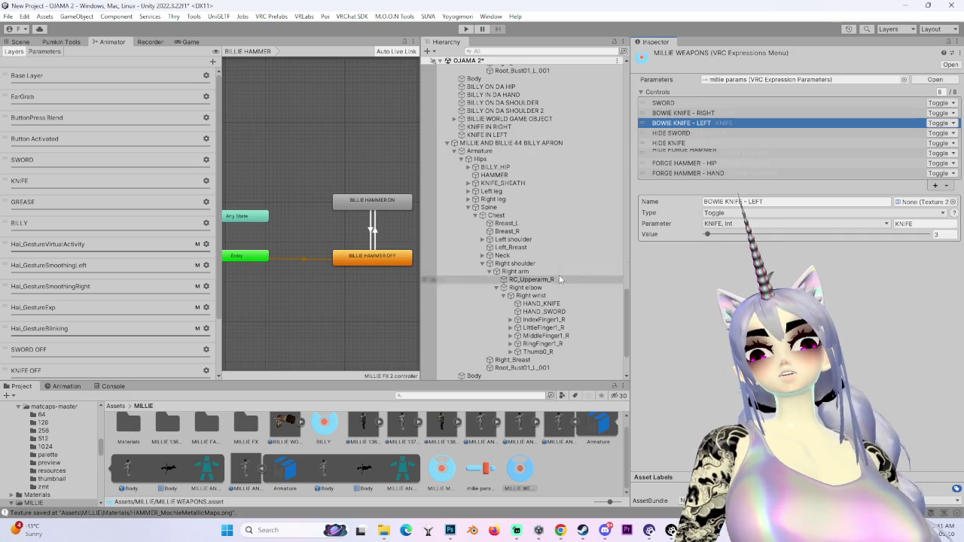
scroll(63, 357, "down", 3)
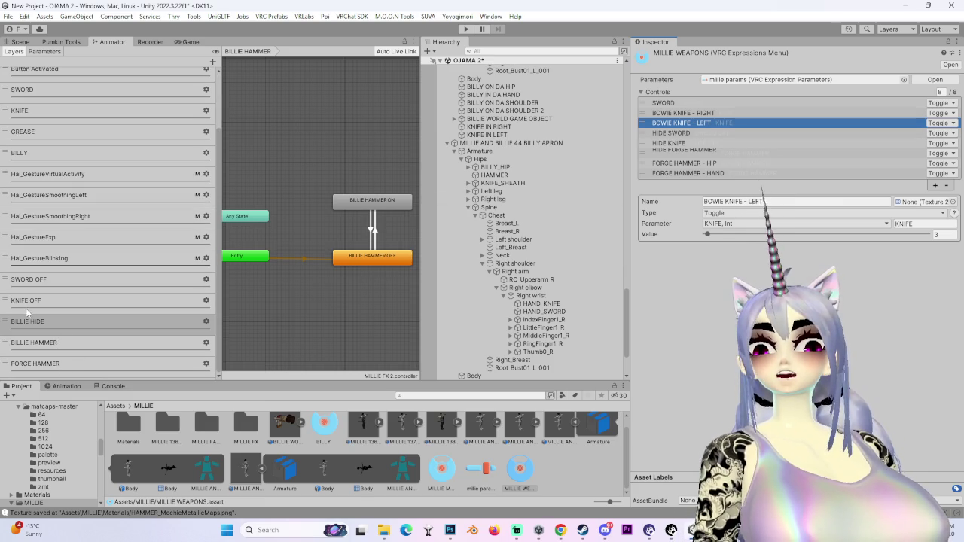
scroll(55, 373, "up", 3)
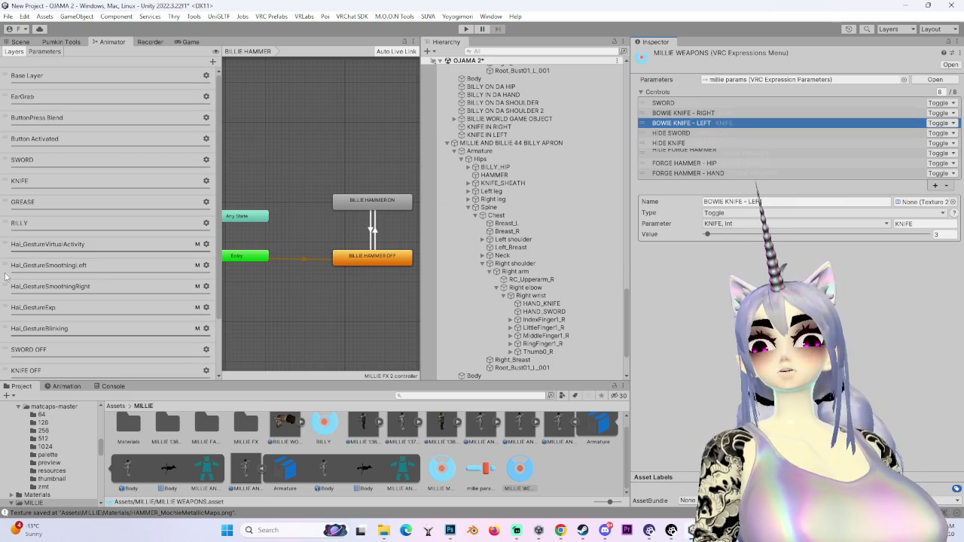
In the KNIFE layer, set the AnyState→DAGGER OFF condition to KNIFE 0
left_click(38, 181)
left_click(339, 245)
scroll(401, 258, "up", 3)
left_click(915, 353)
type("0")
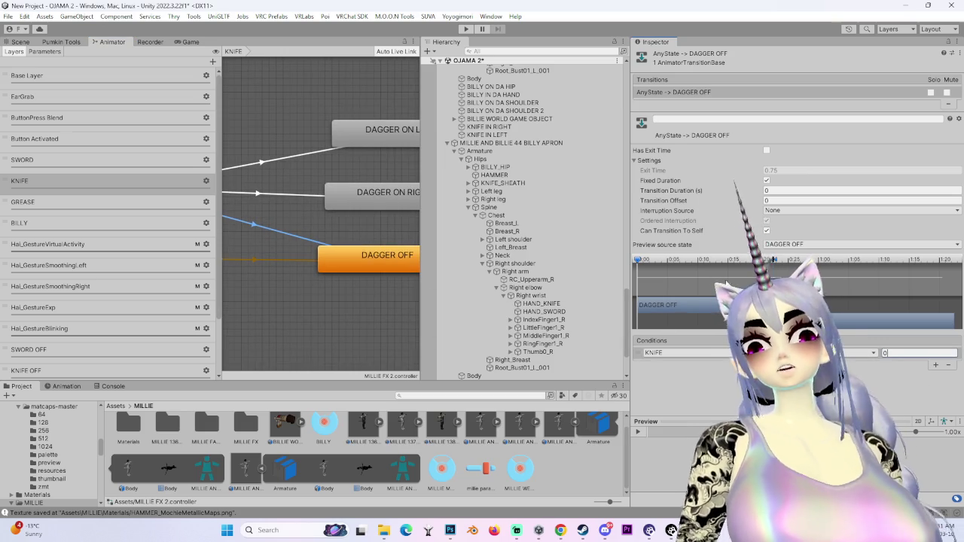
scroll(286, 298, "down", 2)
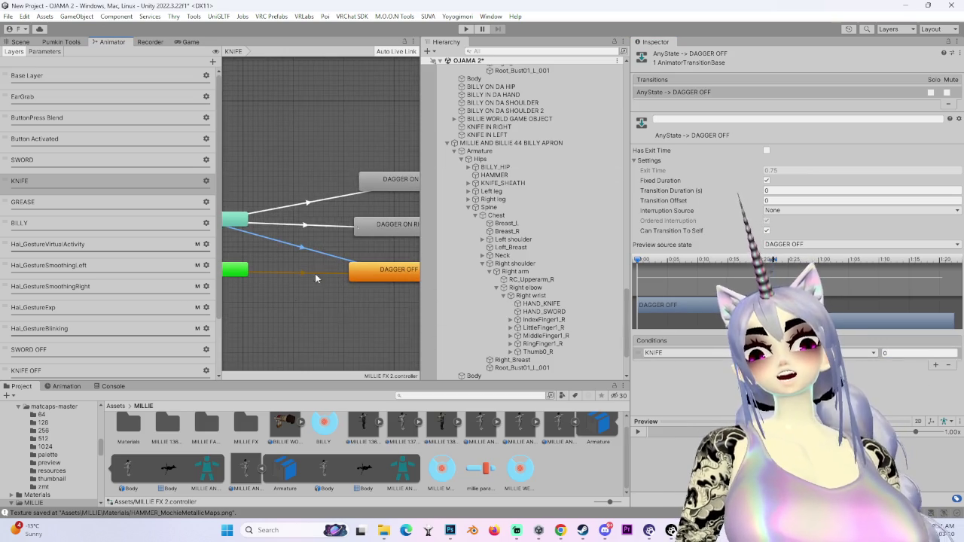
left_click(316, 224)
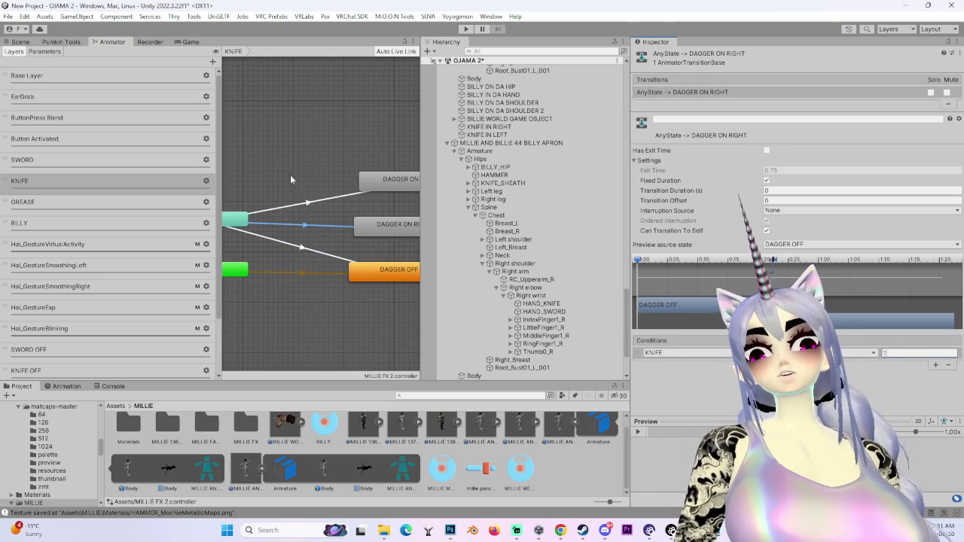
left_click(327, 201)
In MILLIE WEAPONS, change the BOWIE KNIFE - LEFT toggle's value to 2
left_click(533, 144)
scroll(791, 286, "down", 10)
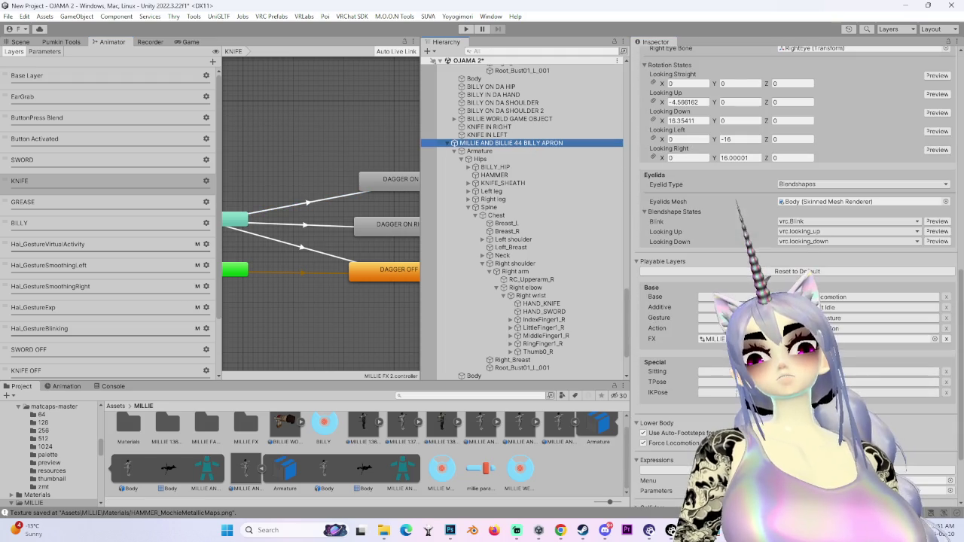
left_click(442, 469)
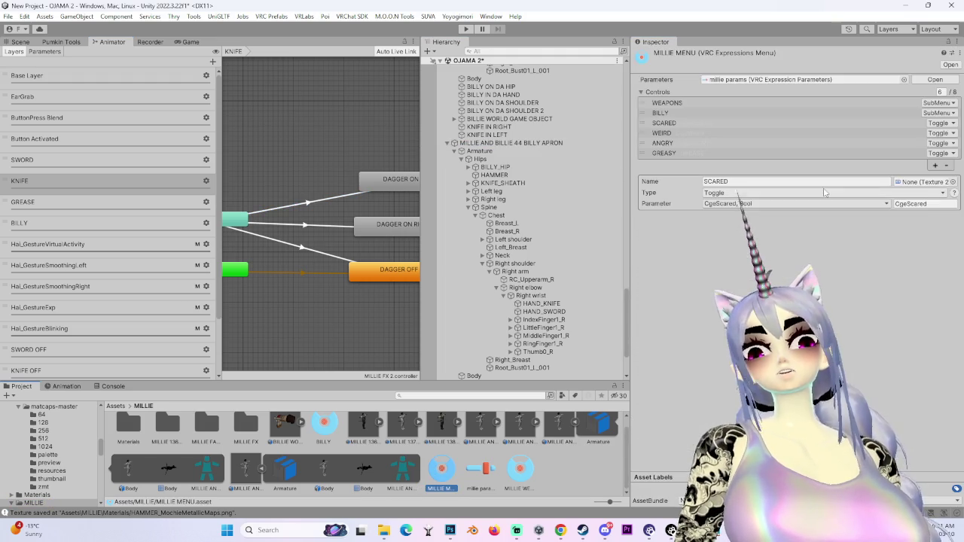
left_click(673, 103)
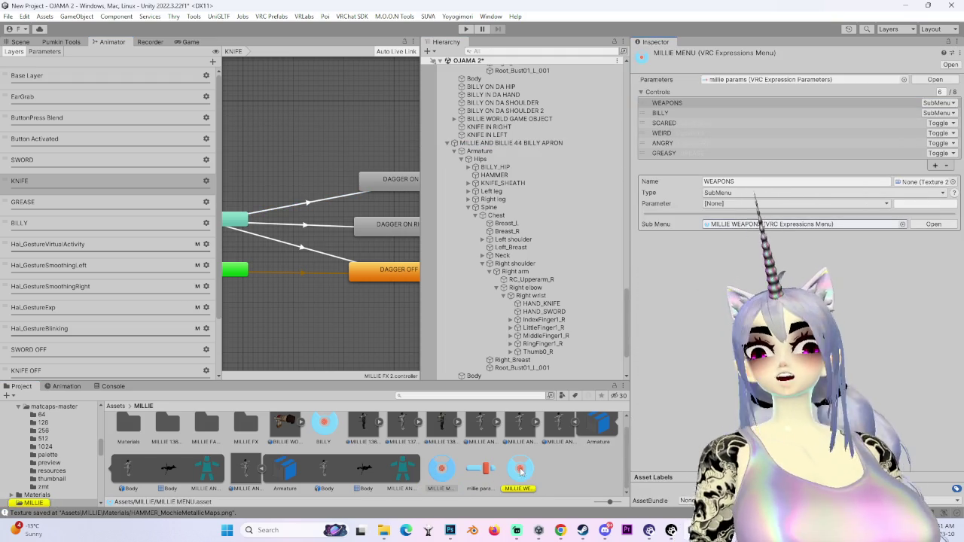
double_click(754, 219)
left_click(684, 113)
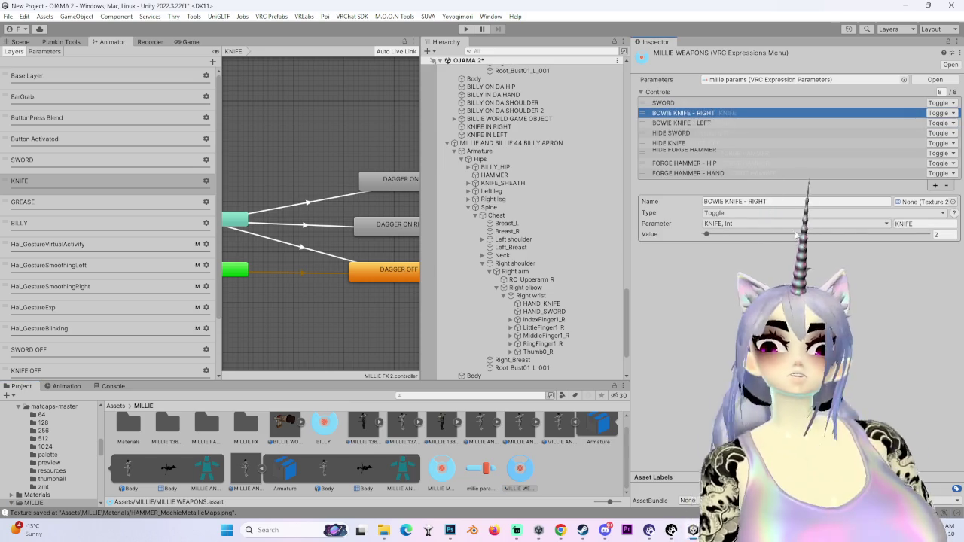
left_click(946, 239)
left_click(681, 123)
left_click(950, 235)
type("2")
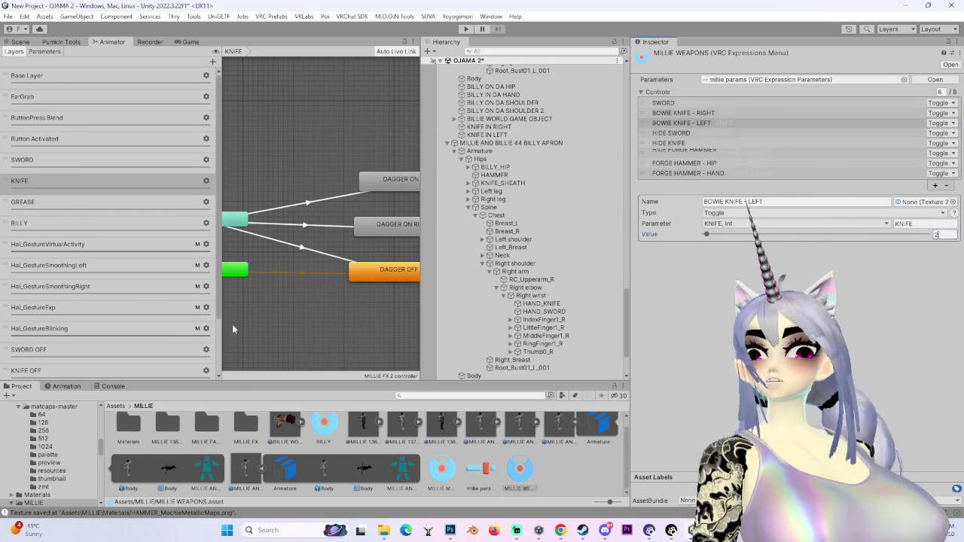
Select the BILLY APRON avatar and collapse its hierarchy and 23 SIZE CHANGE branches
left_click(527, 143)
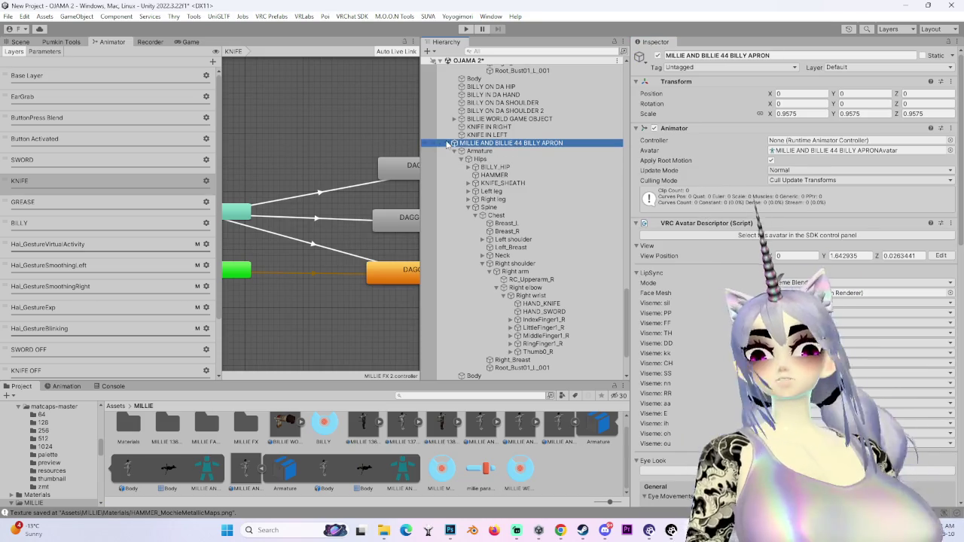
key("Left")
scroll(688, 411, "down", 10)
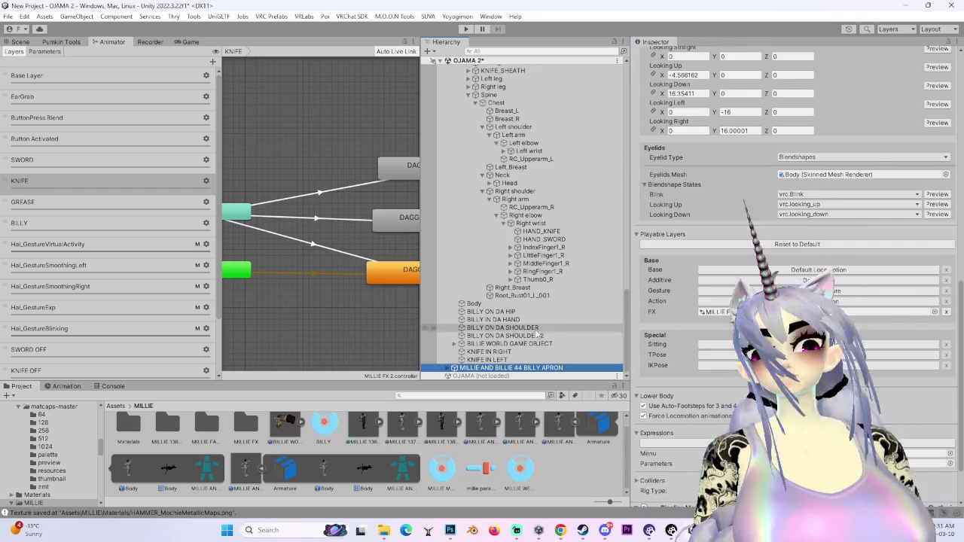
scroll(531, 350, "up", 5)
left_click(446, 310)
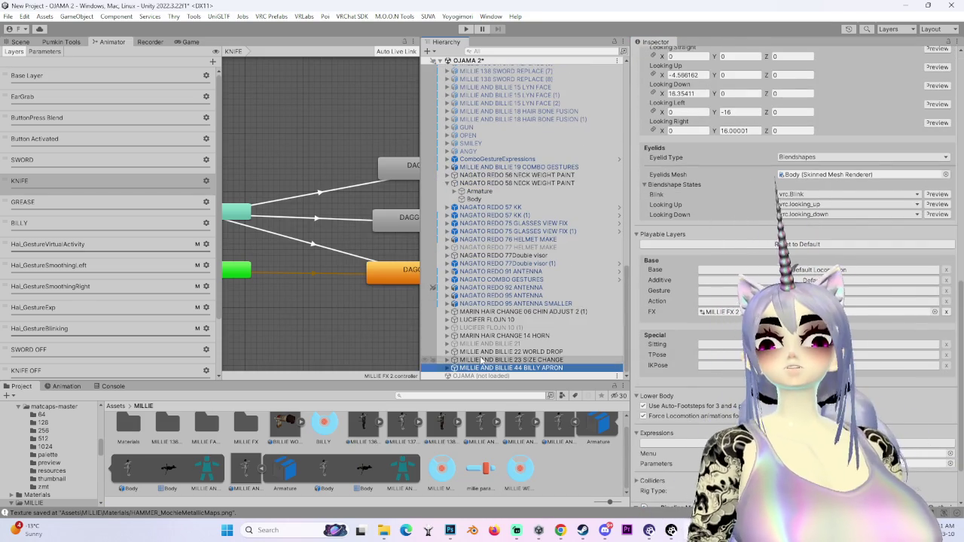
Find Millie params via the BILLY APRON avatar's Parameters field and open it
scroll(690, 193, "up", 10)
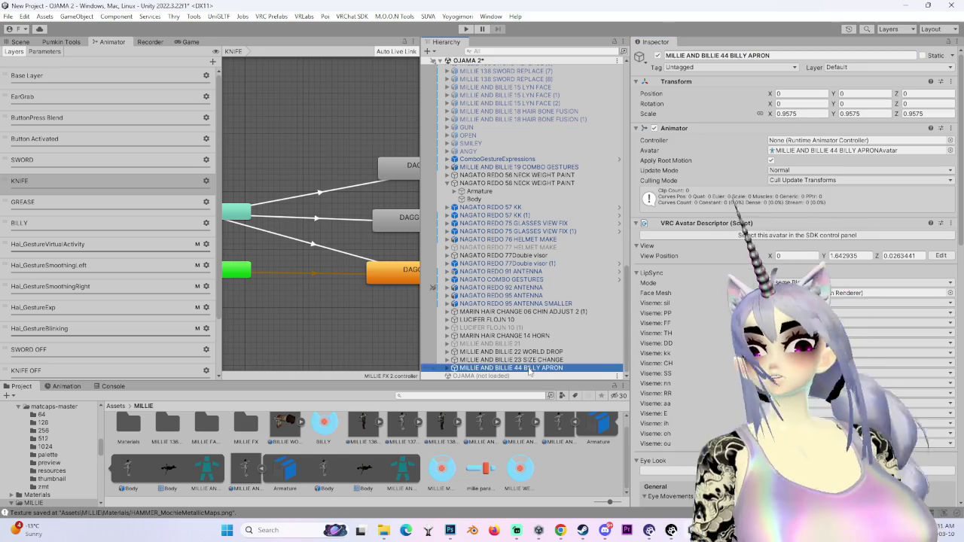
scroll(757, 199, "down", 10)
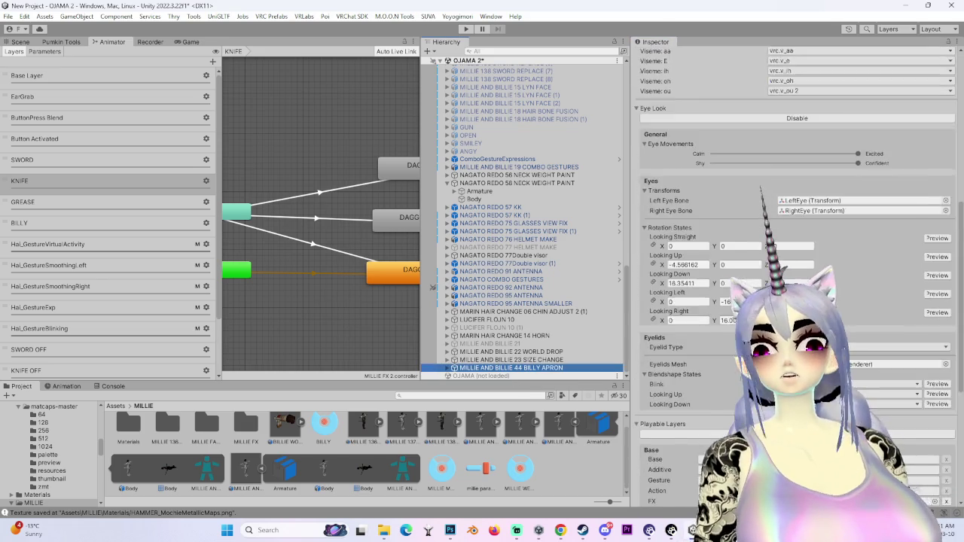
double_click(753, 419)
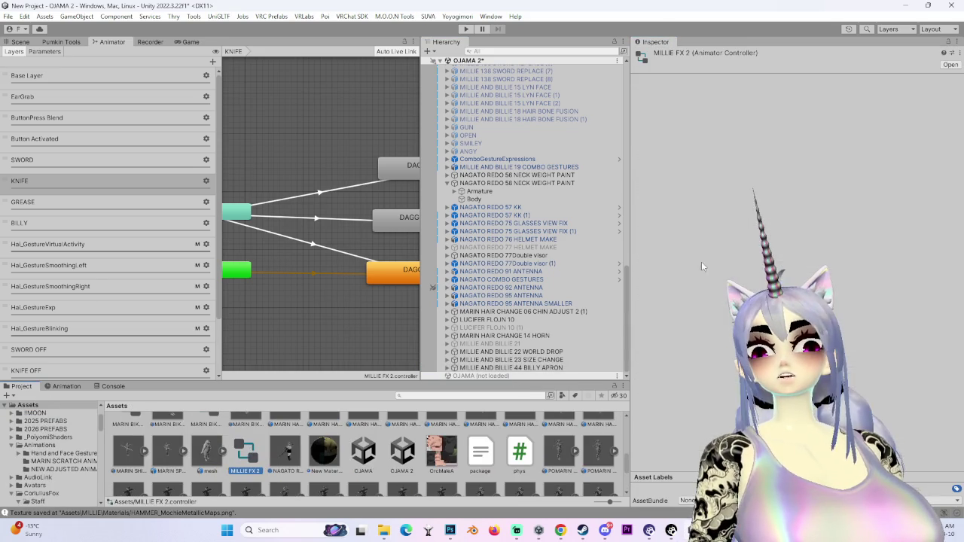
left_click(478, 369)
scroll(689, 373, "down", 10)
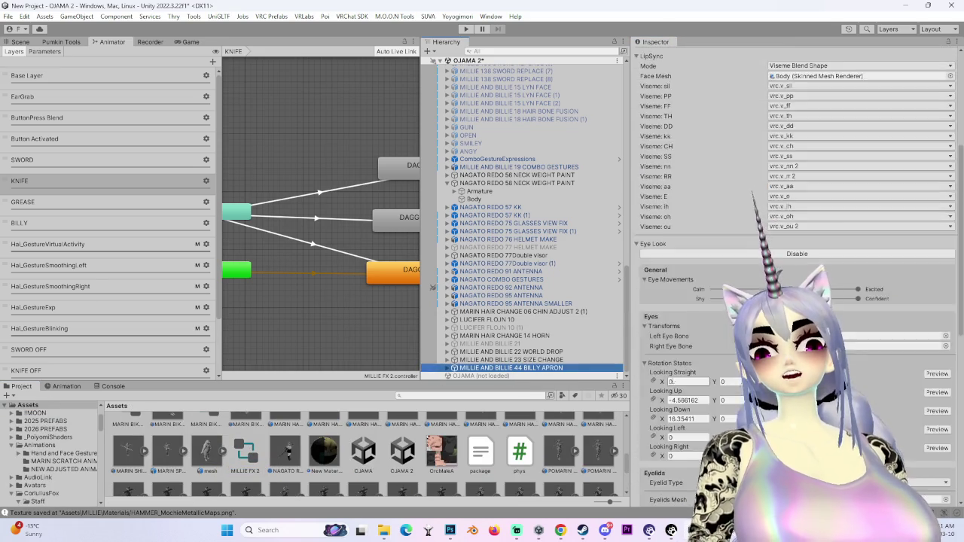
scroll(657, 375, "down", 5)
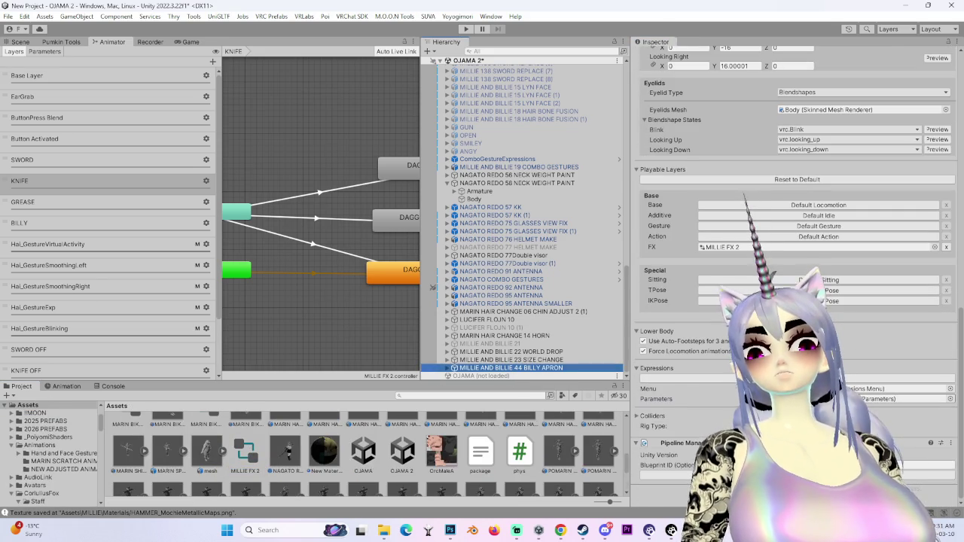
left_click(723, 247)
left_click(479, 489)
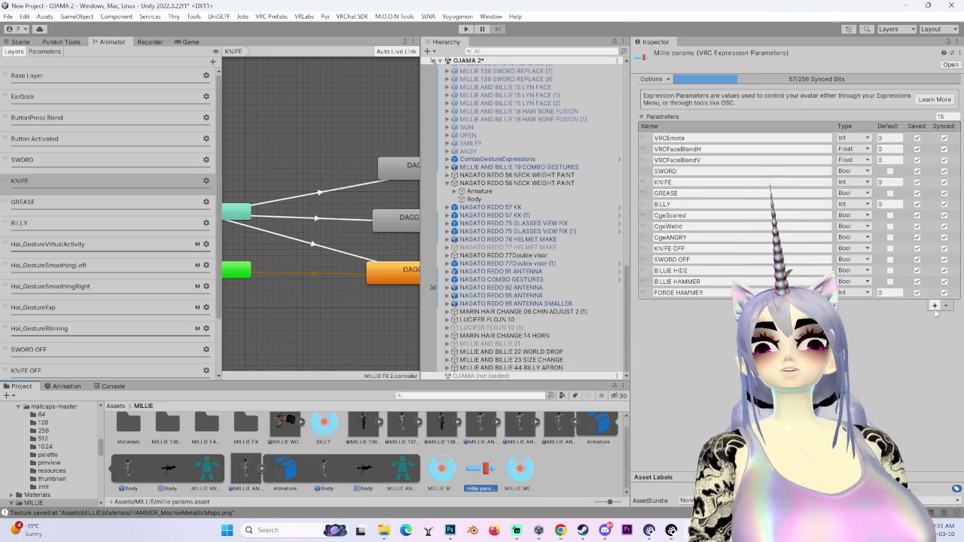
Add a new parameter row to Millie params, typing 'SADB' then clearing the name
left_click(648, 302)
left_click(671, 303)
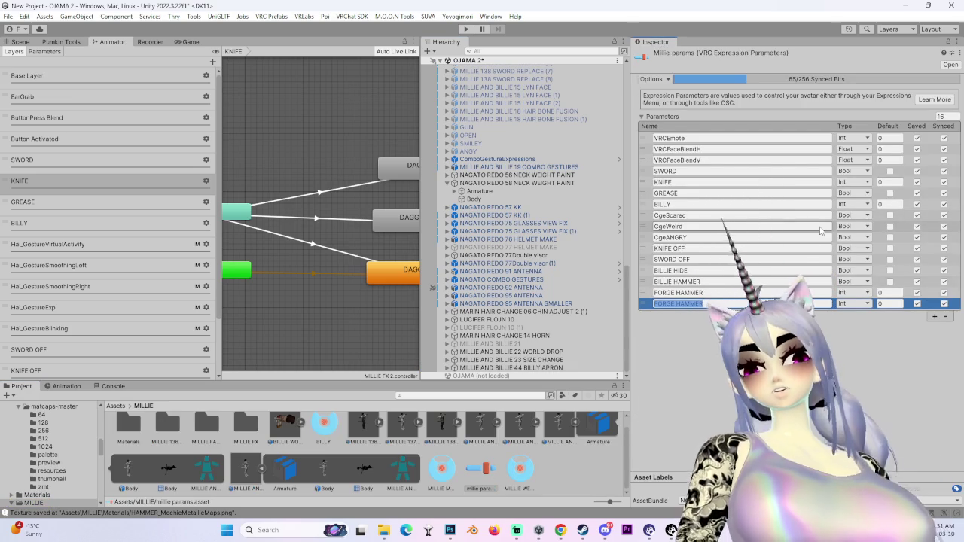
type("SADB")
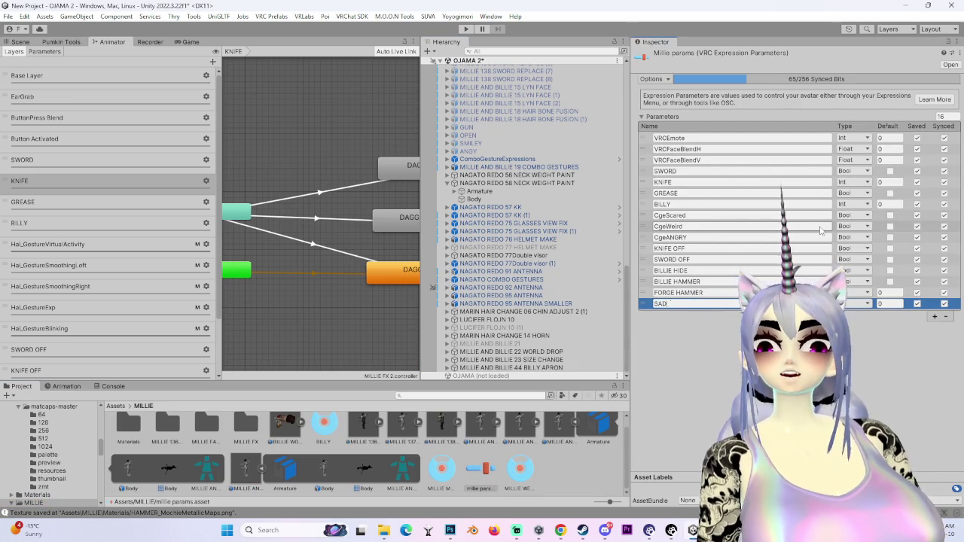
key("BackSpace")
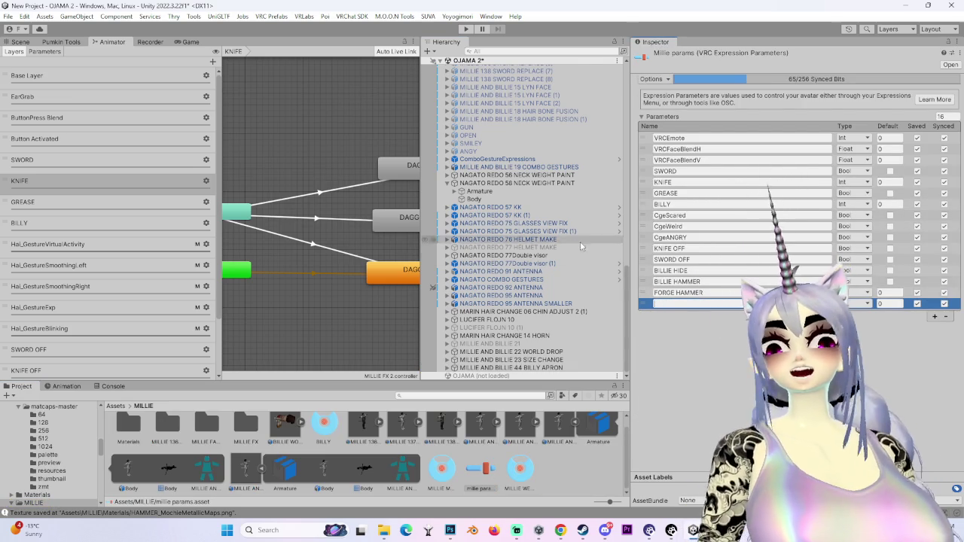
scroll(573, 288, "up", 4)
scroll(573, 288, "up", 10)
key("ctrl+1")
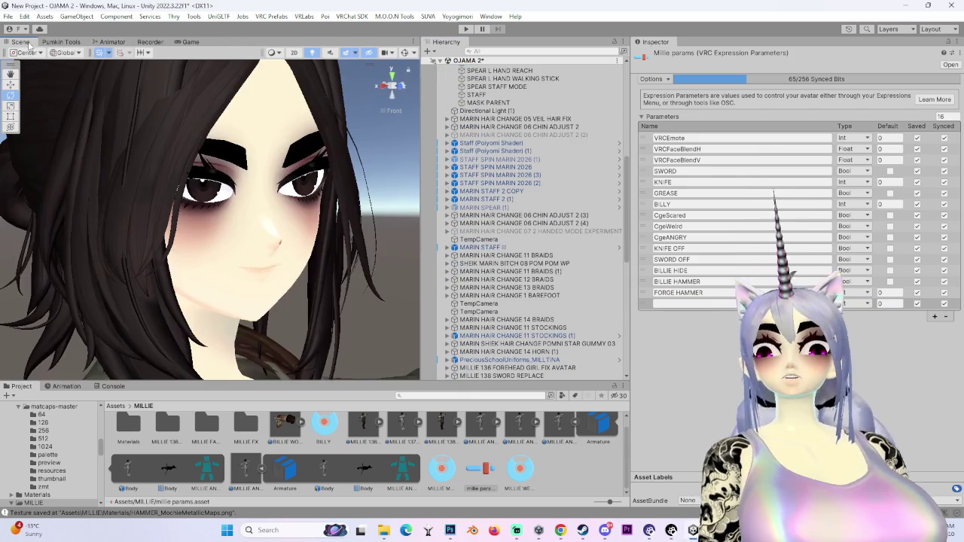
Find ComboGestureExpressions in the Hierarchy and expand it to show its activities
scroll(379, 225, "down", 3)
left_click(339, 248)
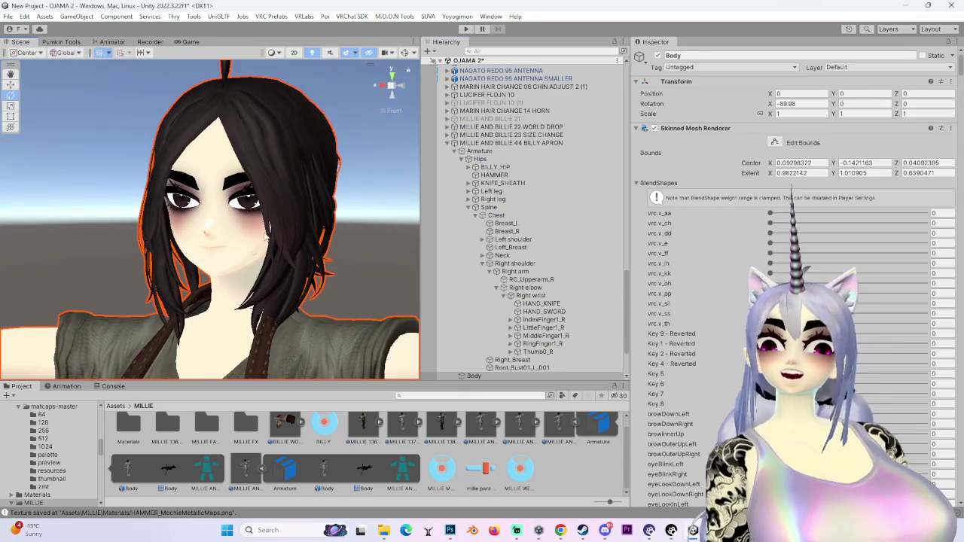
left_click(514, 143)
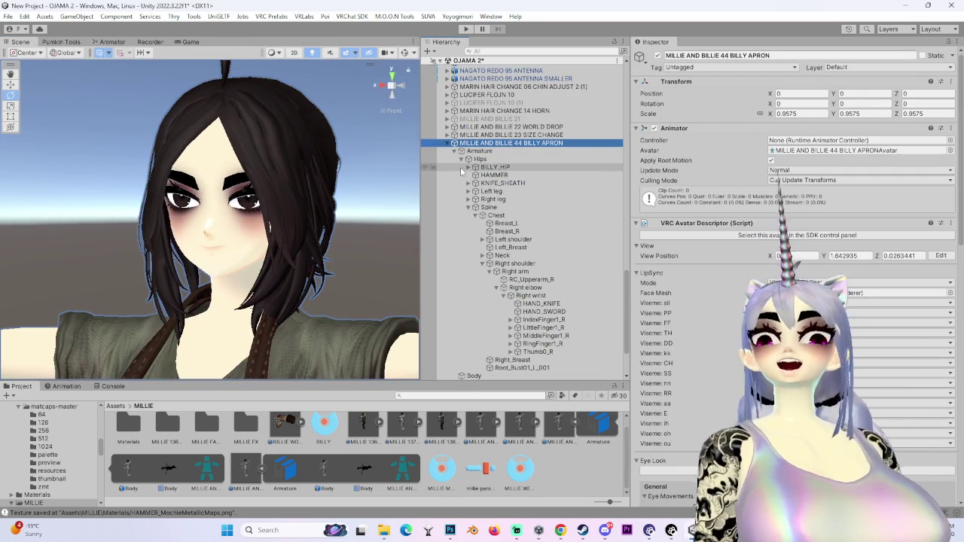
scroll(463, 172, "up", 10)
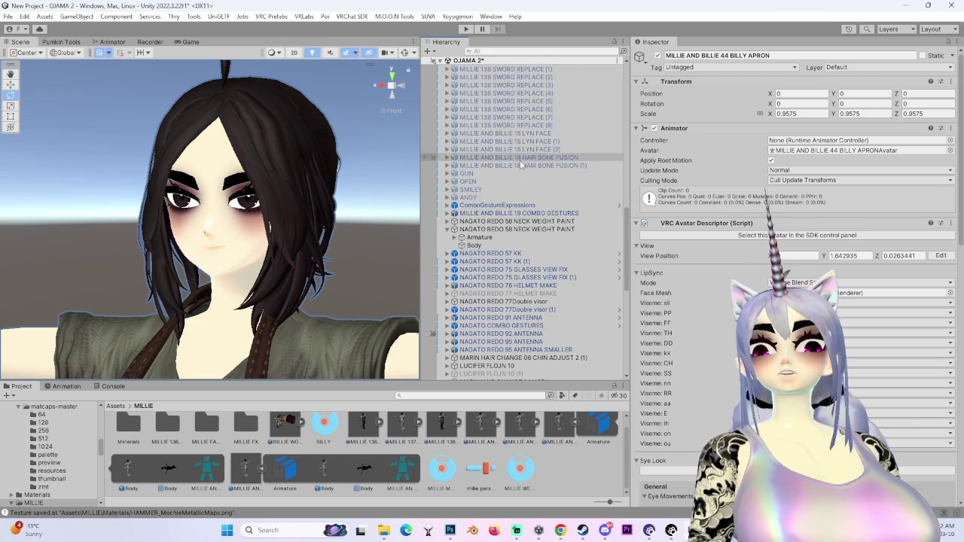
left_click(559, 216)
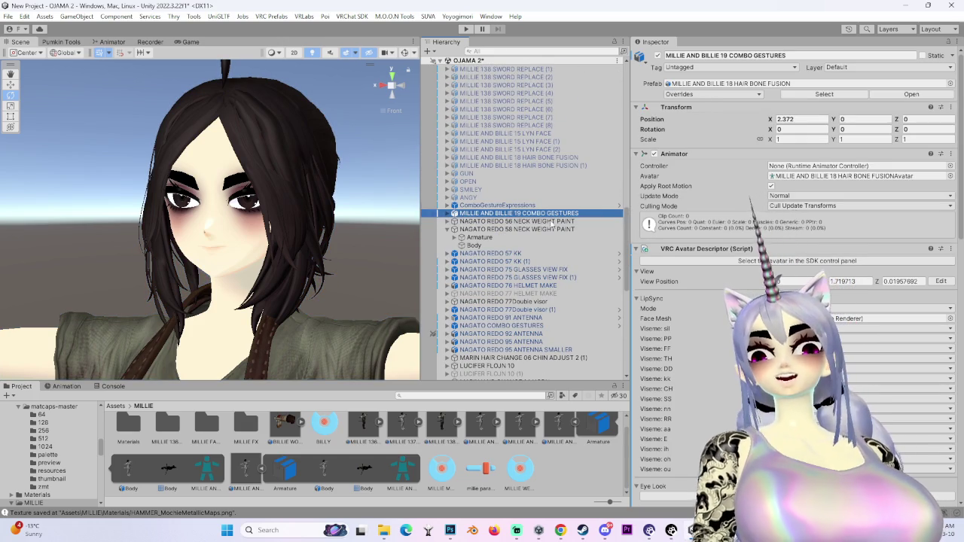
left_click(447, 213)
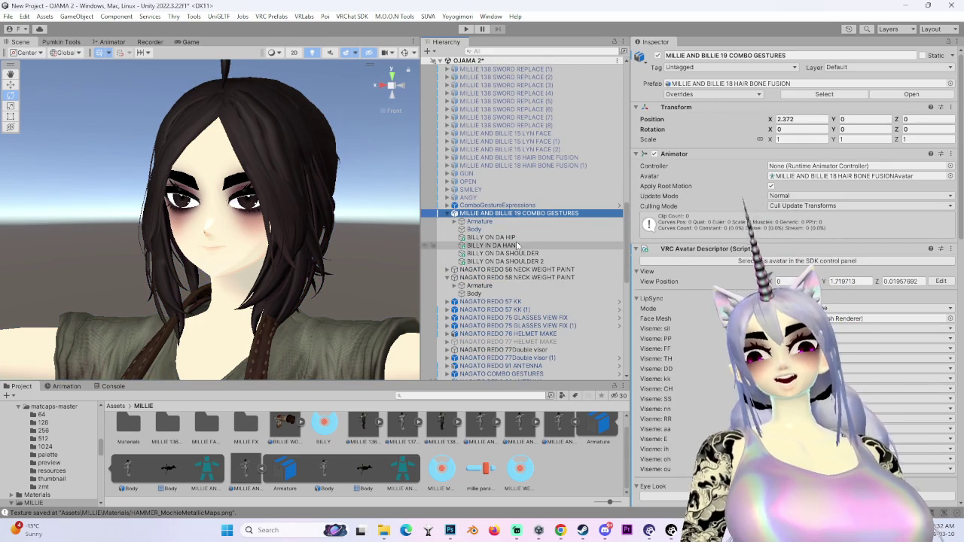
scroll(505, 294, "down", 5)
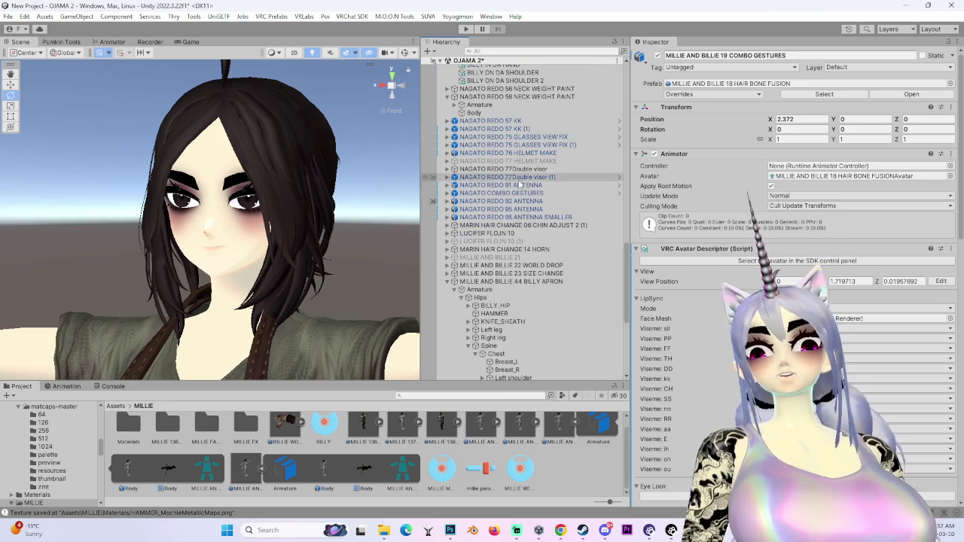
left_click(486, 194)
scroll(480, 226, "down", 3)
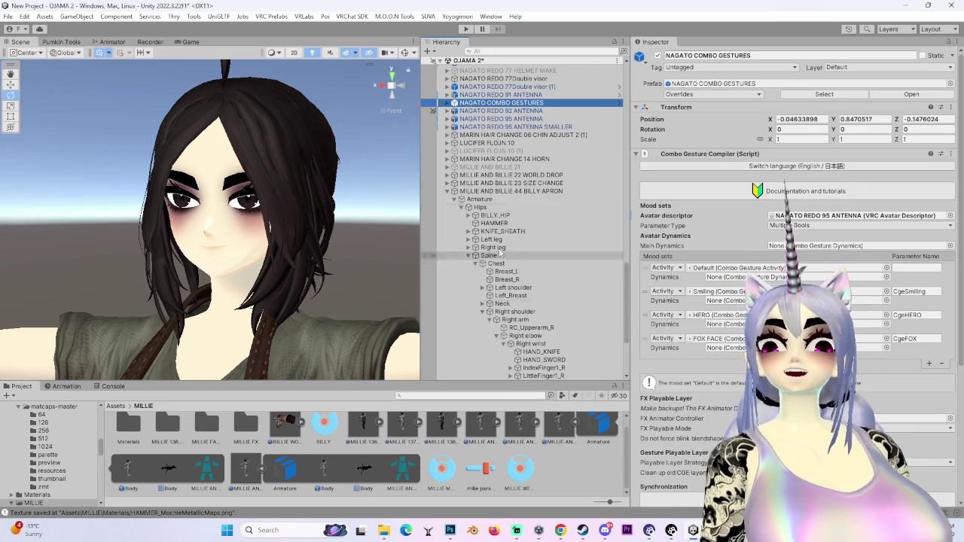
left_click(448, 197)
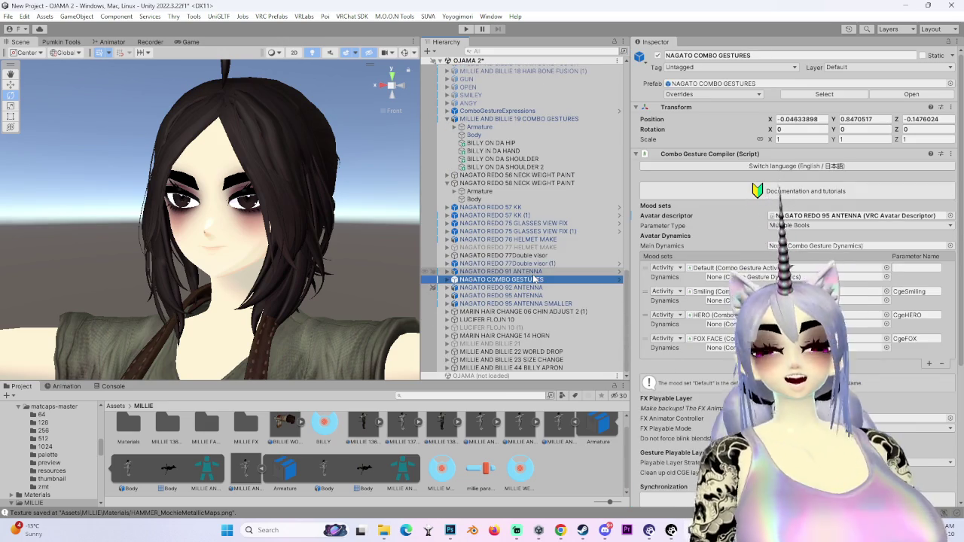
left_click(471, 102)
left_click(490, 111)
left_click(449, 111)
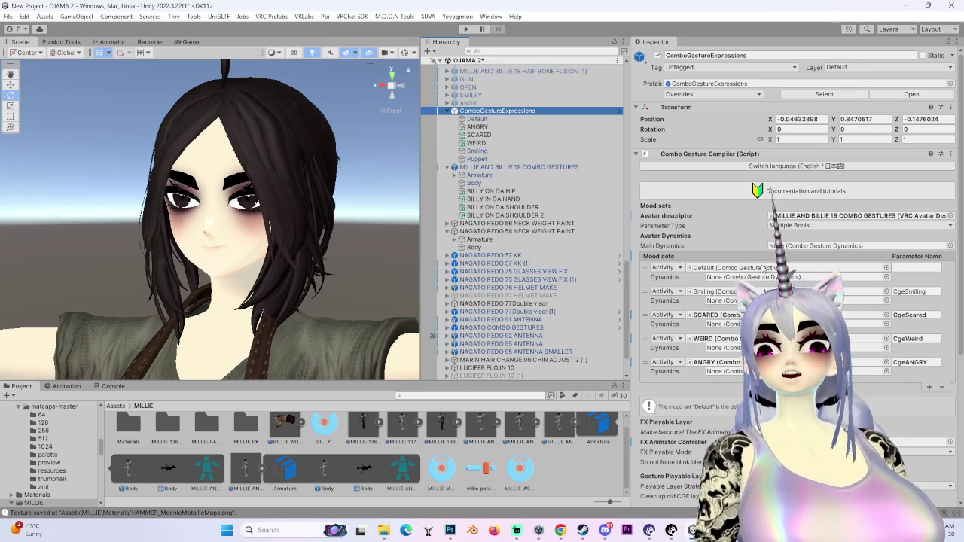
Duplicate the Default activity as SADNESS and add a new mood set slot to ComboGestureExpressions
left_click(526, 119)
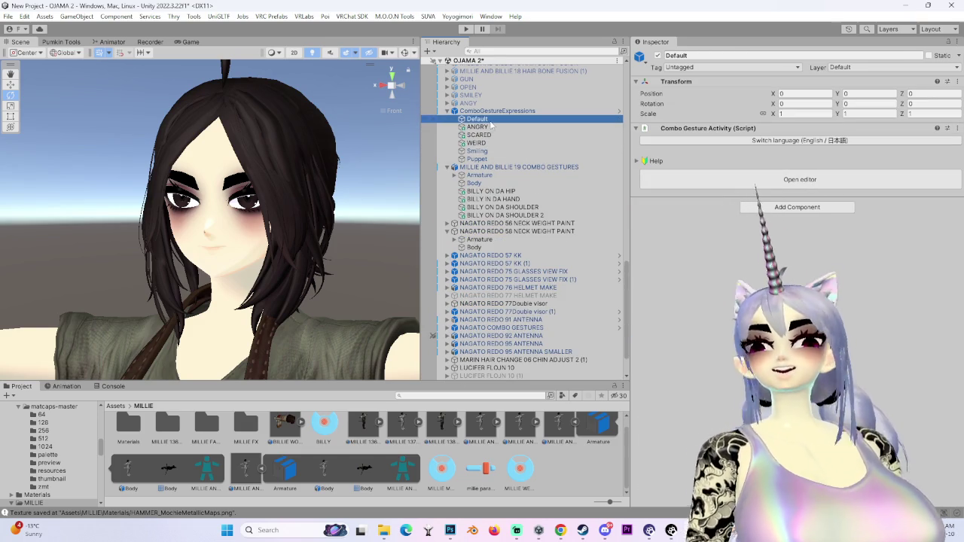
key("ctrl+d")
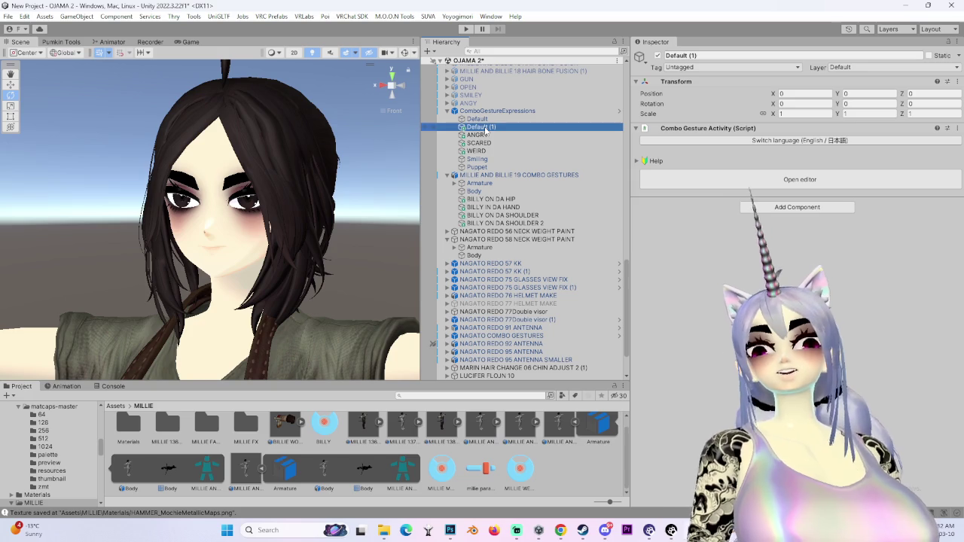
key("F2")
key("Return")
left_click(517, 111)
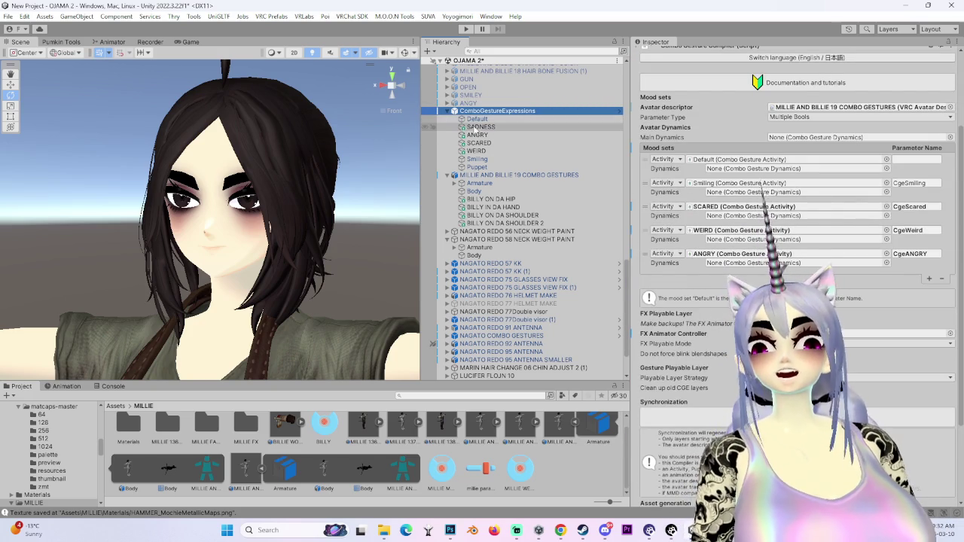
left_click(929, 279)
Duplicate the Default activity again and name the copy FREAKY
left_click(527, 119)
key("ctrl+d")
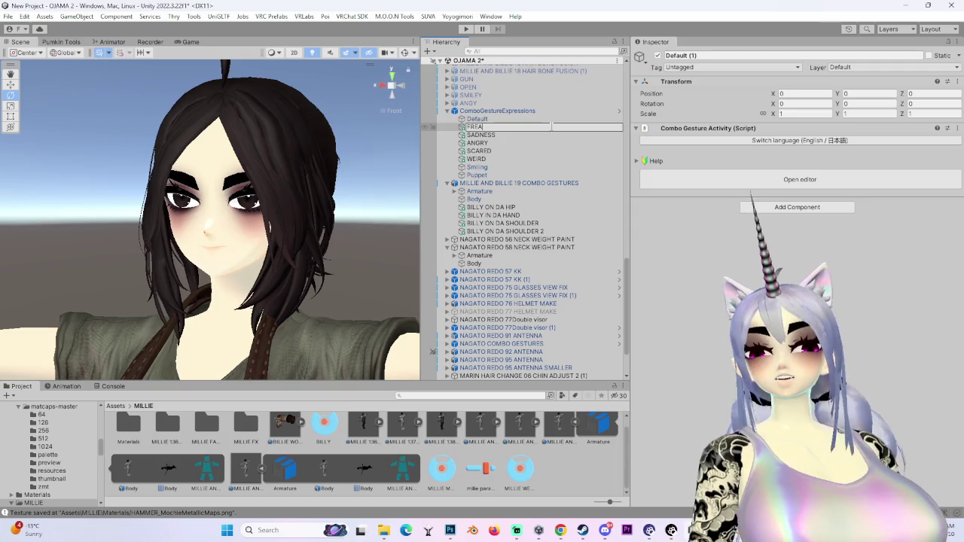
key("F2")
type("FREAKY")
key("Return")
scroll(550, 130, "up", 3)
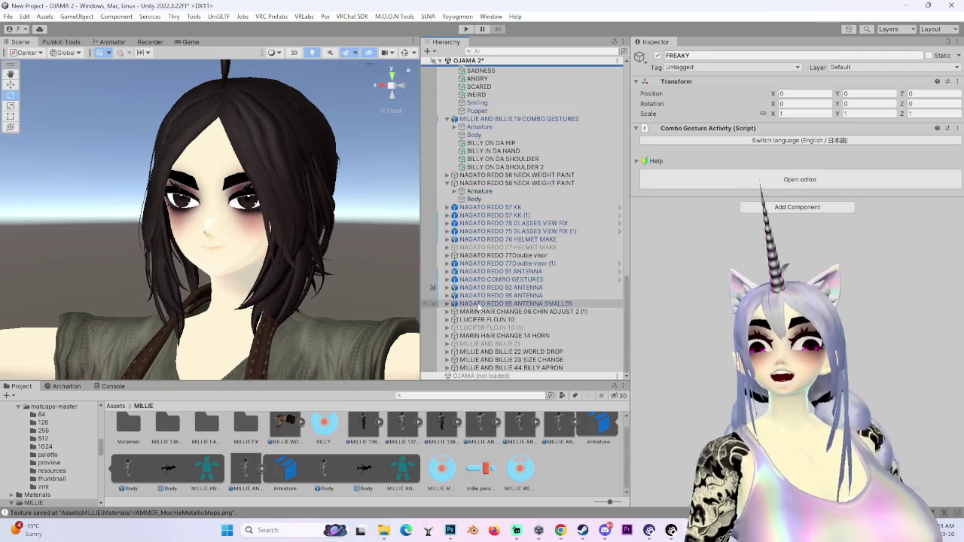
scroll(280, 177, "down", 2)
left_click(280, 177)
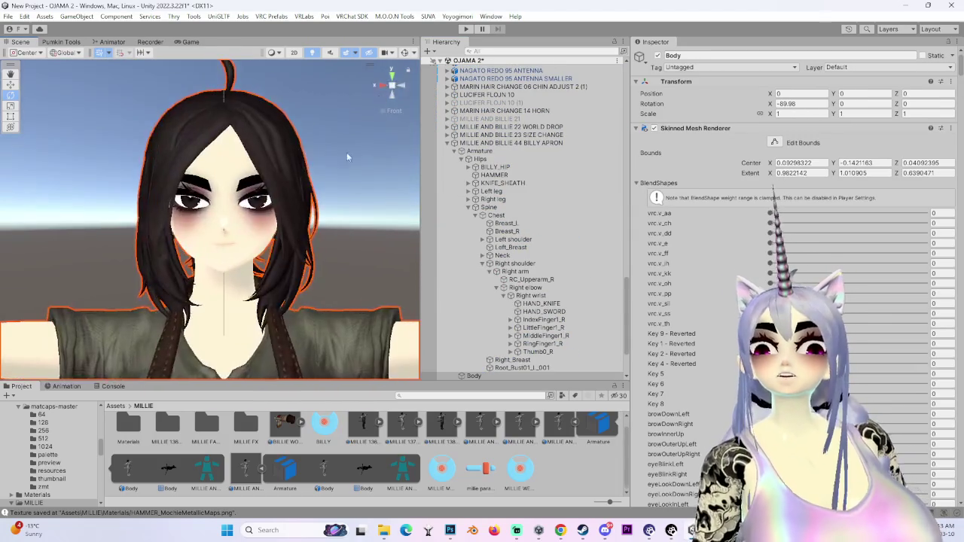
scroll(363, 116, "down", 3)
scroll(557, 290, "down", 2)
scroll(557, 290, "down", 2)
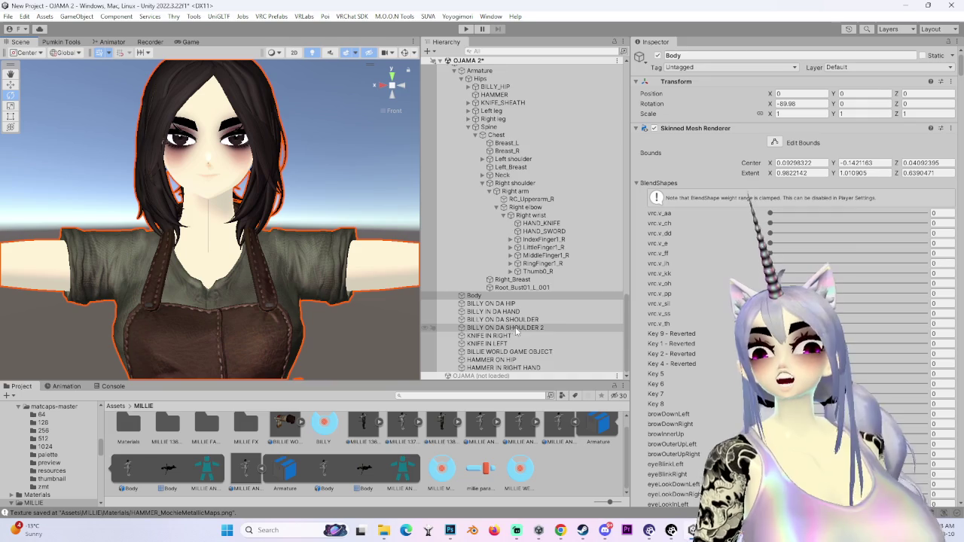
scroll(493, 317, "up", 4)
left_click(495, 153)
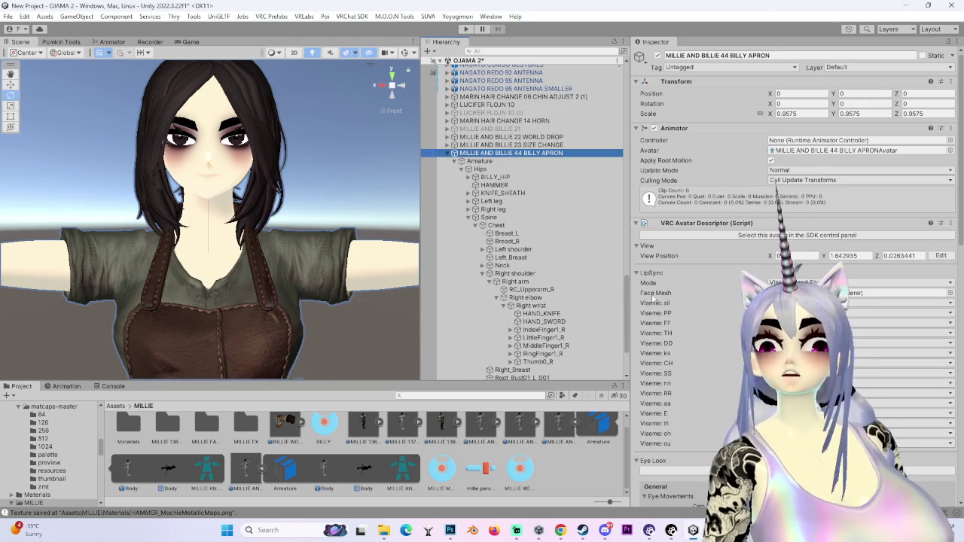
scroll(665, 328, "down", 1)
scroll(666, 329, "down", 10)
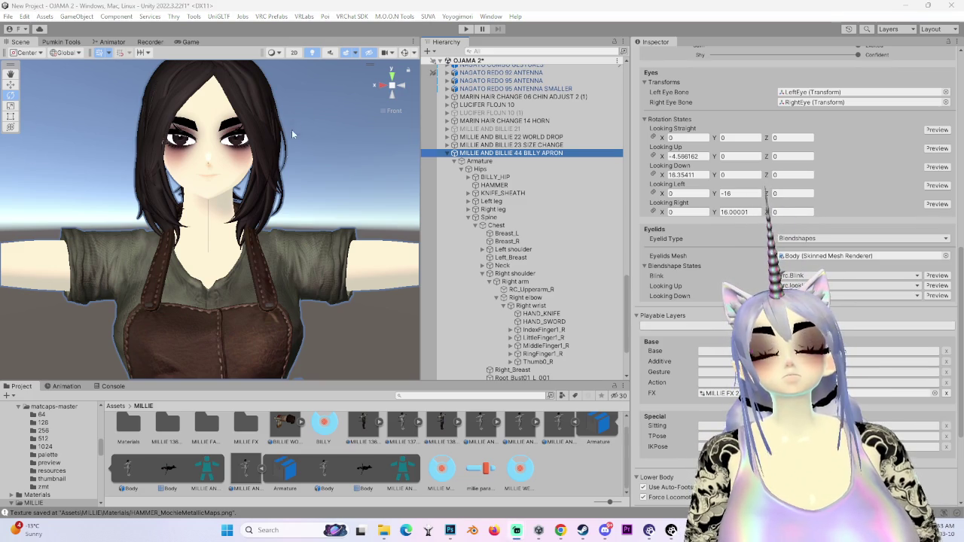
scroll(274, 224, "up", 5)
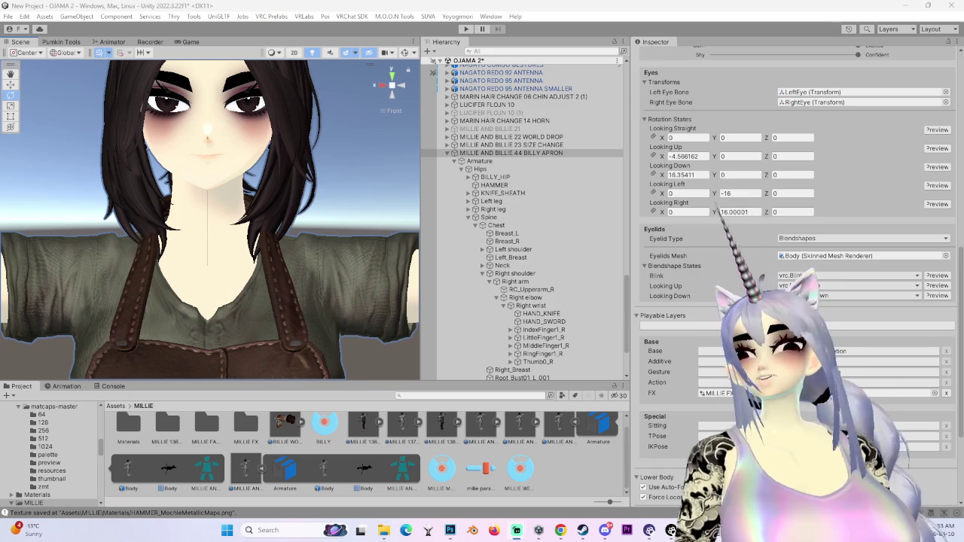
scroll(227, 263, "down", 5)
mouse_move(211, 260)
left_mouse_down()
mouse_move(249, 261)
mouse_move(227, 263)
left_mouse_up()
scroll(228, 263, "up", 3)
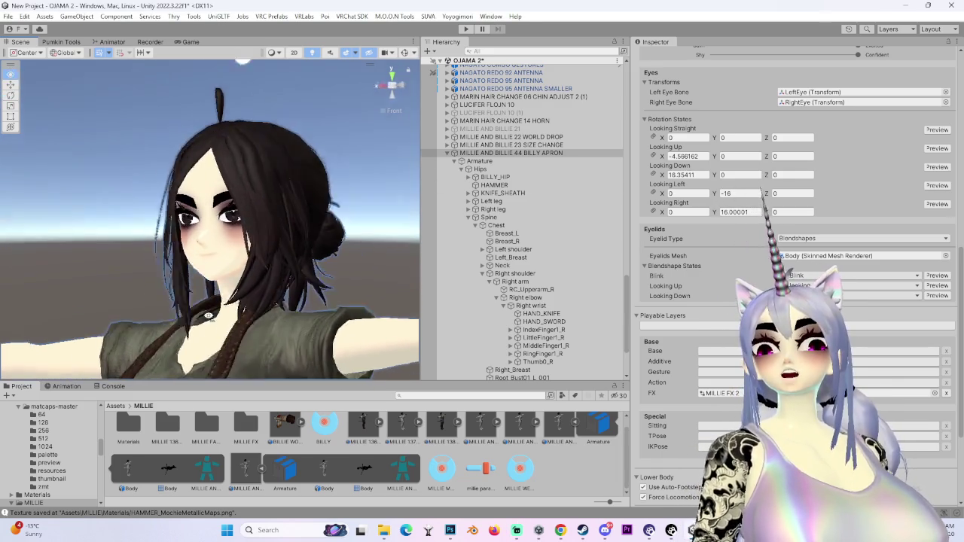
left_click_drag(365, 319, 300, 260)
left_click(392, 86)
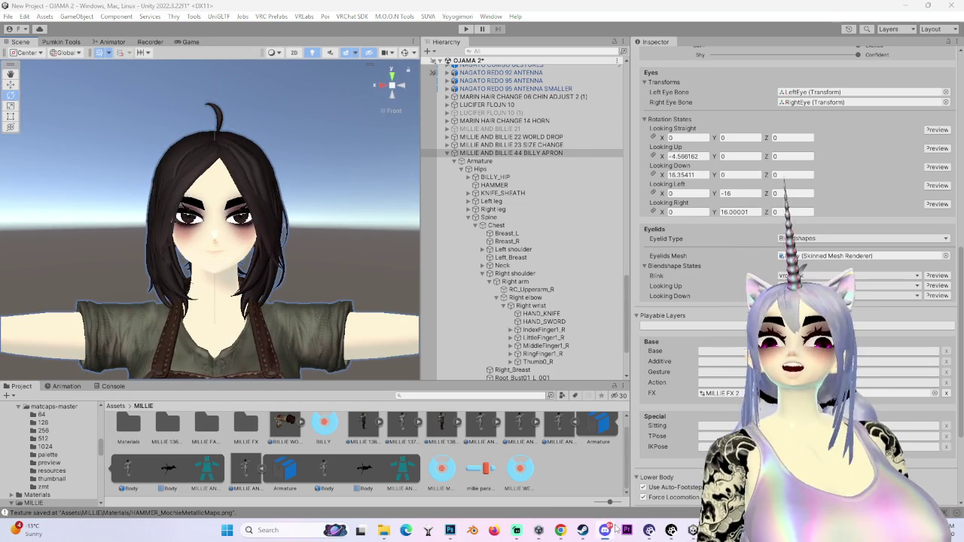
scroll(552, 348, "down", 3)
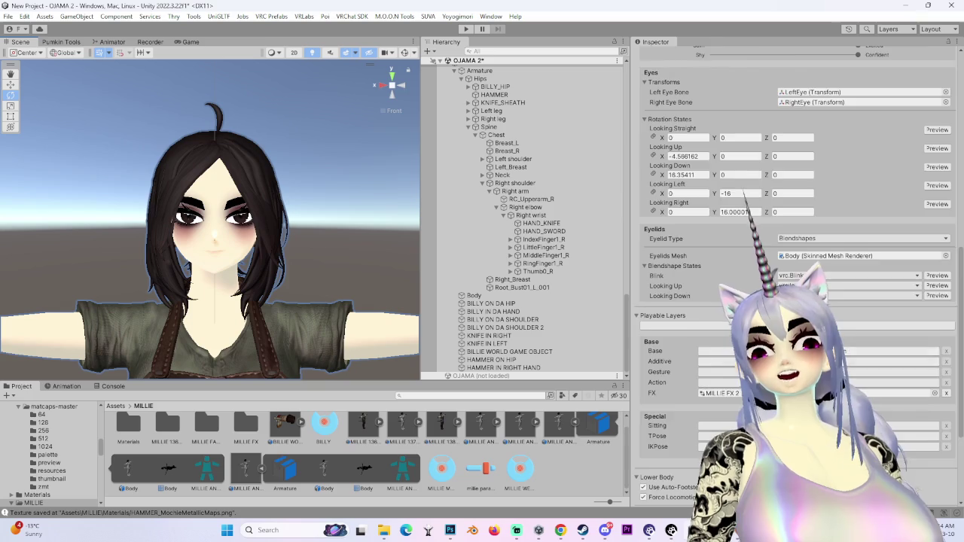
scroll(529, 304, "up", 7)
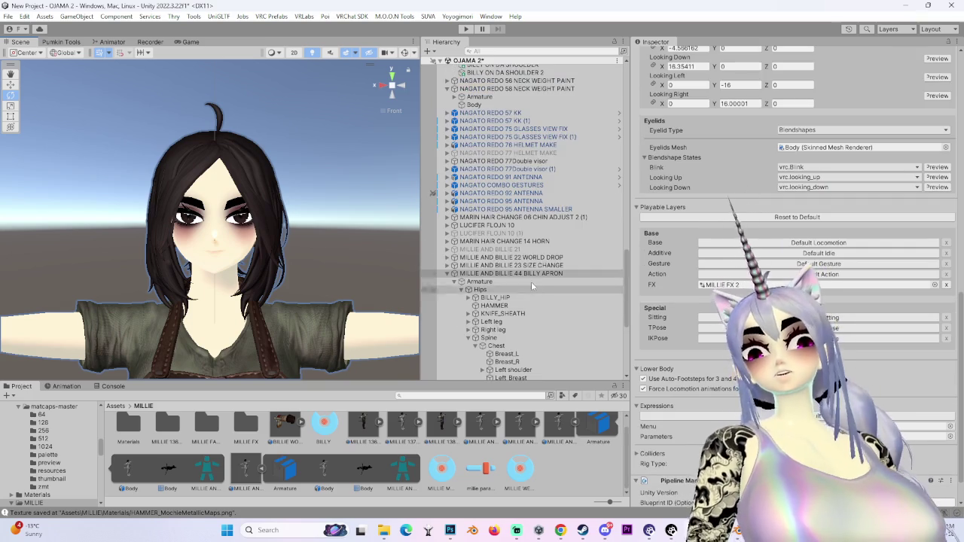
scroll(705, 283, "up", 5)
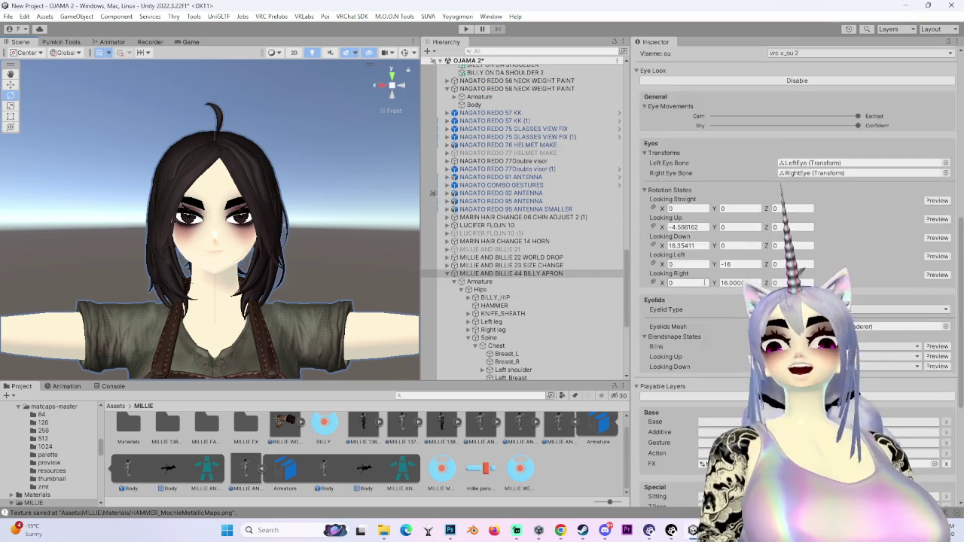
scroll(706, 282, "up", 2)
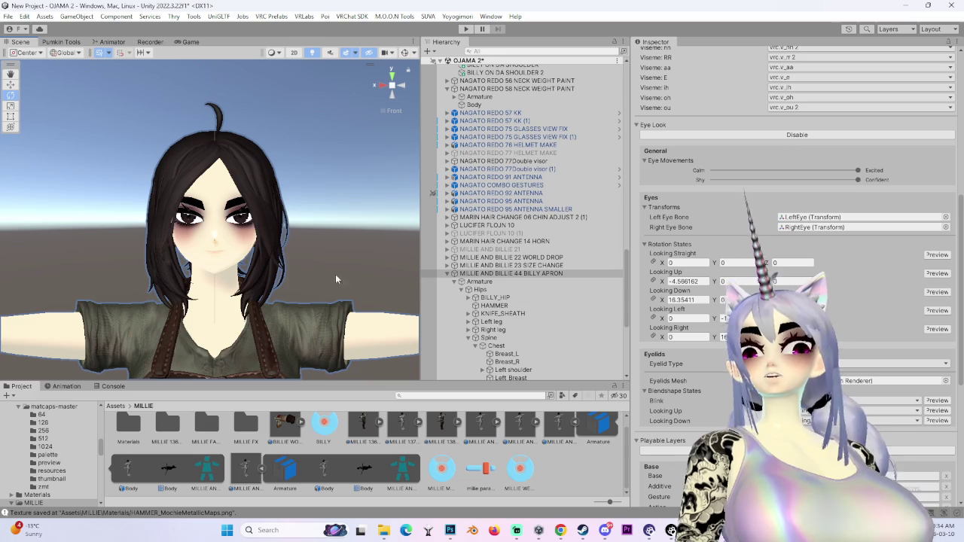
scroll(331, 298, "down", 3)
scroll(542, 305, "down", 5)
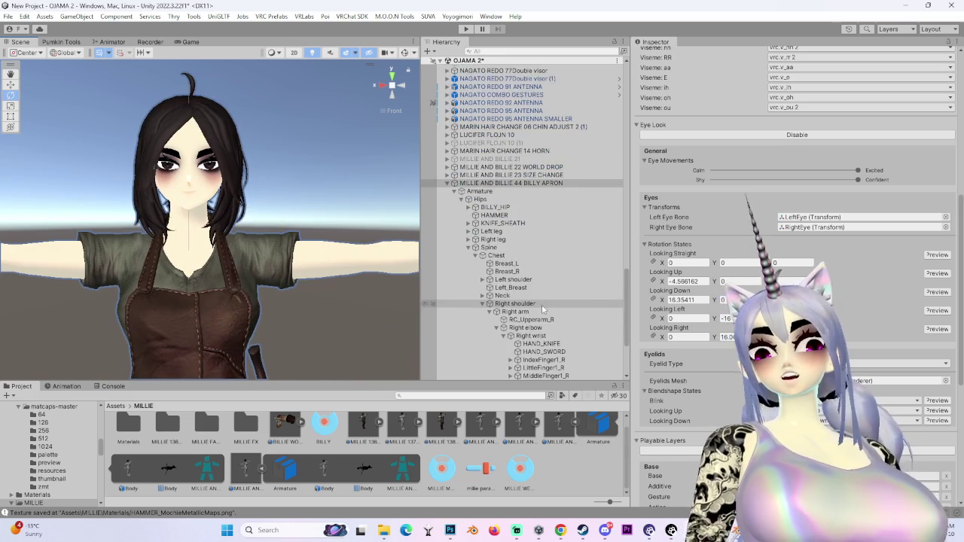
scroll(581, 300, "down", 5)
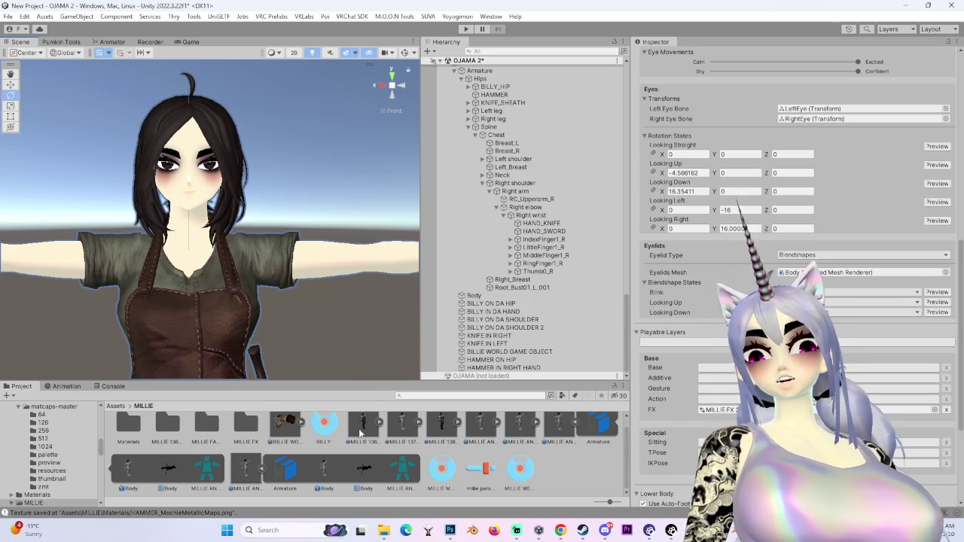
double_click(212, 443)
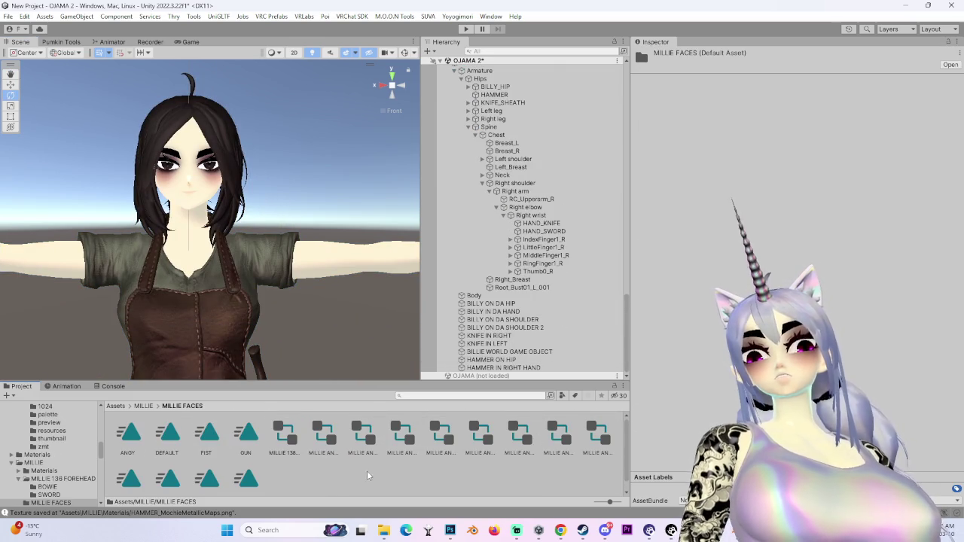
Create an Animation asset inside the MILLIE FACES folder and name it SADNESS
left_click(325, 488)
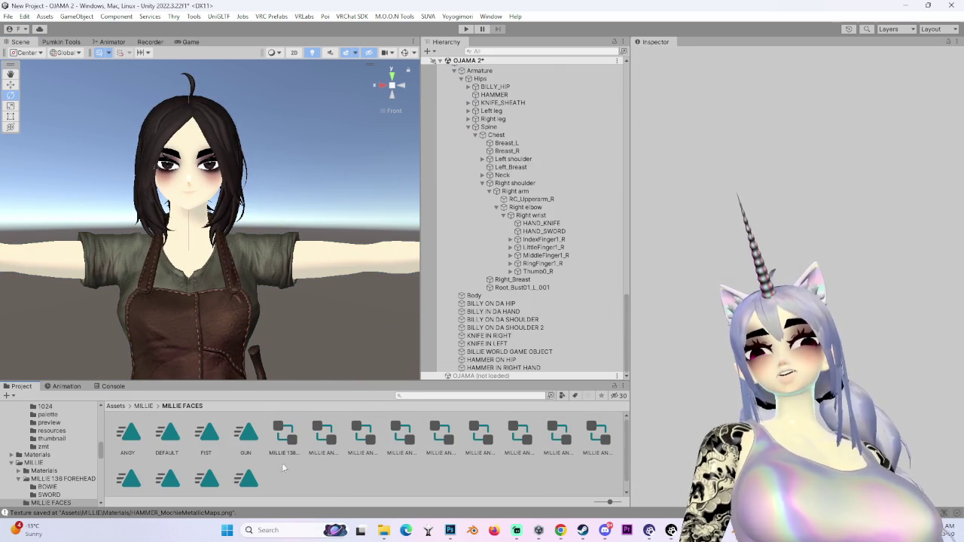
right_click(312, 486)
mouse_move(406, 124)
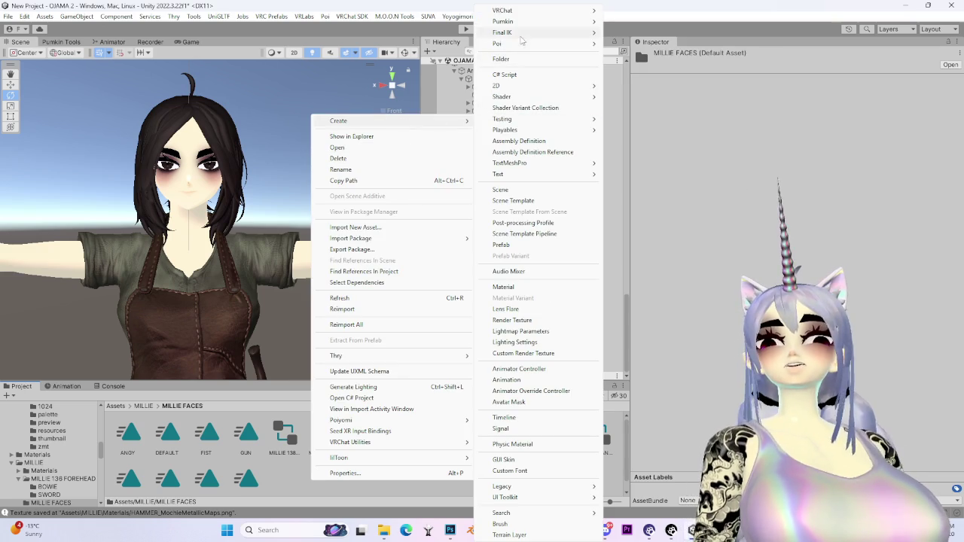
left_click(518, 380)
type("SADNESS")
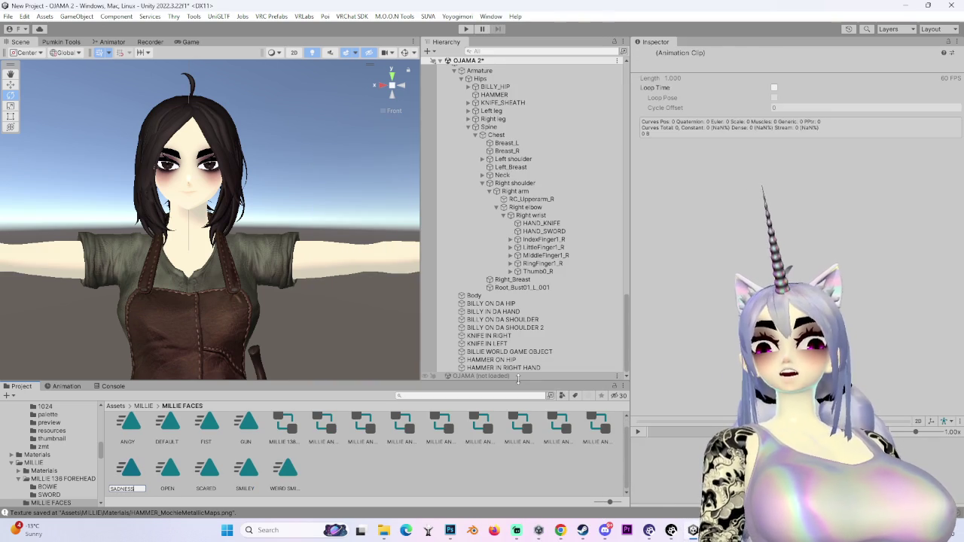
key("Return")
Select the MILLIE AND BILLIE 44 BILLY APRON avatar, toggling it inactive in the process
scroll(527, 226, "up", 3)
left_click(548, 124)
left_click(658, 55)
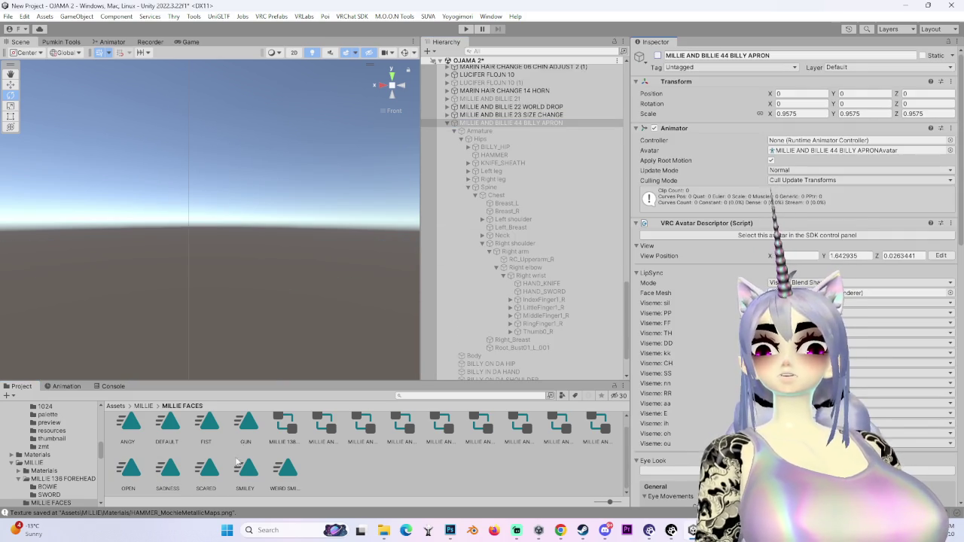
left_click(557, 125)
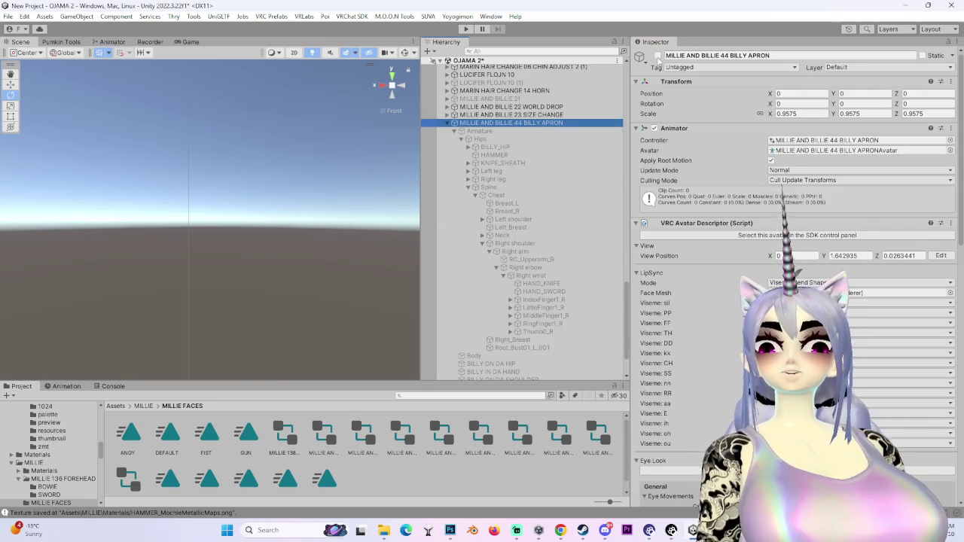
Re-enable the avatar and turn on Preview and Record for the SADNESS clip
left_click(658, 55)
left_click(66, 386)
left_click(424, 400)
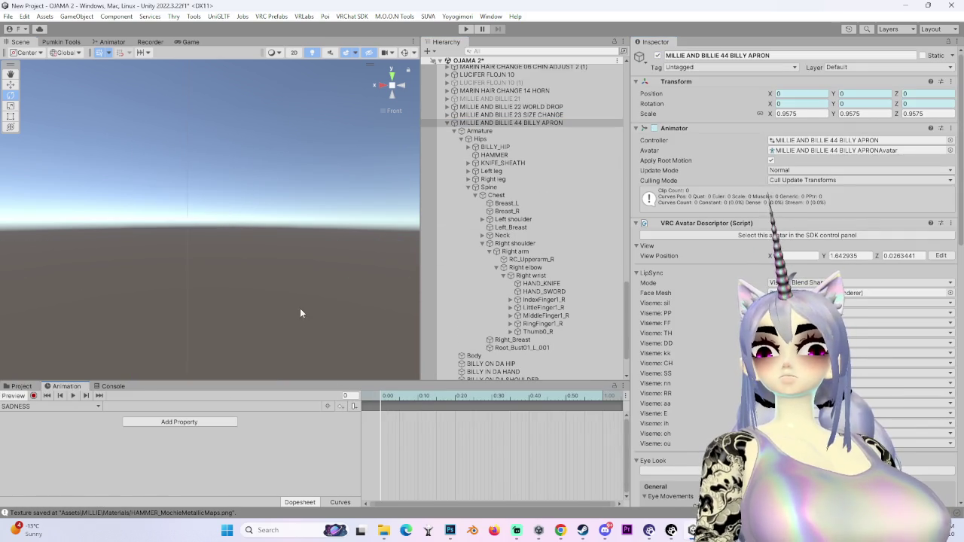
scroll(313, 338, "up", 5)
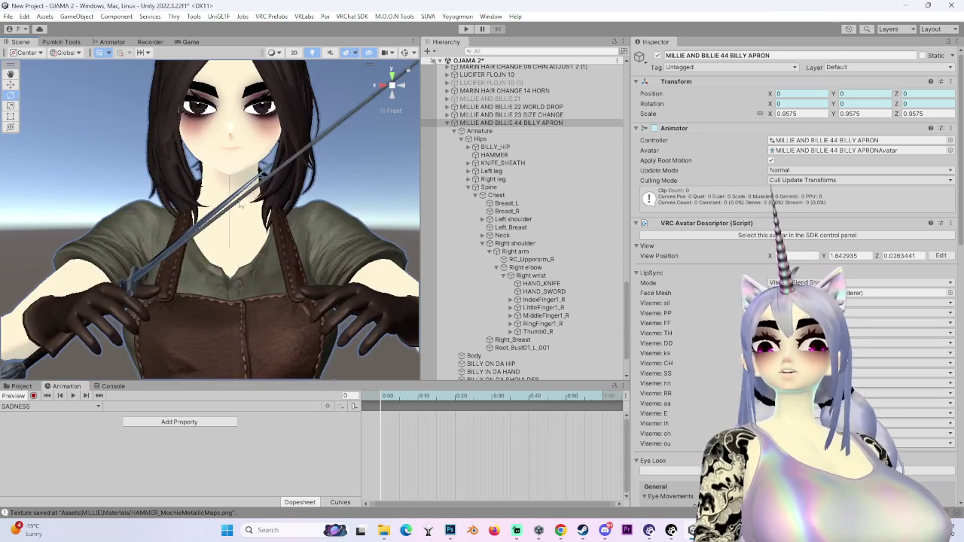
scroll(312, 338, "up", 3)
left_click(33, 395)
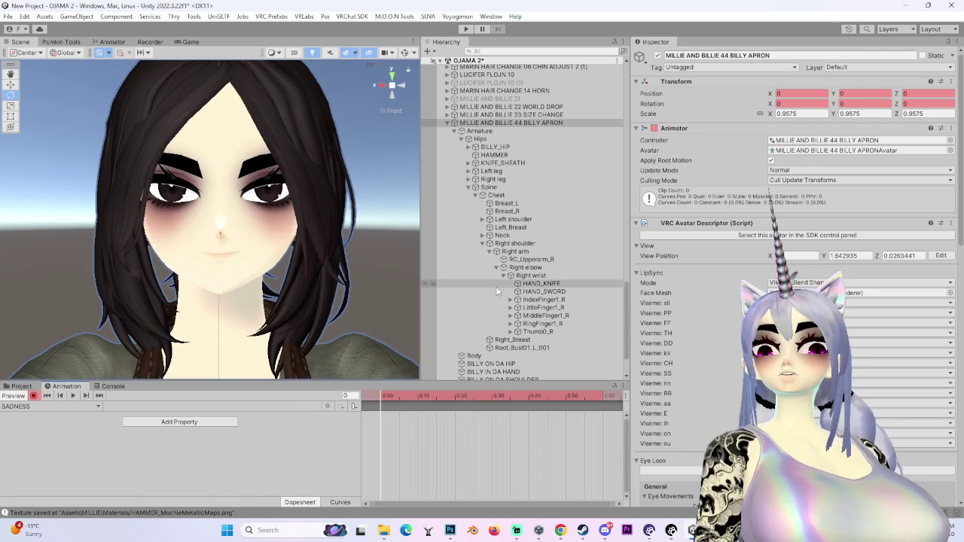
Select the Body mesh and scroll through its blendshape list to find SADNESS
left_click(475, 359)
scroll(689, 376, "down", 10)
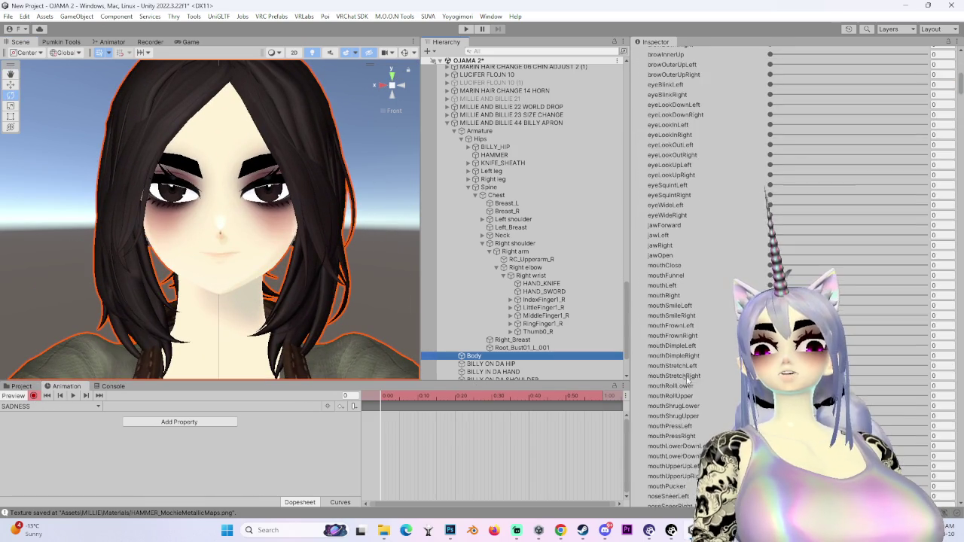
scroll(689, 376, "down", 15)
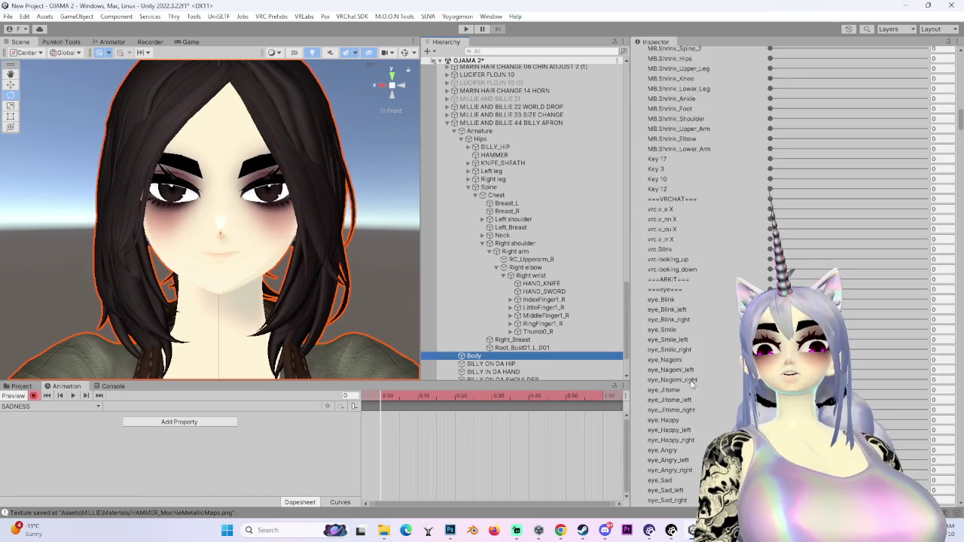
scroll(691, 385, "down", 15)
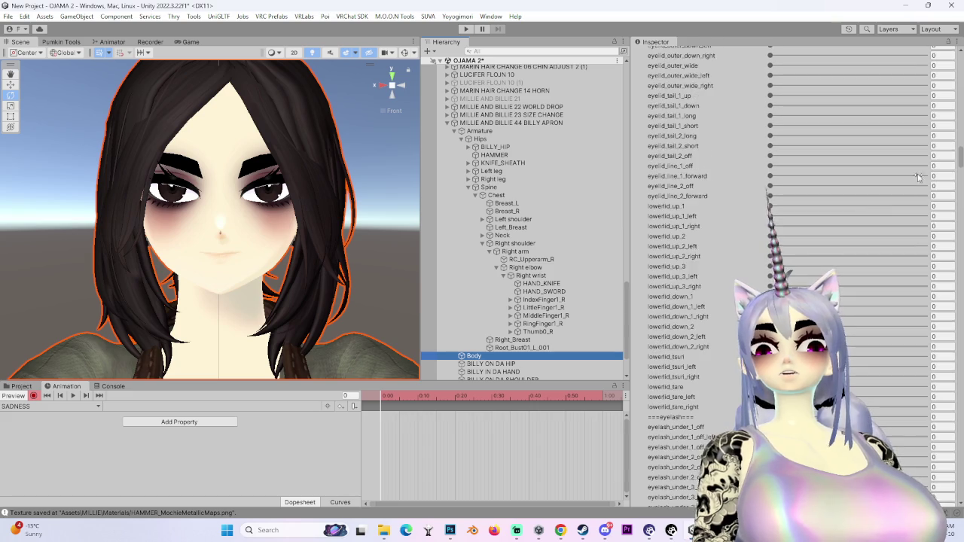
scroll(691, 386, "down", 15)
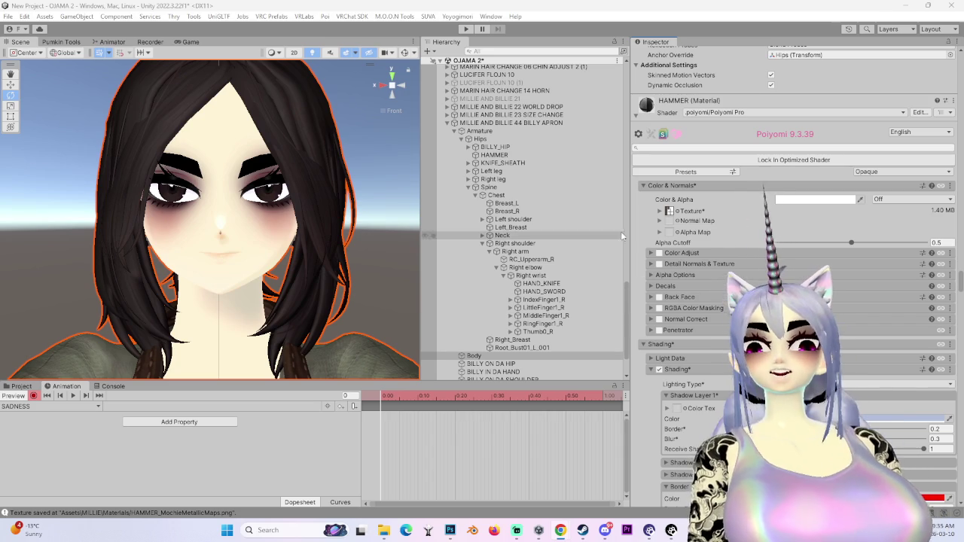
scroll(663, 260, "up", 3)
Set the Body's SADNESS and YANDERE EYES blendshapes to 100 while recording the SADNESS clip
scroll(664, 260, "up", 3)
right_click(681, 275)
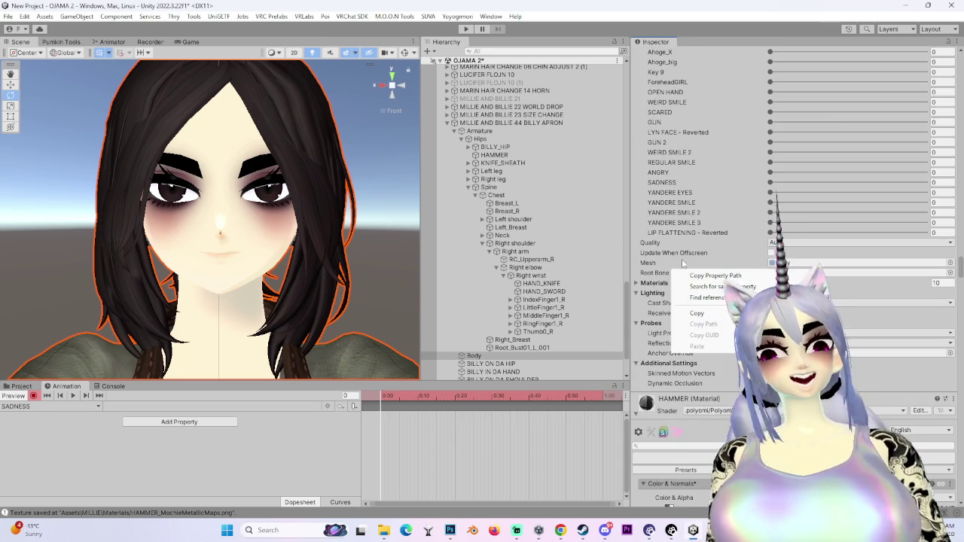
left_click(723, 26)
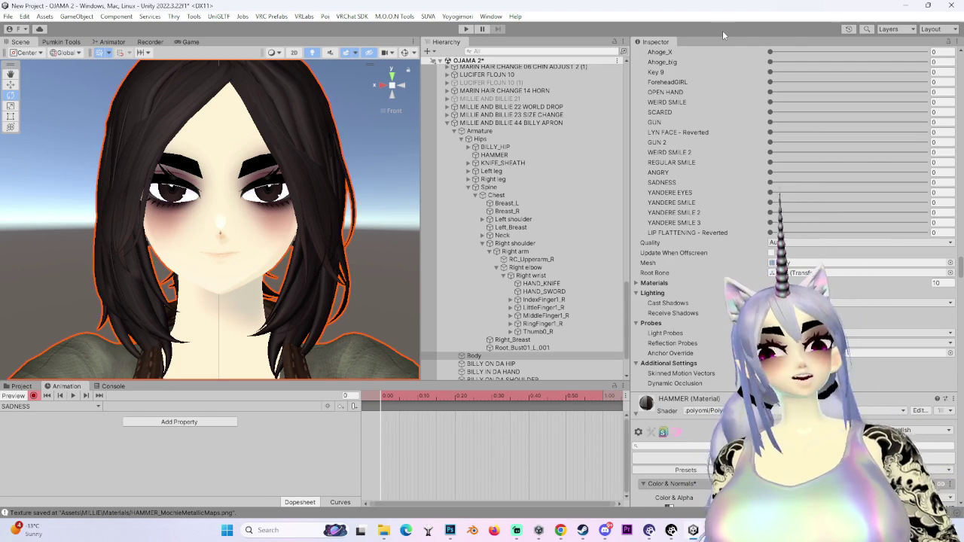
scroll(705, 226, "up", 3)
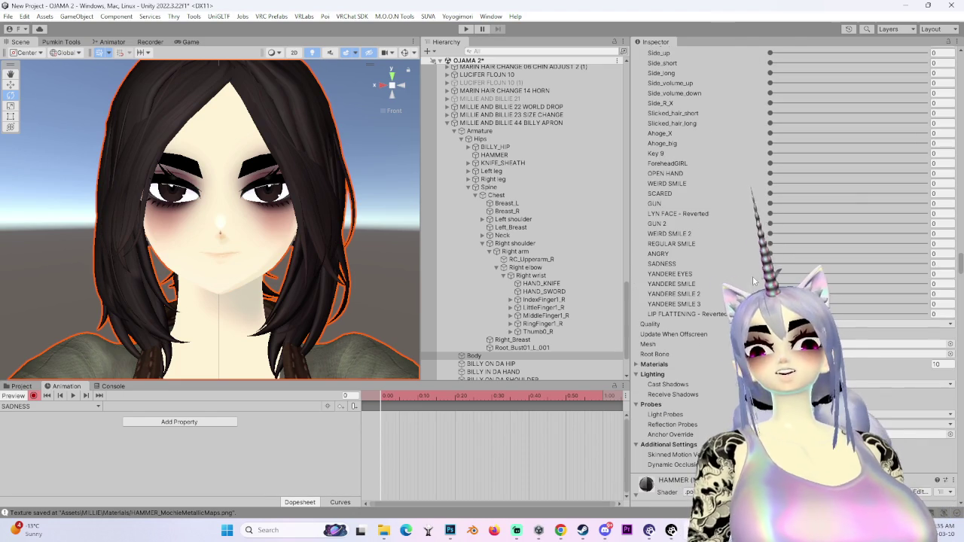
left_click_drag(821, 268, 867, 265)
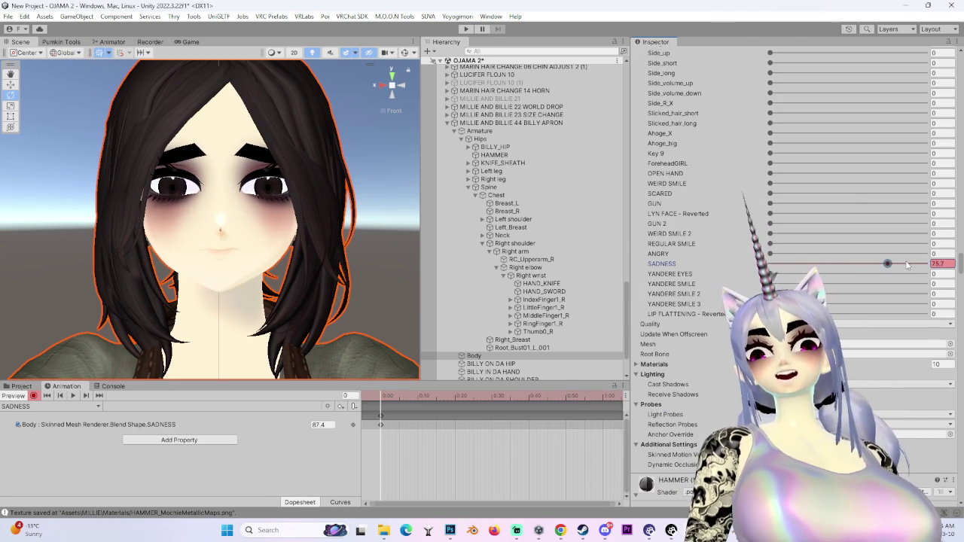
scroll(168, 239, "up", 5)
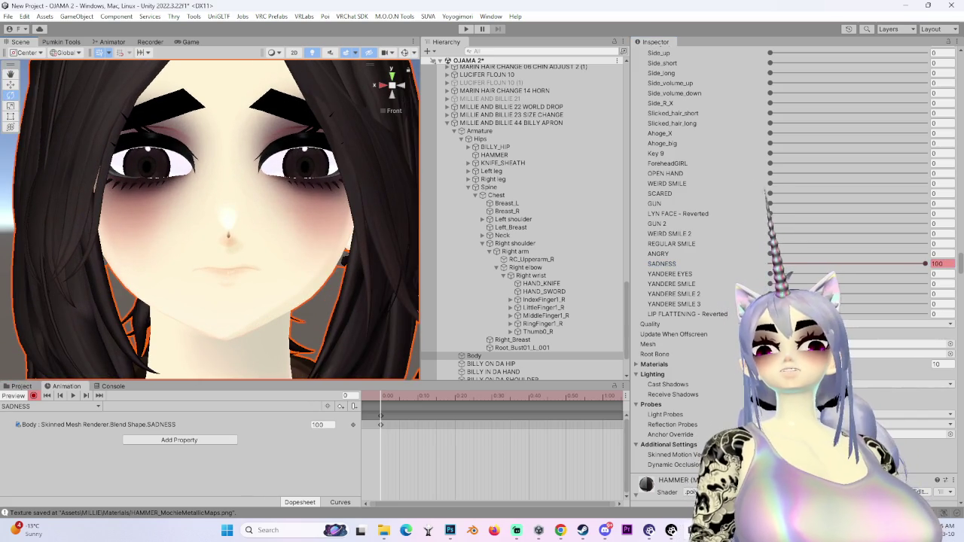
left_click(858, 274)
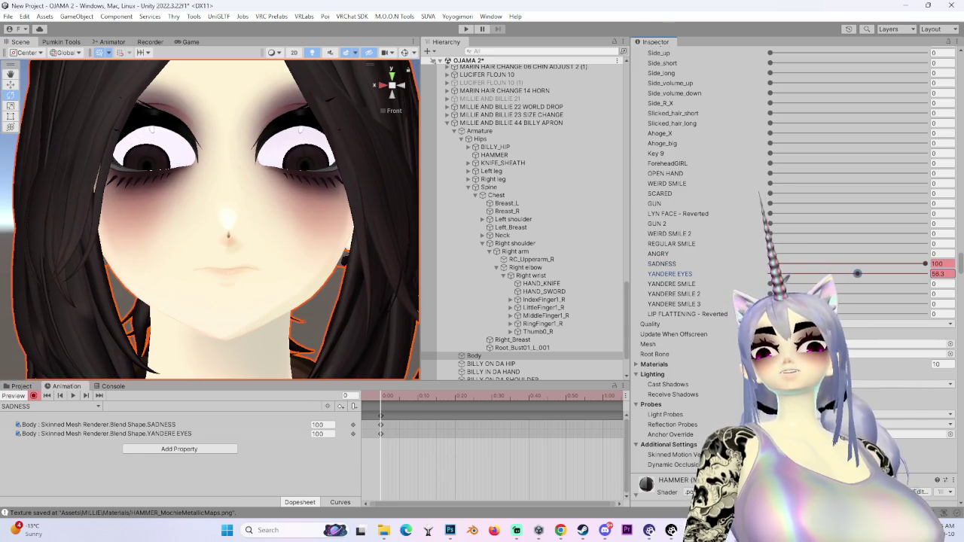
mouse_move(286, 226)
left_mouse_down()
mouse_move(357, 175)
mouse_move(316, 204)
mouse_move(324, 218)
left_mouse_up()
scroll(317, 183, "up", 3)
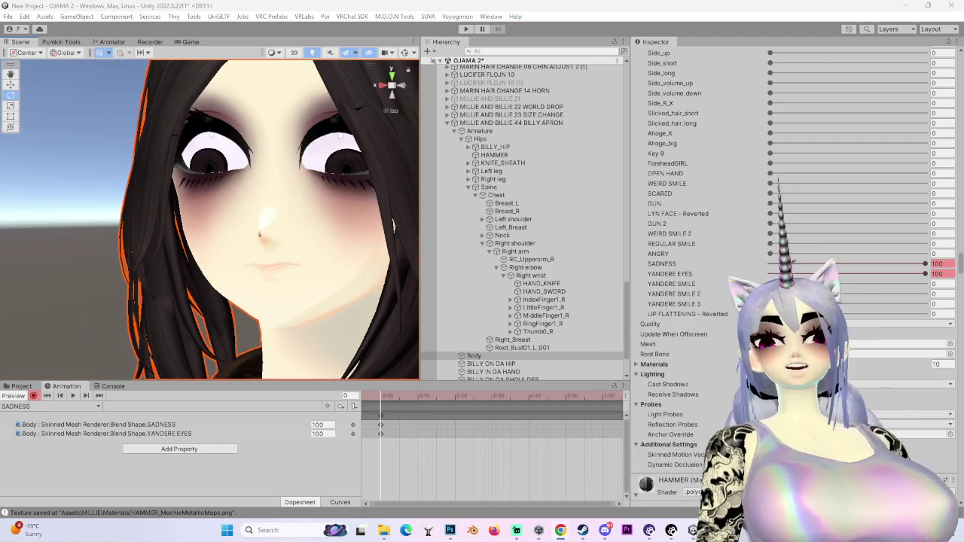
Preview the first dog big eye meme image and resize Chrome to uncover the avatar's face
left_click_drag(535, 329, 381, 329)
left_click(451, 292)
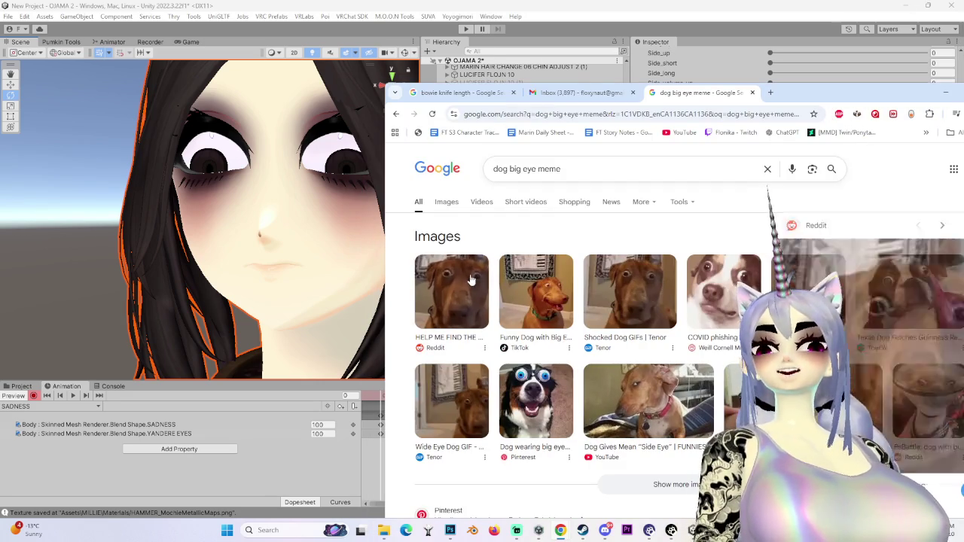
left_click_drag(799, 95, 554, 59)
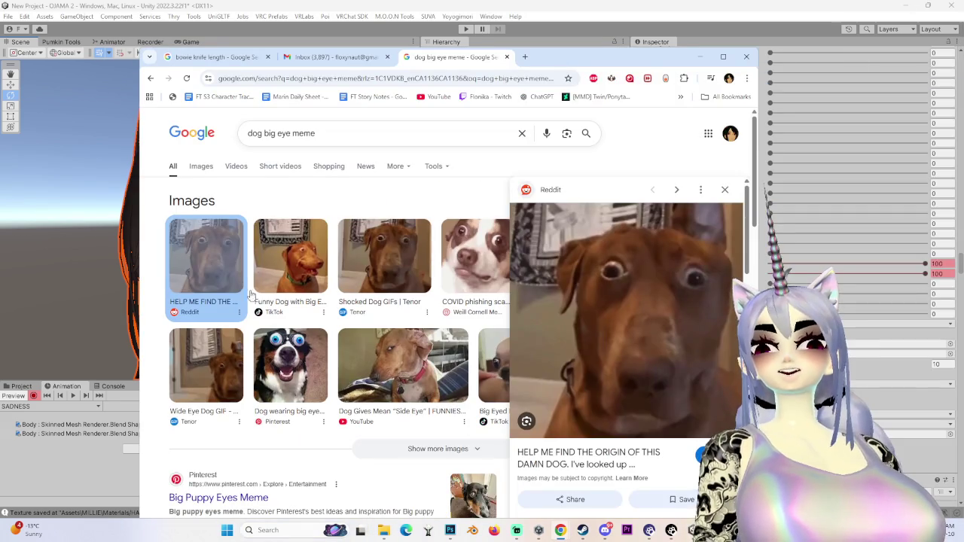
left_click_drag(137, 288, 275, 285)
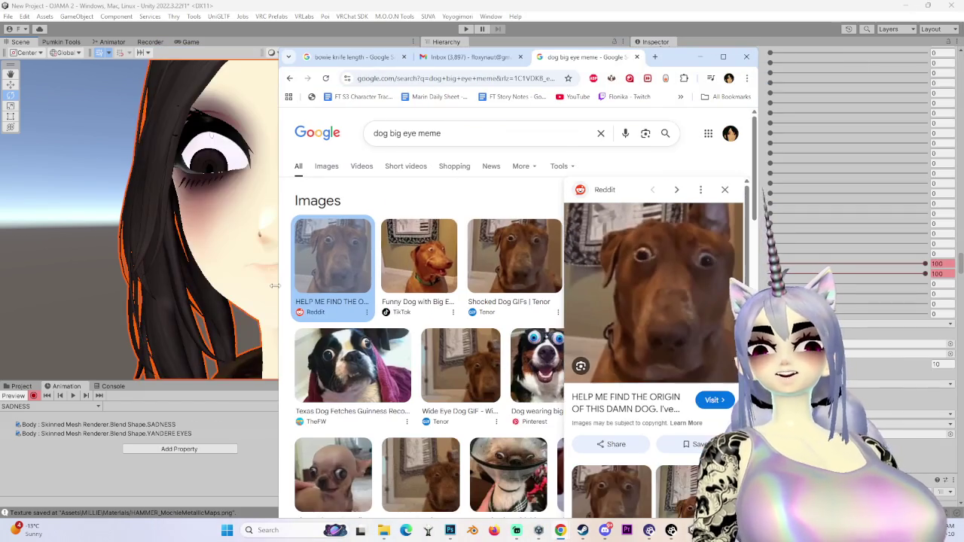
left_click_drag(752, 280, 922, 280)
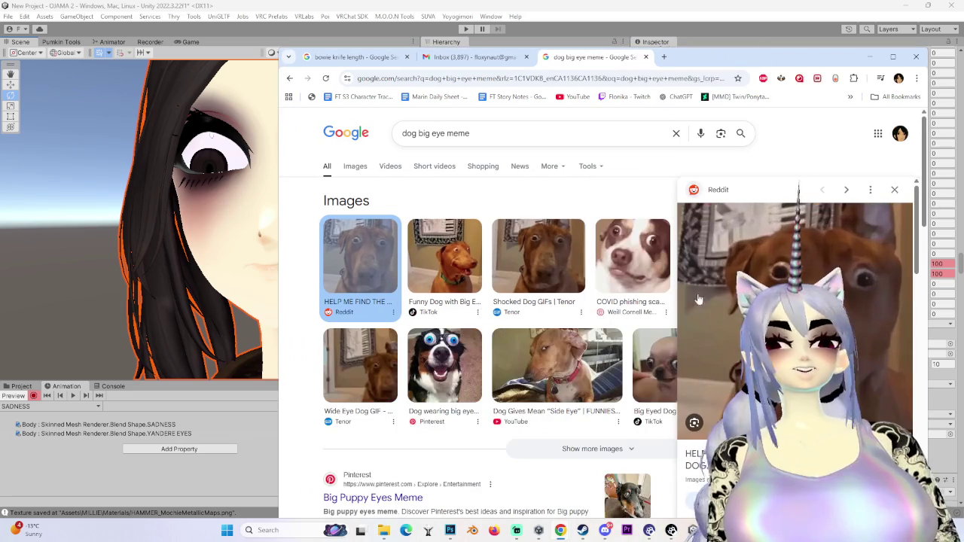
left_click_drag(277, 321, 380, 321)
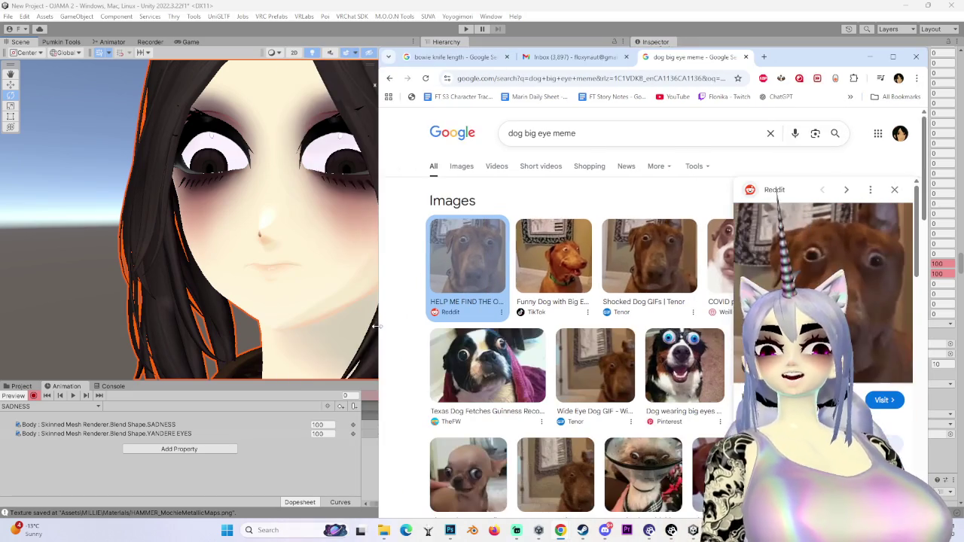
Open the wide-eyed dog's Reddit post, look it over, then minimize Chrome
left_click(754, 287)
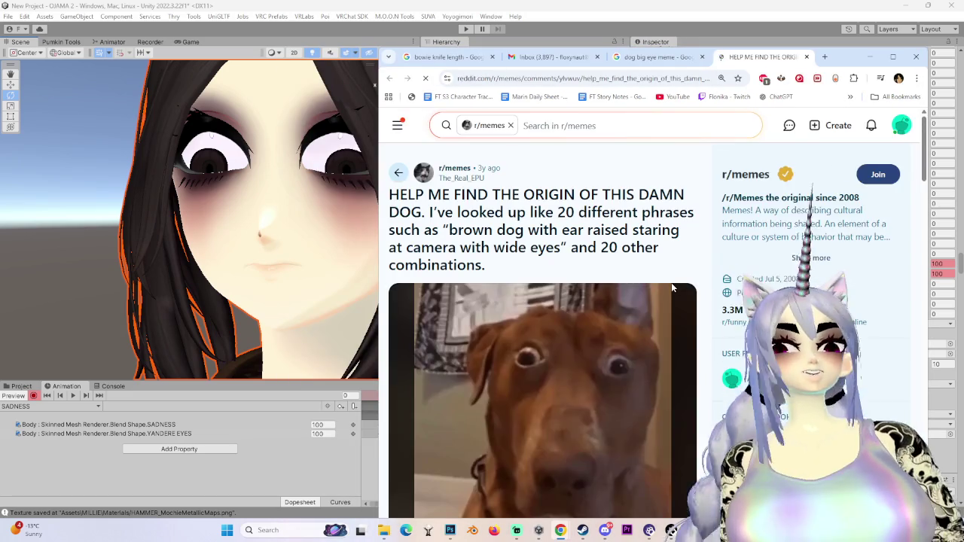
scroll(641, 301, "down", 3)
scroll(638, 309, "up", 1)
scroll(638, 309, "down", 2)
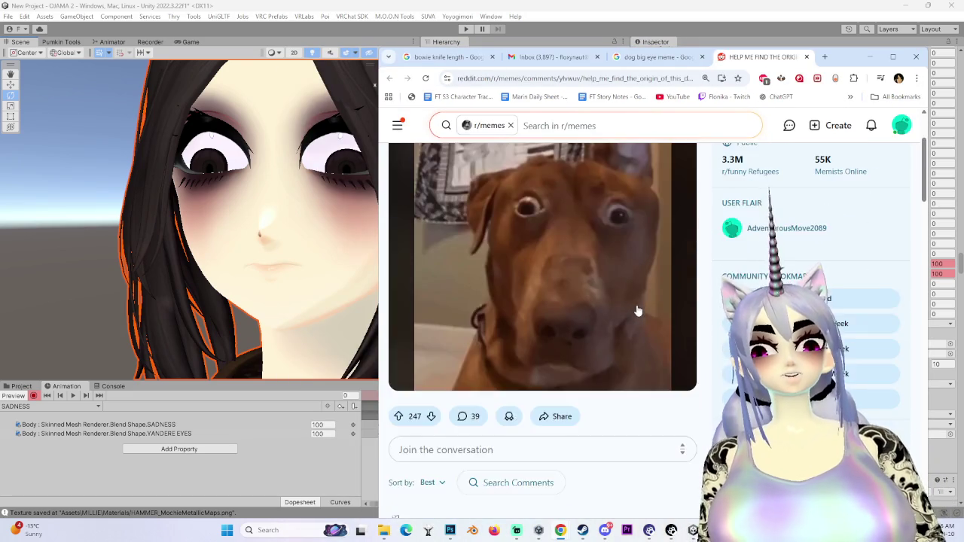
scroll(636, 310, "up", 1)
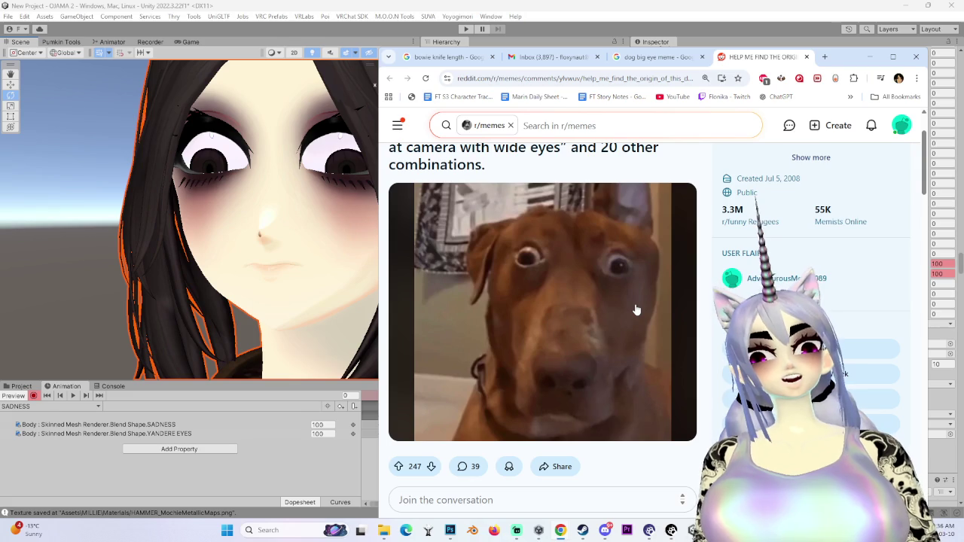
scroll(637, 310, "down", 1)
scroll(633, 331, "up", 1)
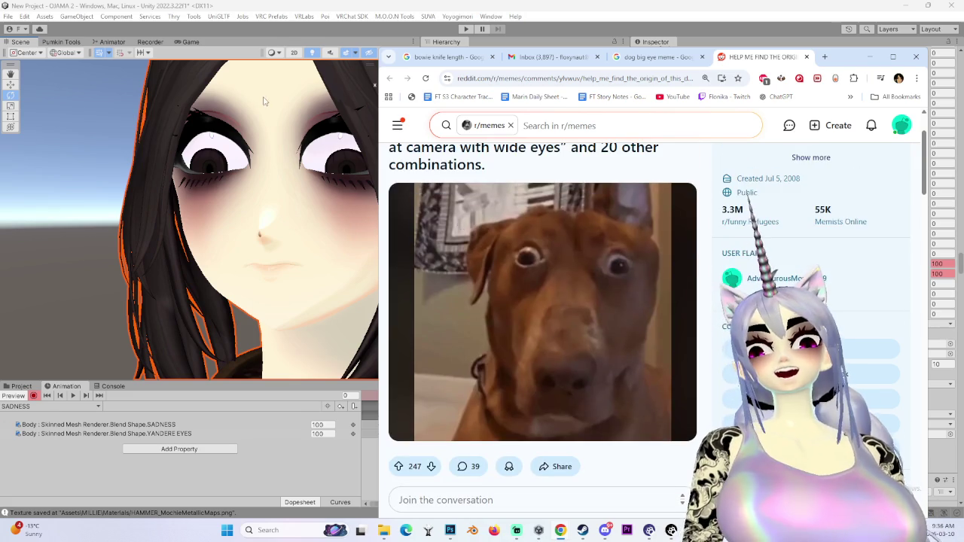
left_click(877, 58)
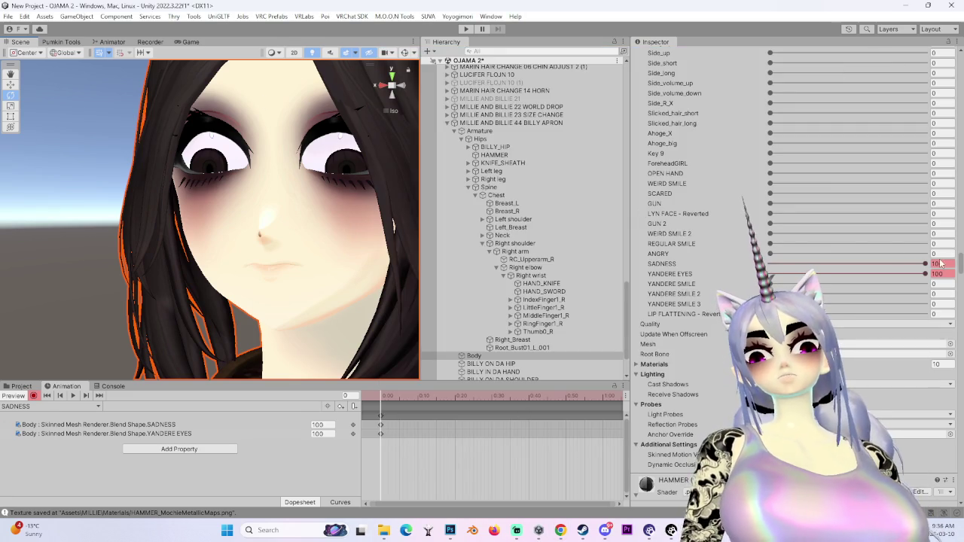
Undo the YANDERE EYES key so only SADNESS remains, and stop recording the clip
key("ctrl+z")
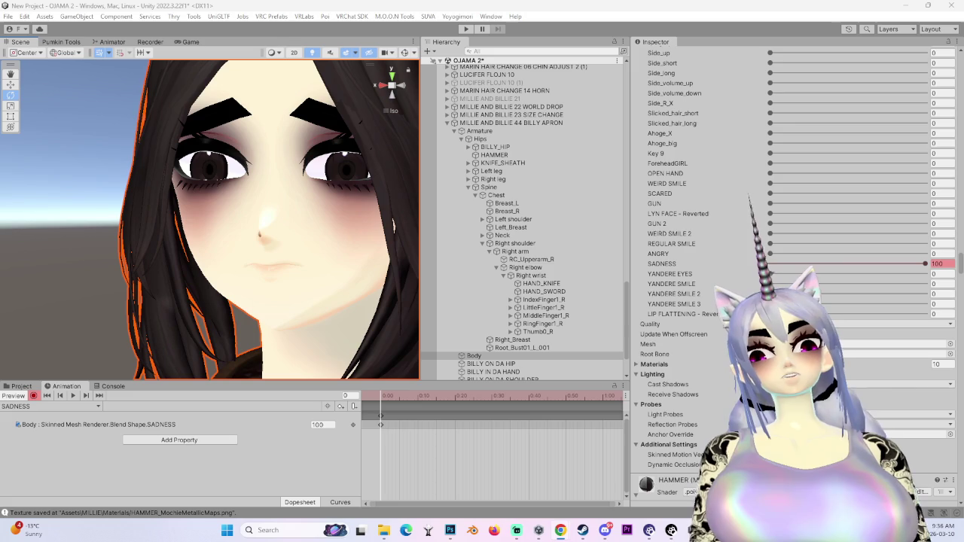
mouse_move(256, 219)
left_mouse_down()
mouse_move(230, 222)
mouse_move(241, 221)
left_mouse_up()
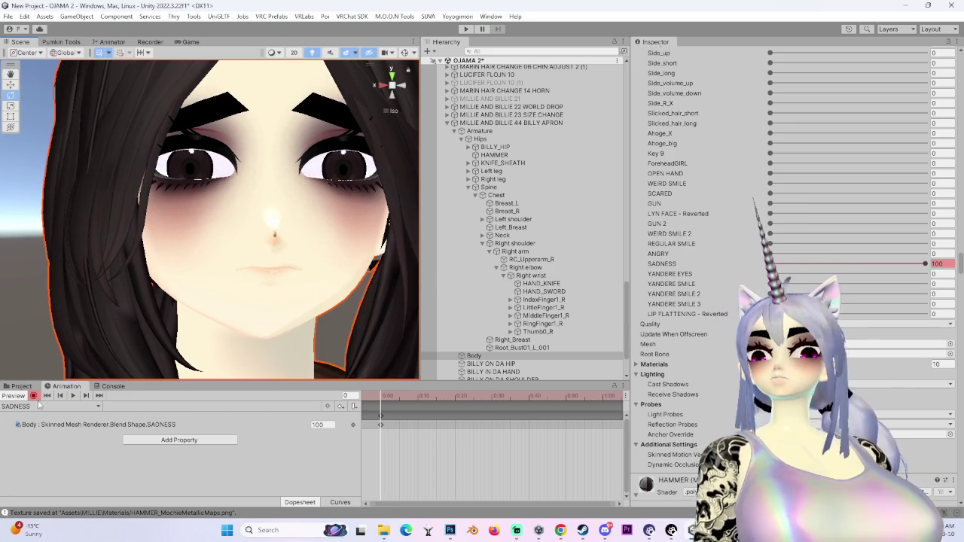
left_click(14, 395)
Return to the Project panel and frame the MILLIE AND BILLIE 19 COMBO GESTURES avatar in the Scene
left_click(21, 385)
scroll(527, 264, "up", 2)
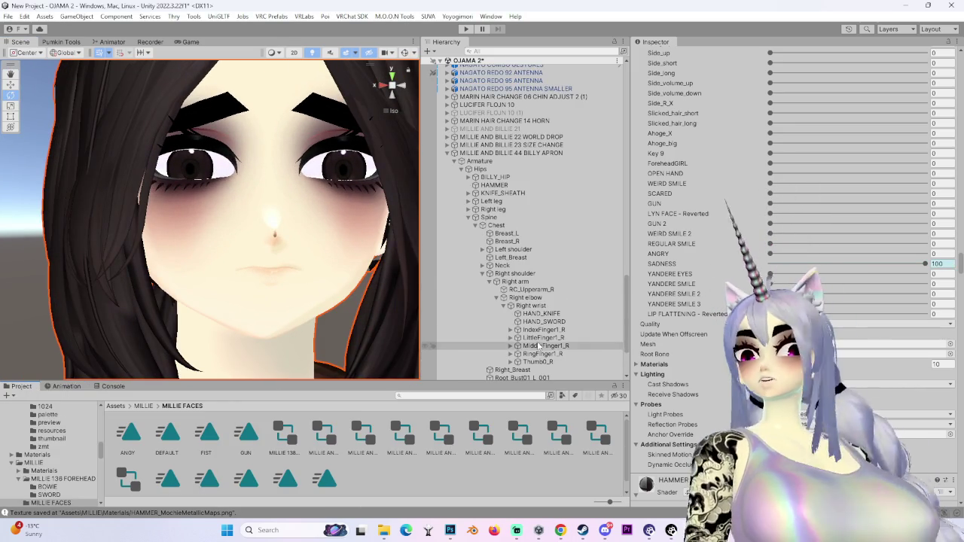
scroll(335, 291, "down", 2)
left_click(511, 153)
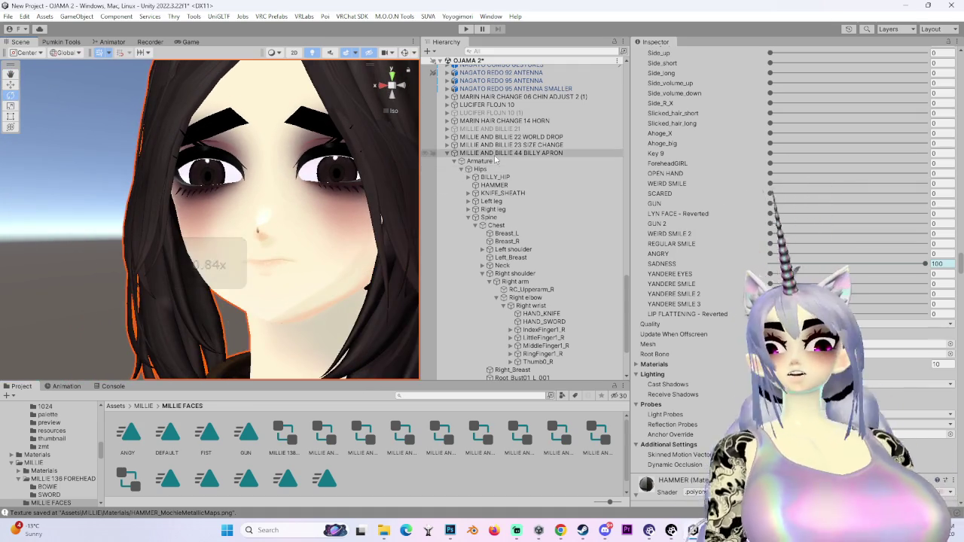
scroll(693, 347, "down", 5)
scroll(693, 344, "up", 3)
scroll(539, 305, "down", 3)
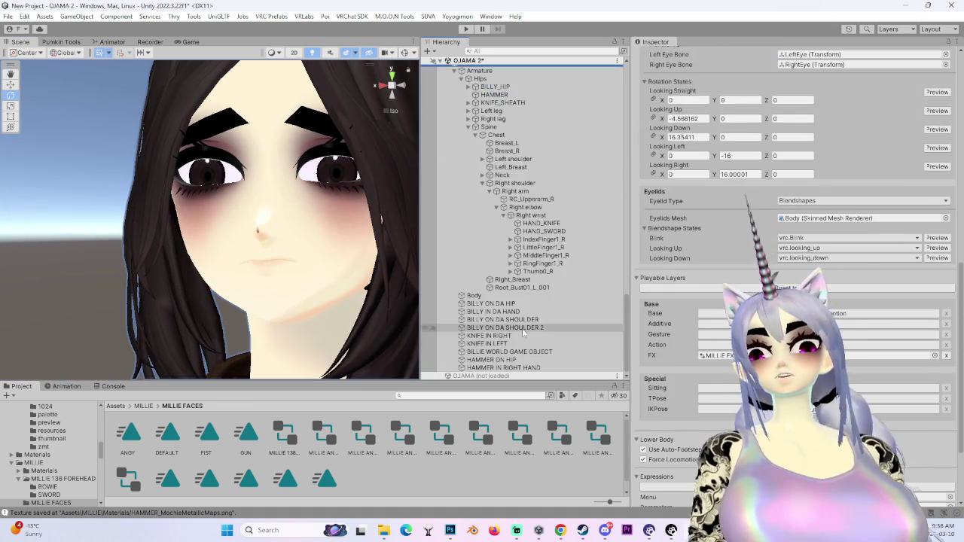
scroll(539, 304, "up", 6)
scroll(579, 219, "down", 3)
scroll(527, 241, "up", 7)
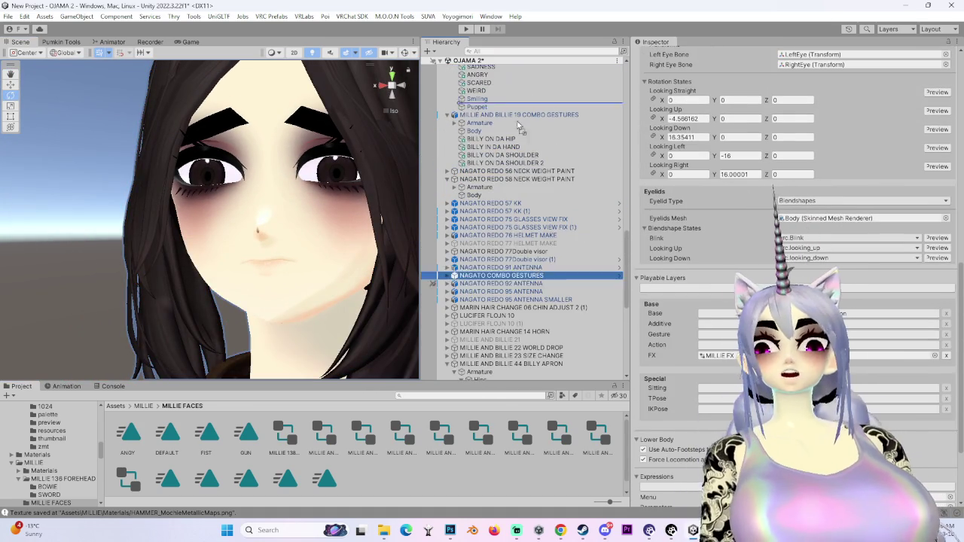
scroll(489, 249, "up", 4)
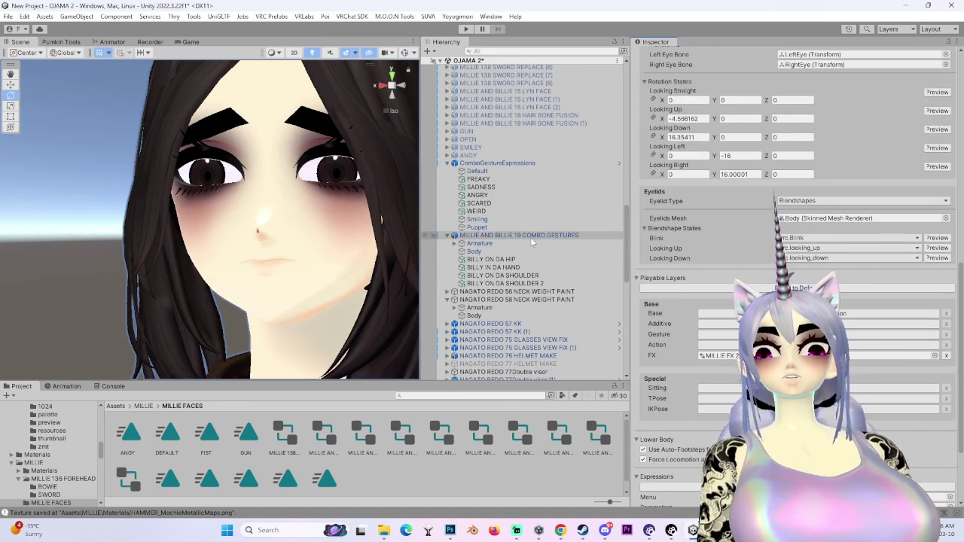
left_click(501, 164)
double_click(531, 236)
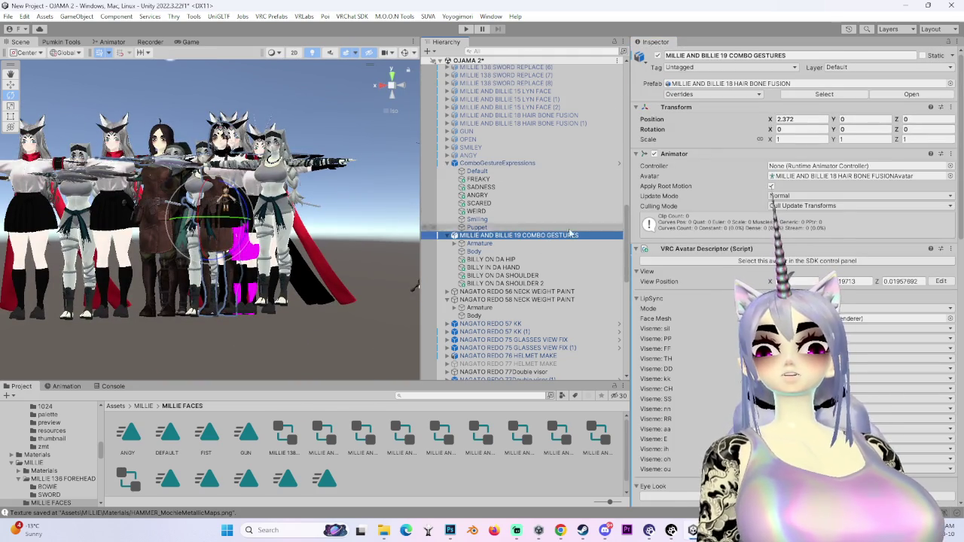
Expand the COMBO GESTURES avatar's Armature and select its Body mesh
left_click(454, 243)
scroll(263, 151, "up", 5)
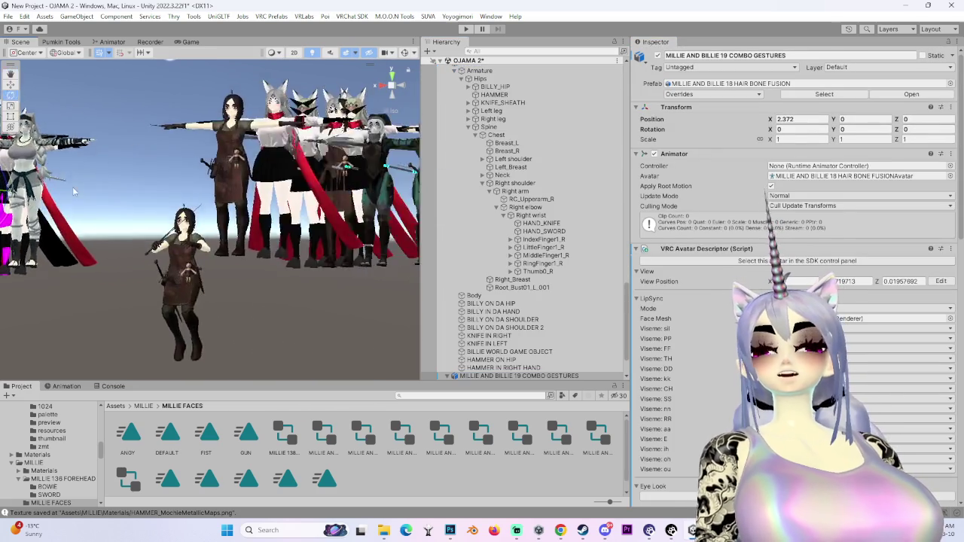
scroll(264, 150, "up", 5)
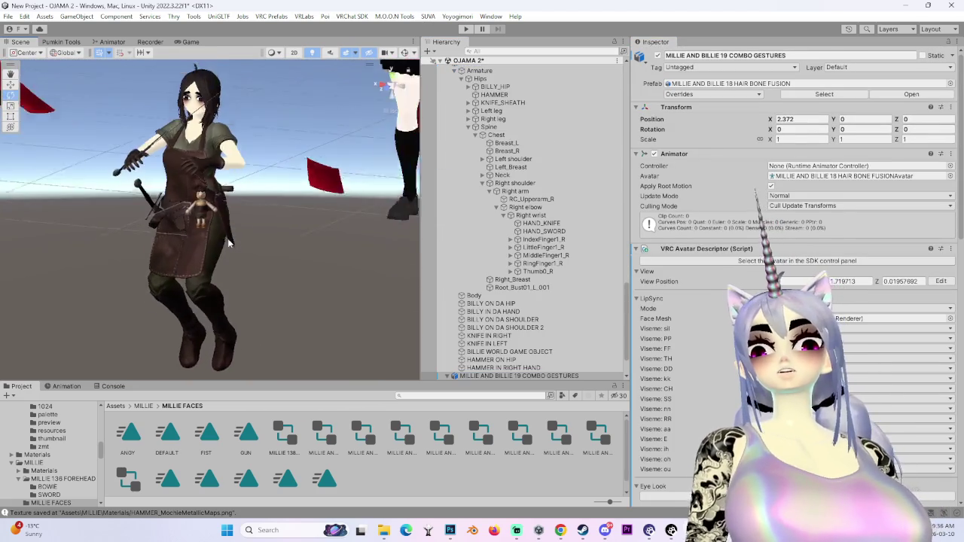
scroll(275, 285, "up", 5)
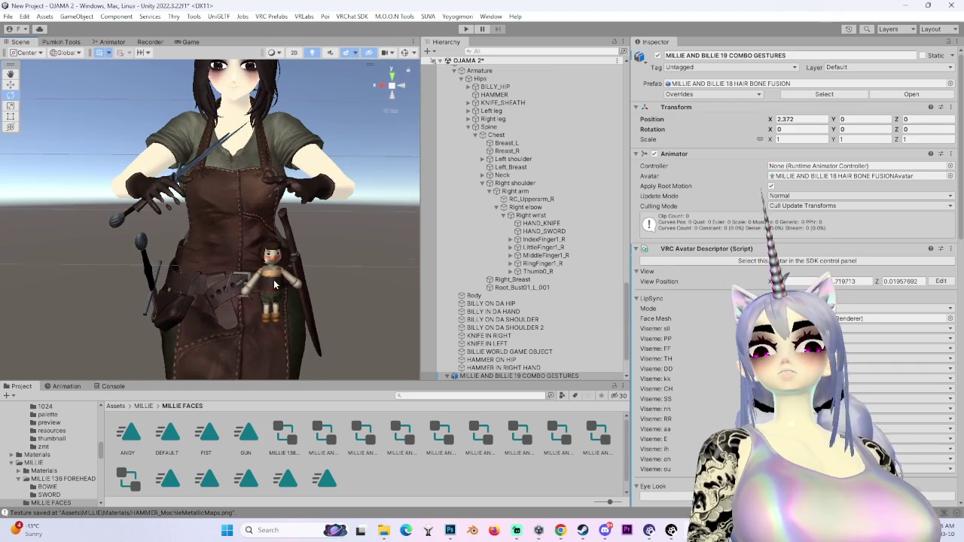
scroll(281, 290, "up", 8)
left_click(234, 203)
mouse_move(361, 294)
left_mouse_down()
mouse_move(336, 298)
mouse_move(380, 276)
left_mouse_up()
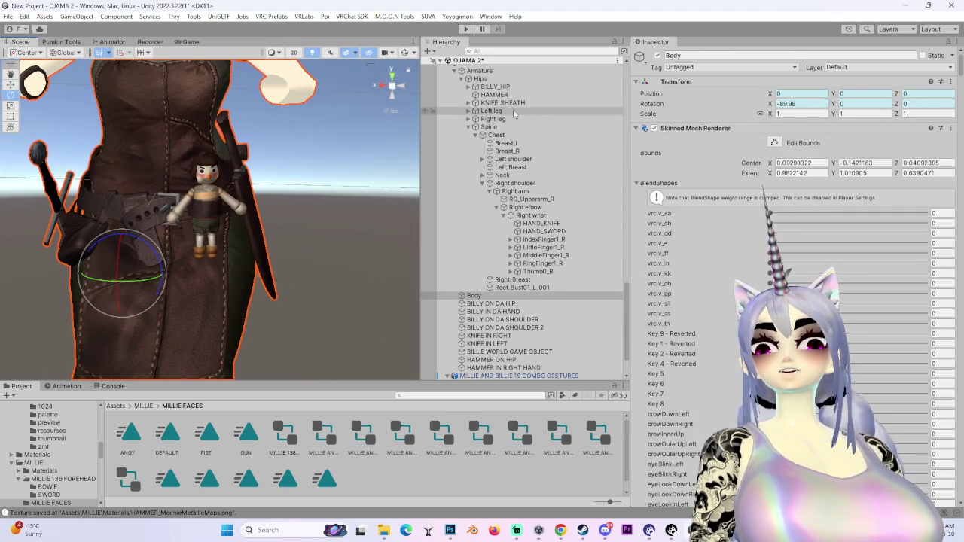
Frame BILLY_HIP and inspect its Parent Constraint, weighted 1 to BILLY ON DA HIP
double_click(520, 88)
scroll(233, 312, "up", 5)
scroll(235, 314, "up", 10)
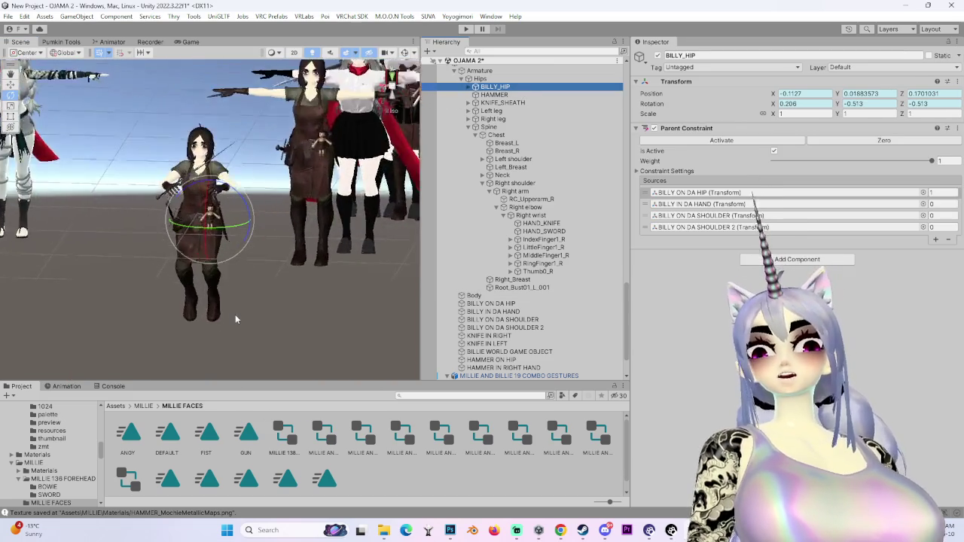
scroll(199, 293, "up", 5)
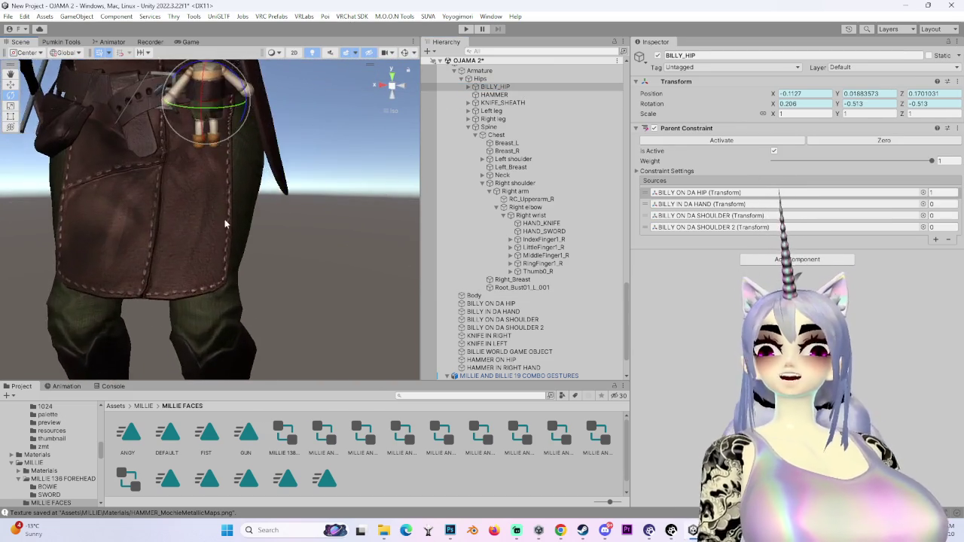
mouse_move(199, 292)
left_mouse_down()
mouse_move(275, 241)
mouse_move(276, 304)
mouse_move(255, 276)
mouse_move(264, 282)
mouse_move(161, 296)
mouse_move(197, 287)
mouse_move(187, 283)
left_mouse_up()
scroll(277, 302, "up", 5)
scroll(186, 283, "down", 8)
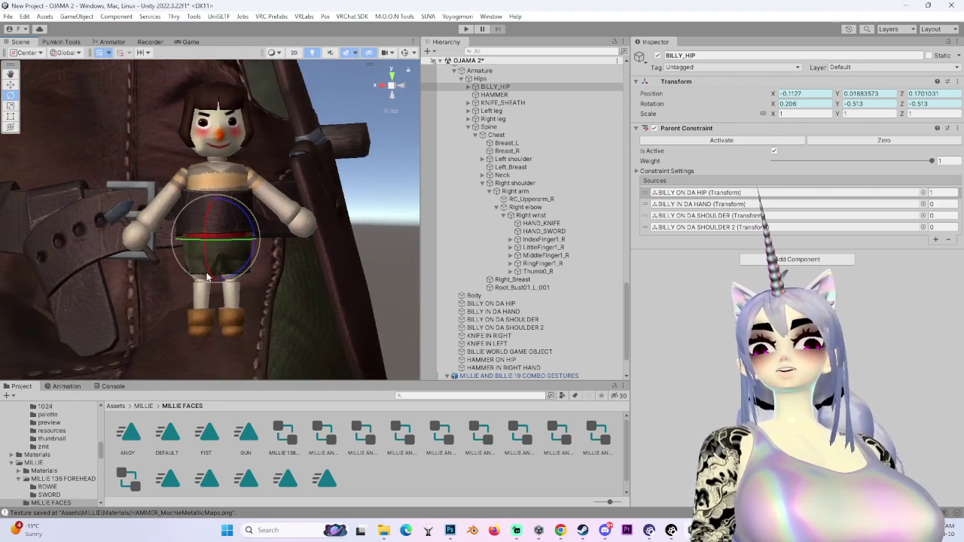
left_click_drag(275, 224, 273, 283)
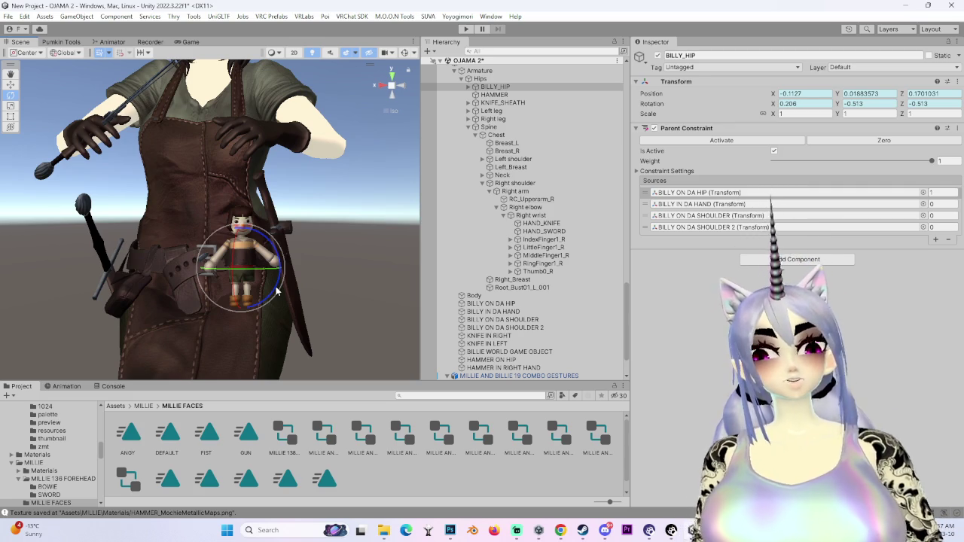
mouse_move(279, 292)
left_mouse_down()
mouse_move(265, 317)
mouse_move(300, 441)
left_mouse_up()
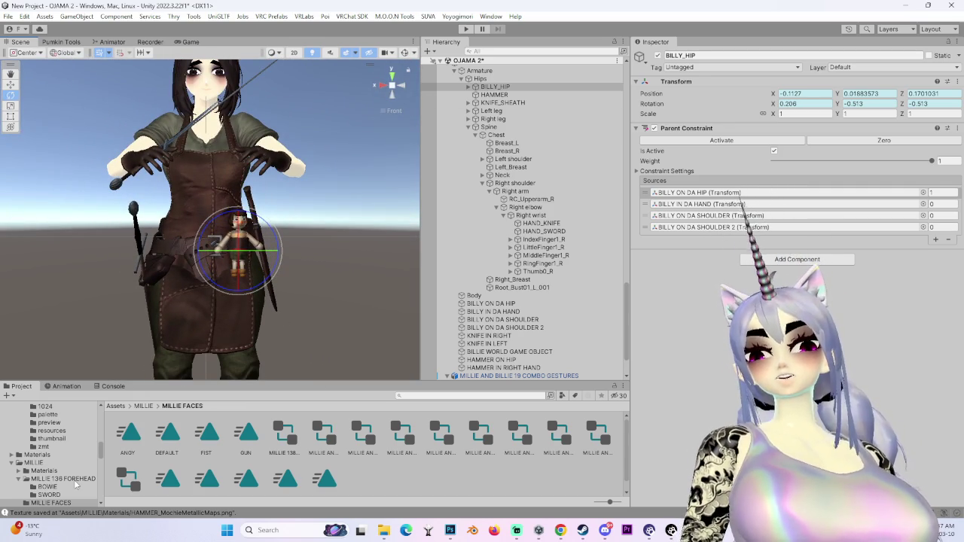
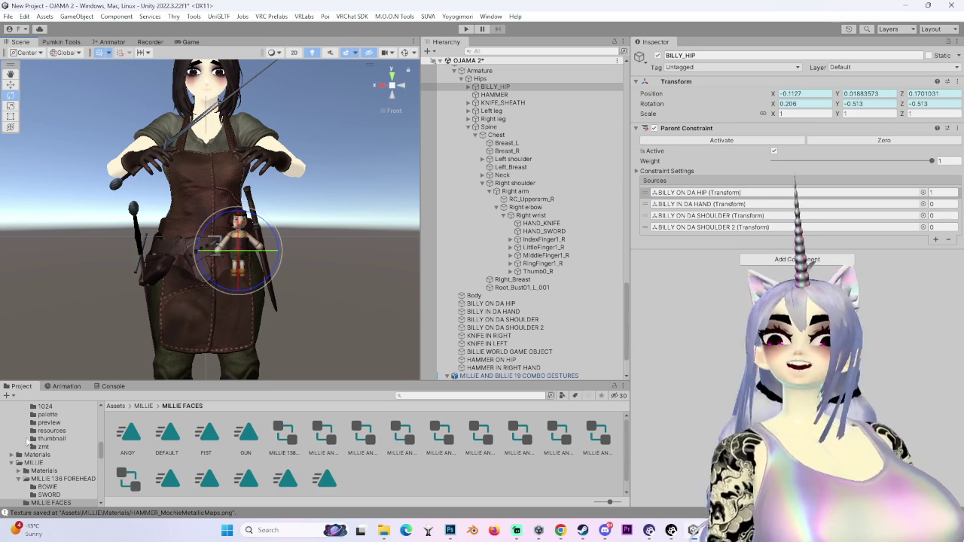
Zoom in on the hip doll in a front isometric view, then show the SADNESS clip's Animation timeline
scroll(229, 284, "up", 5)
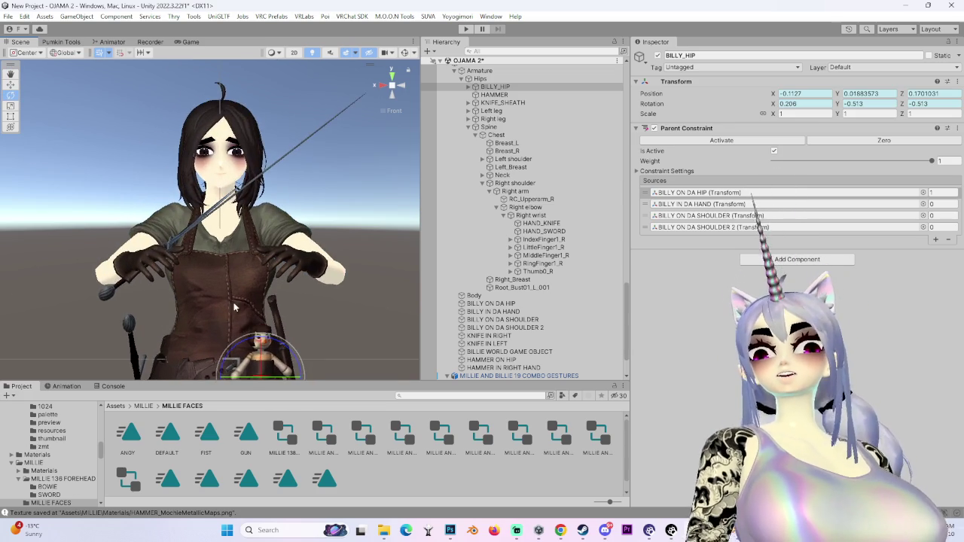
left_click_drag(257, 202, 205, 213)
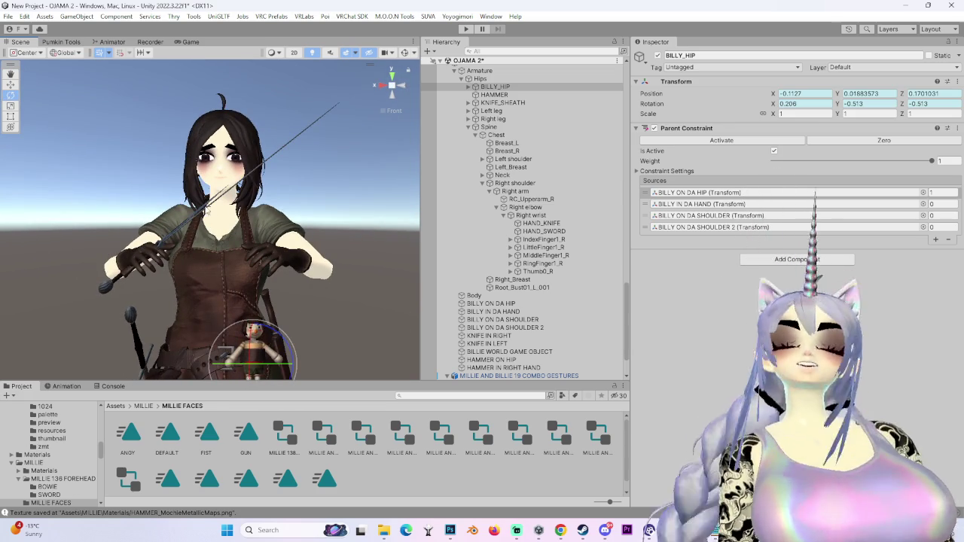
left_click_drag(313, 232, 251, 265)
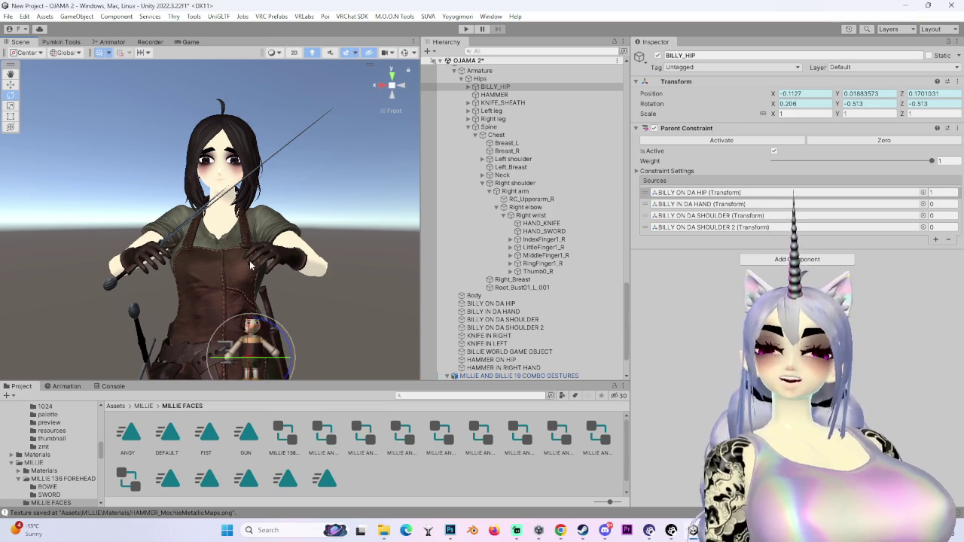
scroll(236, 169, "up", 3)
left_click(391, 88)
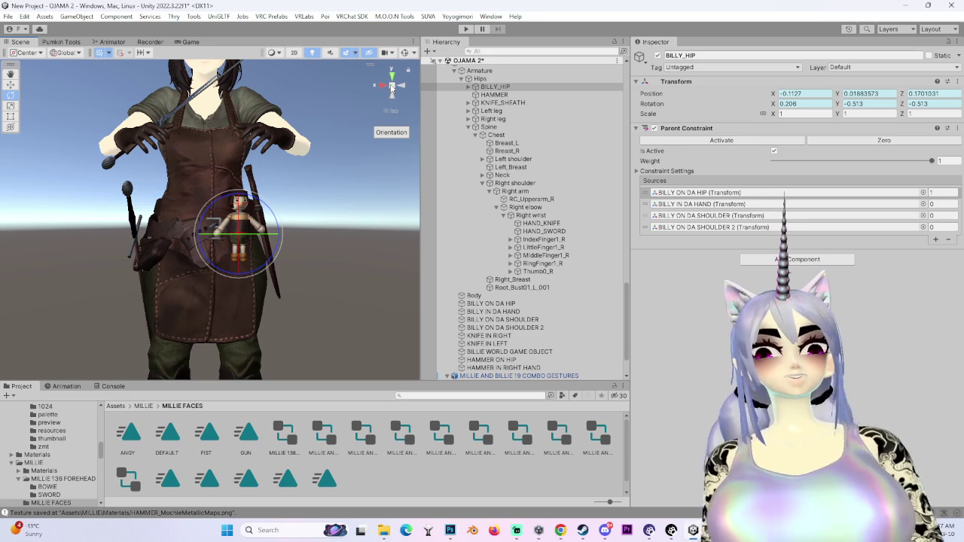
scroll(276, 277, "up", 5)
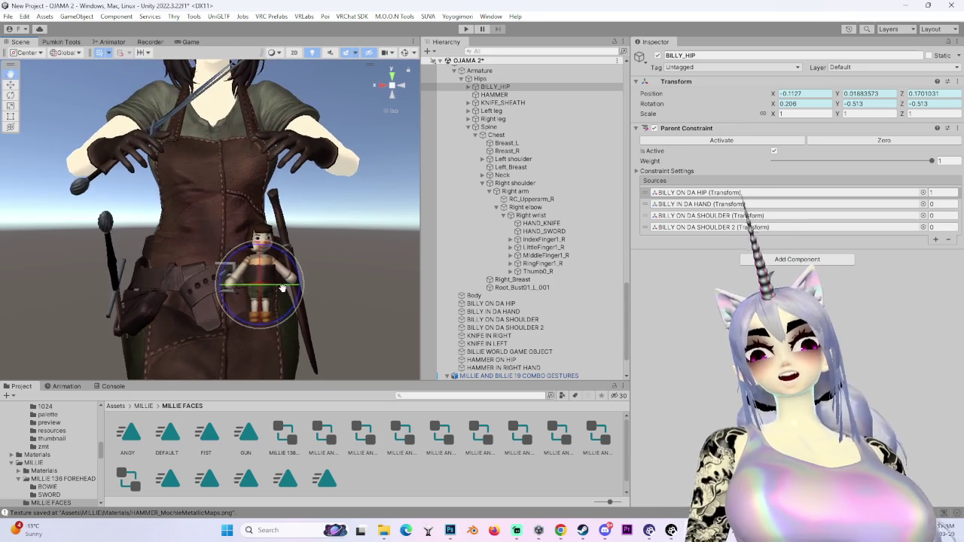
left_click(76, 388)
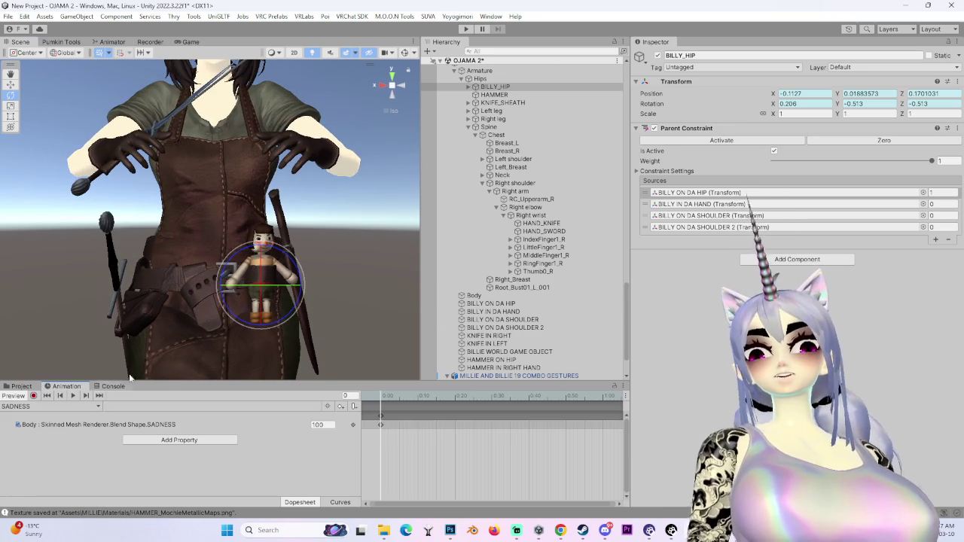
Collapse the BILLY APRON avatar, select ComboGestureExpressions' SADNESS mood set and open its Combo Gesture editor
scroll(464, 202, "up", 5)
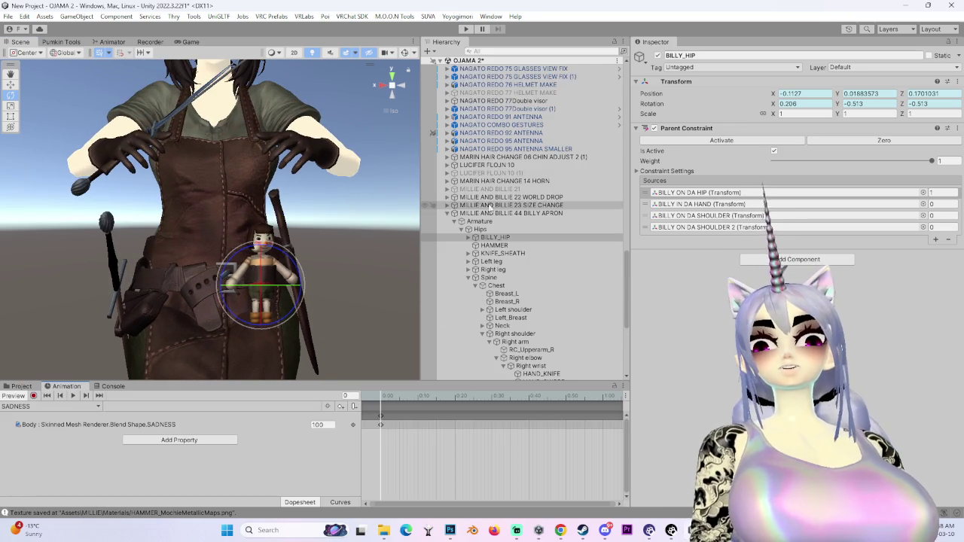
left_click(448, 214)
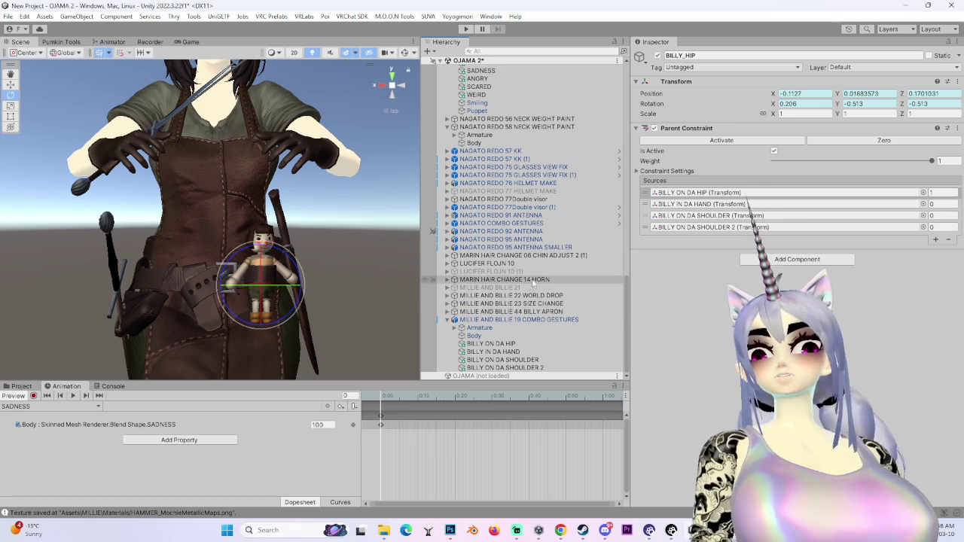
scroll(552, 253, "up", 5)
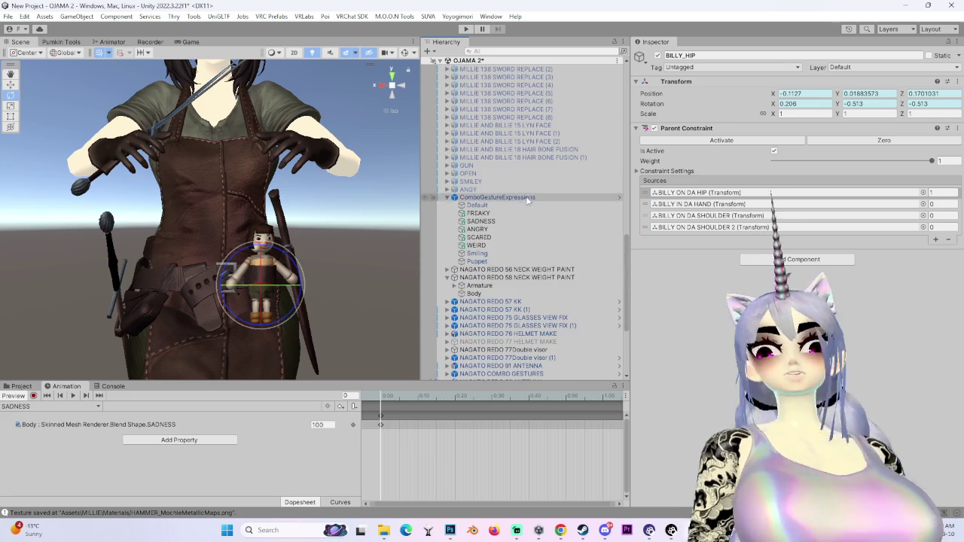
left_click(591, 197)
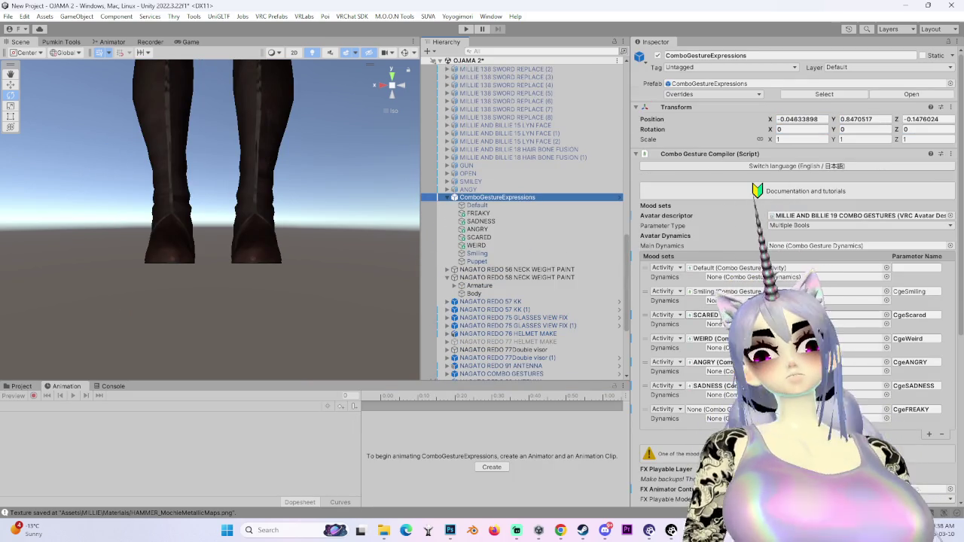
left_click(719, 387)
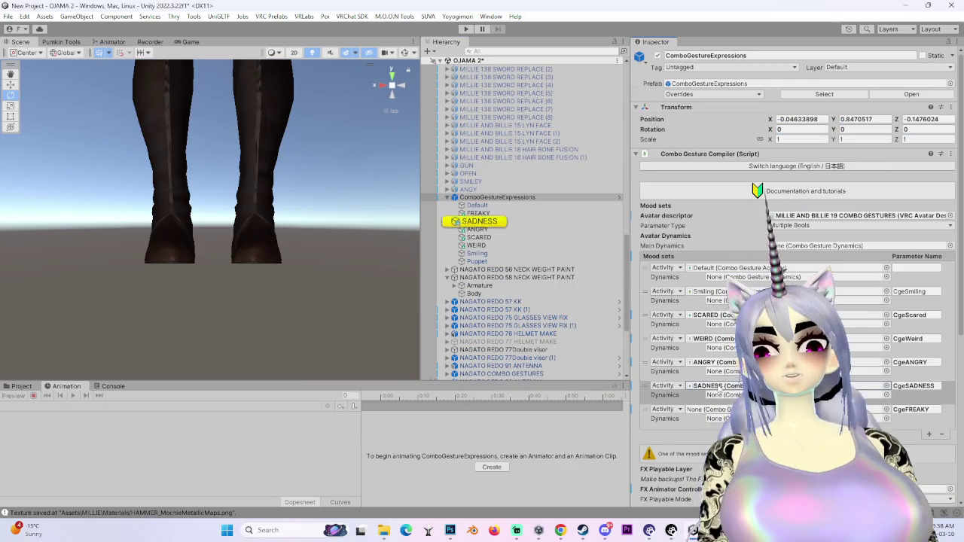
left_click(481, 222)
left_click(800, 179)
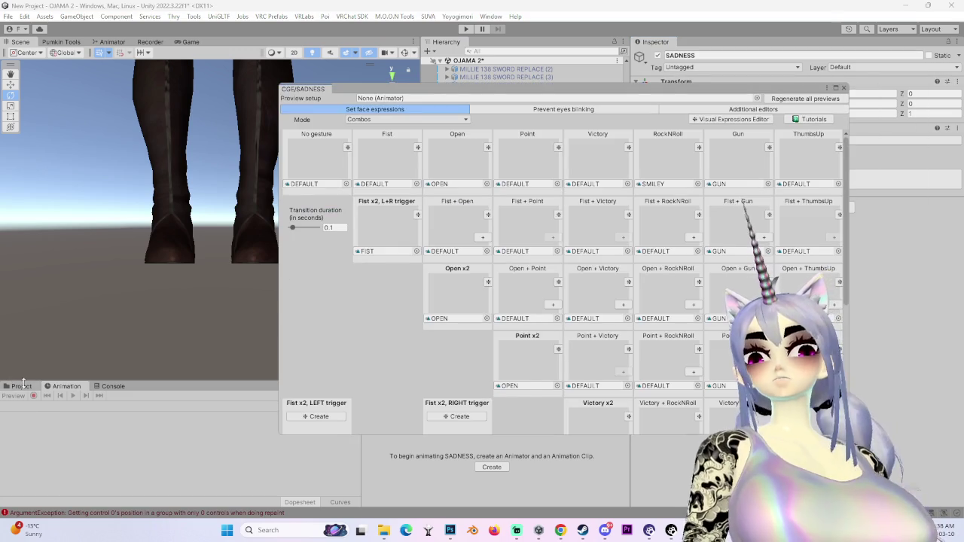
Assign SADNESS to the no-gesture, Fist, Open, Fist x2, Open x2 and Fist + Open slots
left_click(21, 386)
scroll(244, 473, "down", 1)
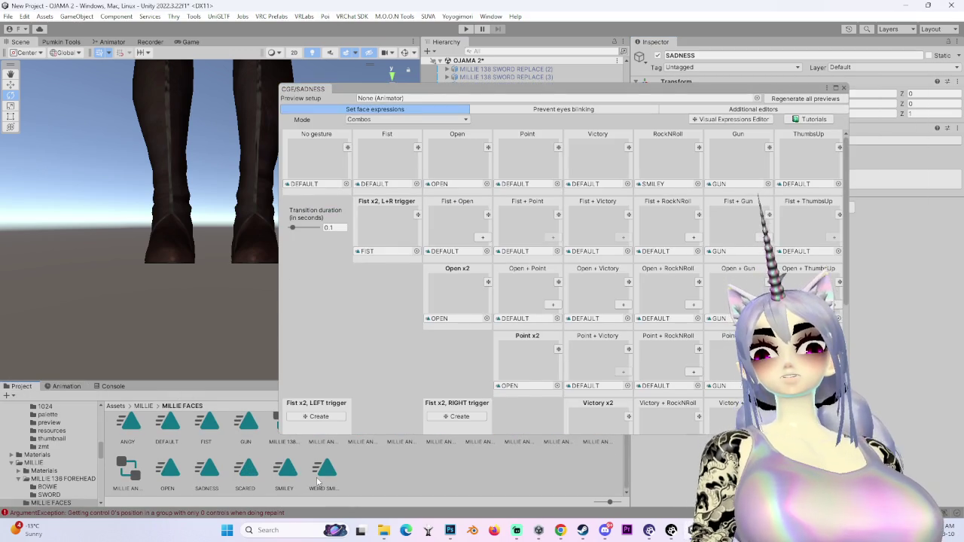
left_click_drag(211, 479, 322, 207)
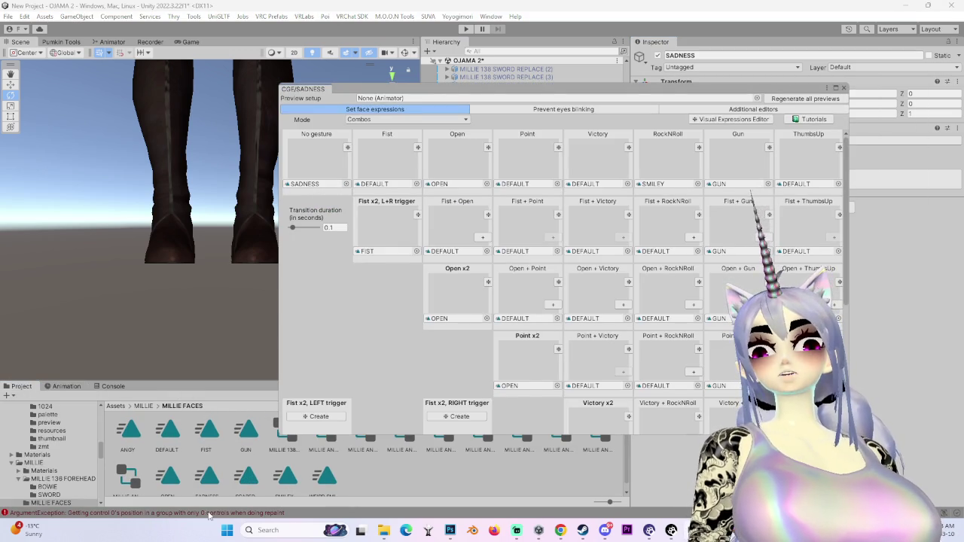
left_click(212, 481)
left_click_drag(392, 186, 391, 186)
left_click_drag(249, 468, 392, 255)
mouse_move(226, 480)
left_mouse_down()
mouse_move(452, 346)
mouse_move(465, 324)
left_mouse_up()
left_click_drag(207, 463, 435, 215)
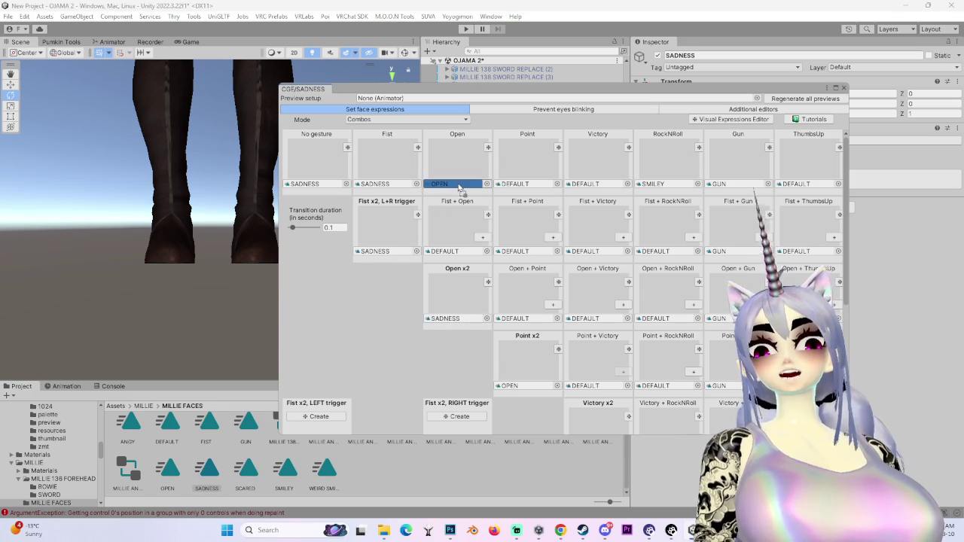
left_click_drag(244, 468, 472, 244)
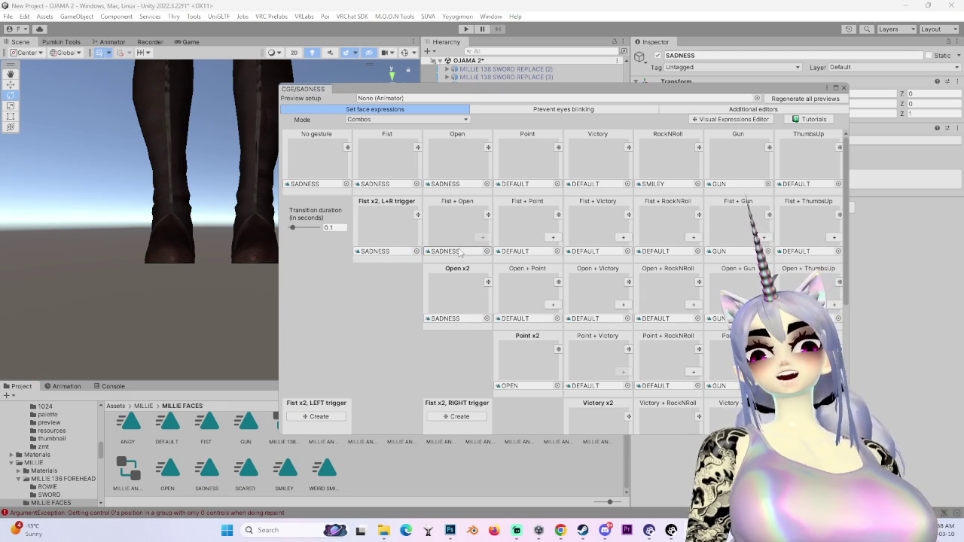
Assign SADNESS to Point, Victory and their Fist, Open and Point combination slots
left_click(174, 470)
left_click_drag(217, 495, 529, 363)
left_click_drag(207, 471, 528, 308)
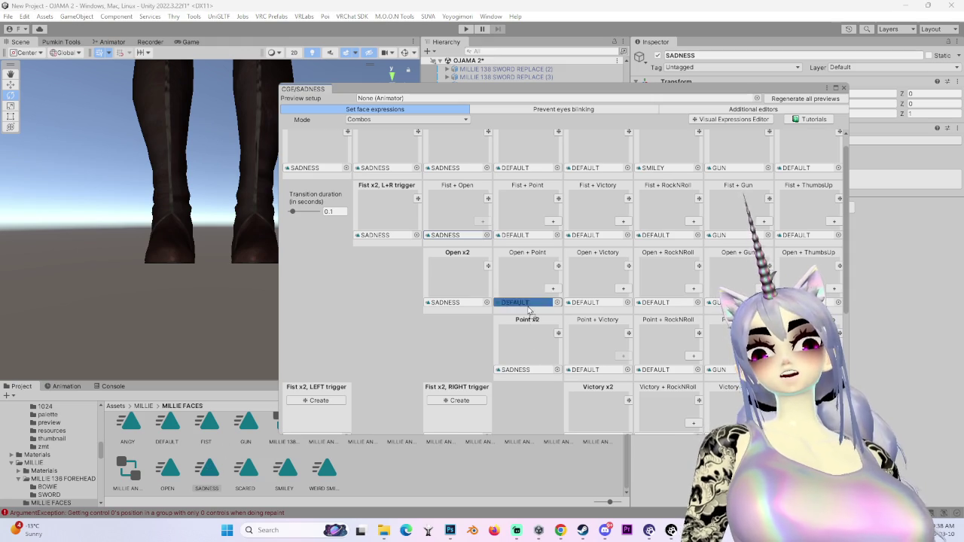
left_click_drag(207, 471, 529, 241)
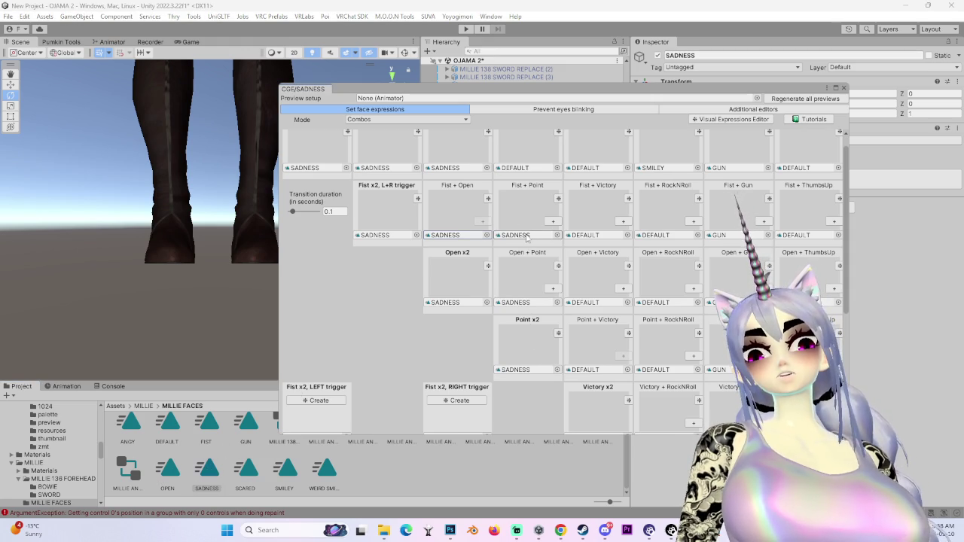
left_click_drag(205, 484, 527, 167)
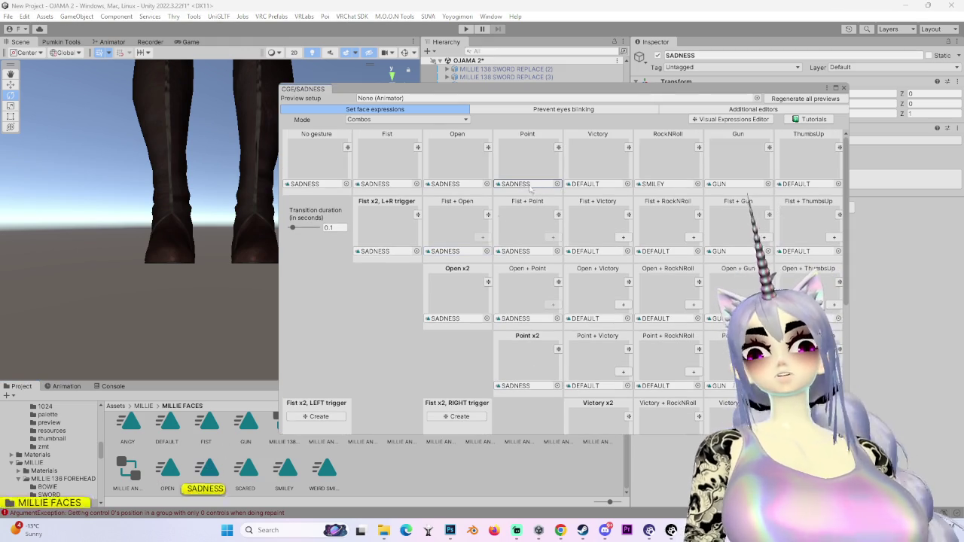
mouse_move(215, 490)
left_mouse_down()
mouse_move(573, 183)
mouse_move(585, 185)
left_mouse_up()
mouse_move(197, 472)
left_mouse_down()
mouse_move(527, 184)
mouse_move(590, 256)
left_mouse_up()
mouse_move(202, 473)
left_mouse_down()
mouse_move(527, 184)
mouse_move(586, 318)
left_mouse_up()
mouse_move(208, 471)
left_mouse_down()
mouse_move(527, 184)
mouse_move(587, 389)
left_mouse_up()
Assign SADNESS to the RockNRoll combination slots, including Point + RockNRoll and Open + RockNRoll
scroll(581, 366, "down", 3)
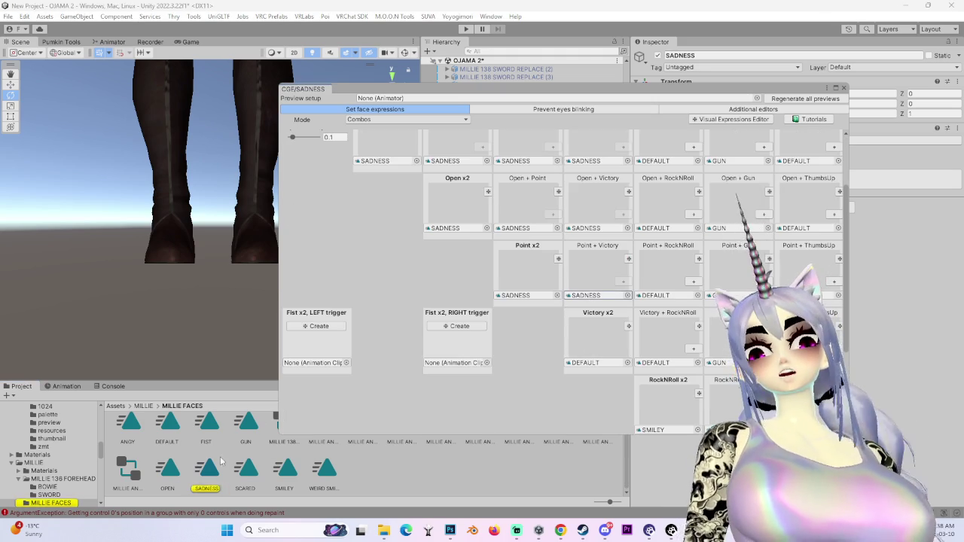
scroll(608, 365, "down", 1)
mouse_move(206, 471)
left_mouse_down()
mouse_move(478, 379)
mouse_move(664, 405)
left_mouse_up()
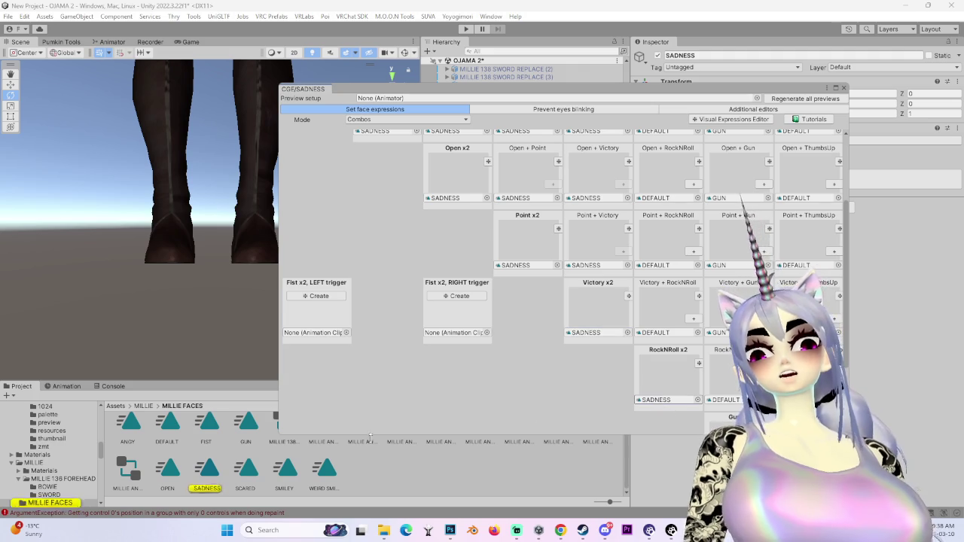
left_click_drag(206, 471, 666, 272)
mouse_move(203, 466)
left_mouse_down()
mouse_move(659, 317)
mouse_move(662, 210)
left_mouse_up()
scroll(666, 217, "up", 4)
Assign SADNESS to Fist + RockNRoll, RockNRoll, Gun and the remaining Gun combination slots
left_click(658, 320)
mouse_move(218, 472)
left_mouse_down()
mouse_move(648, 245)
mouse_move(659, 251)
left_mouse_up()
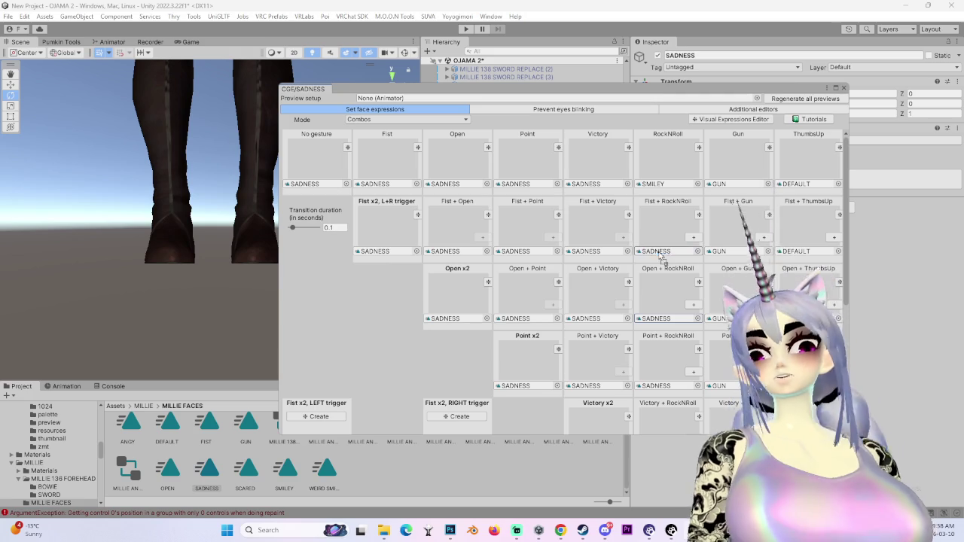
left_click_drag(205, 473, 652, 184)
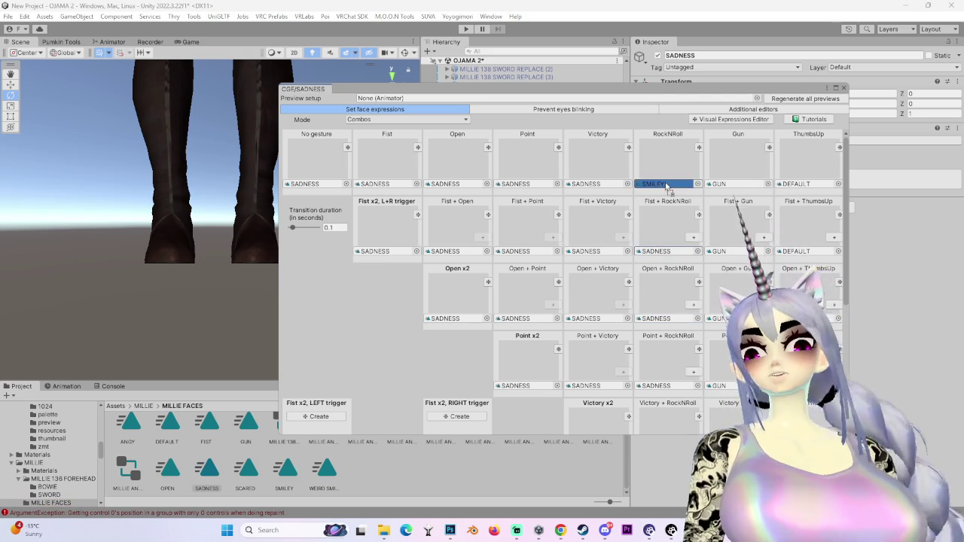
left_click_drag(223, 471, 731, 186)
mouse_move(207, 471)
left_mouse_down()
mouse_move(742, 251)
mouse_move(733, 255)
left_mouse_up()
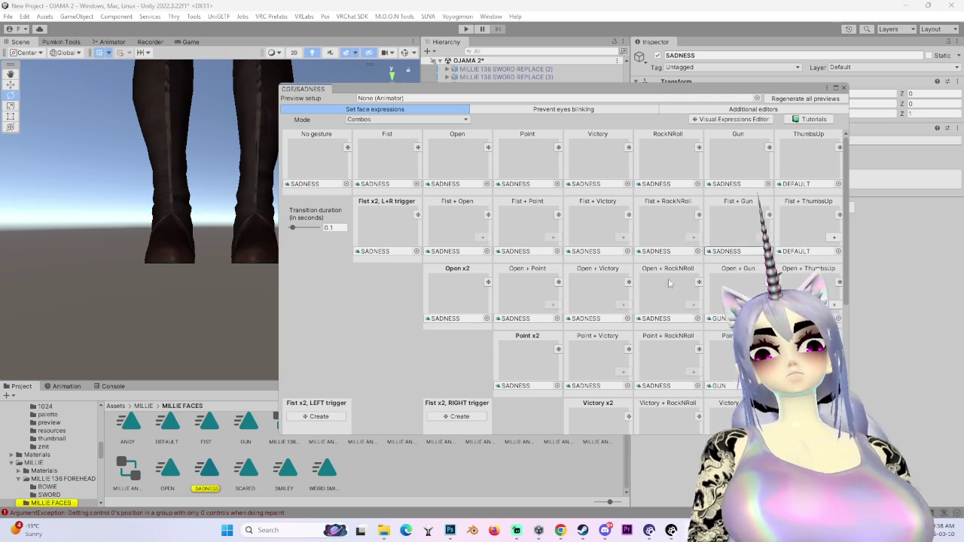
left_click_drag(204, 483, 720, 354)
scroll(721, 332, "down", 2)
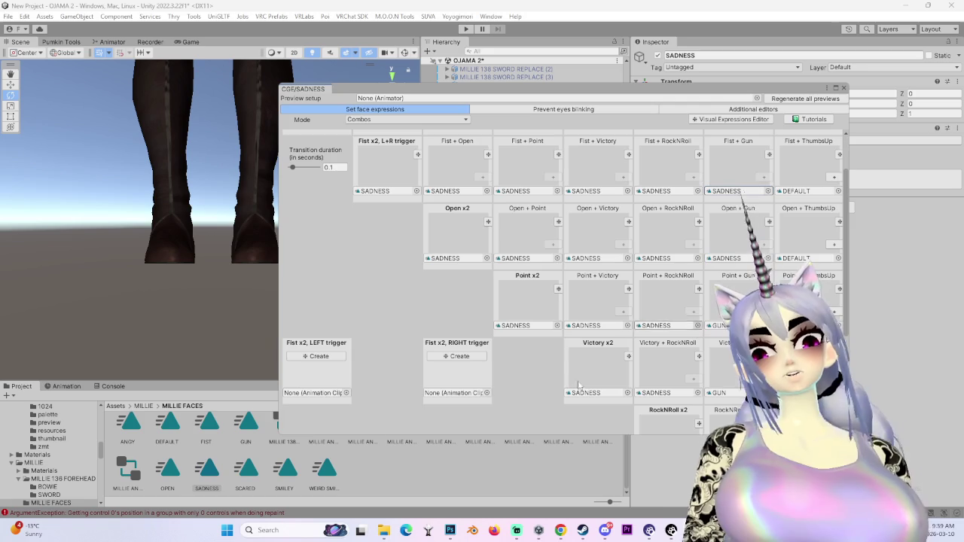
scroll(684, 390, "down", 2)
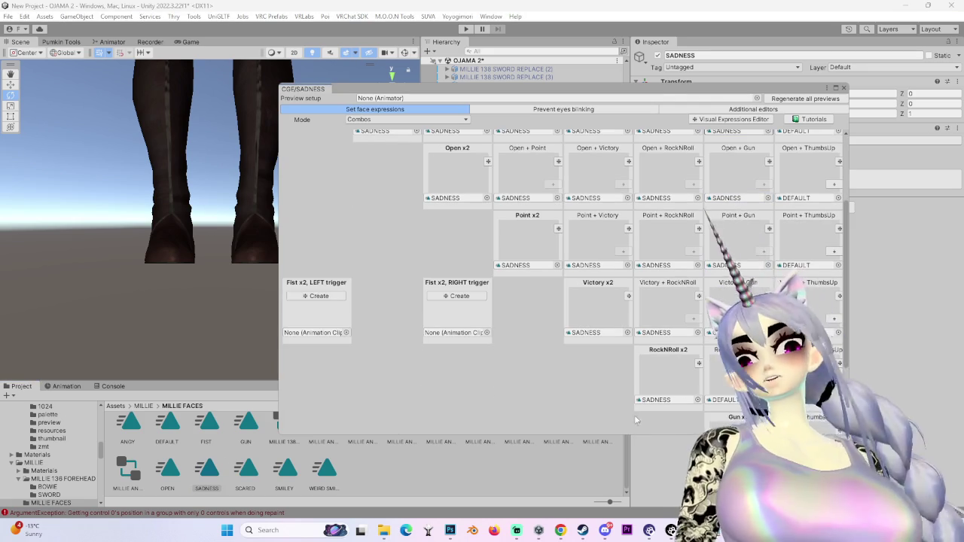
left_click(208, 471)
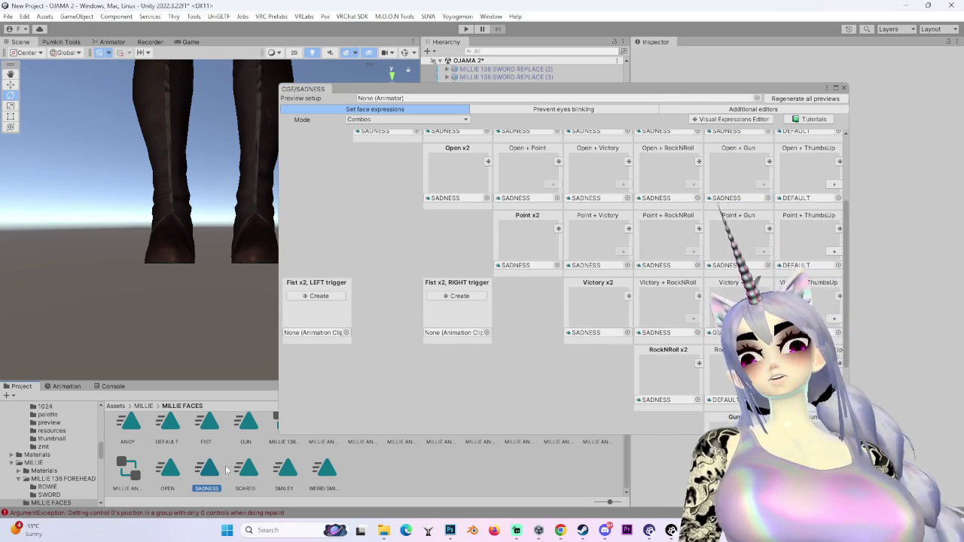
left_click_drag(225, 467, 719, 335)
mouse_move(215, 471)
left_mouse_down()
mouse_move(735, 379)
mouse_move(708, 369)
mouse_move(723, 362)
left_mouse_up()
Assign SADNESS to the ThumbsUp, Point + ThumbsUp and Victory + ThumbsUp slots
scroll(728, 380, "down", 3)
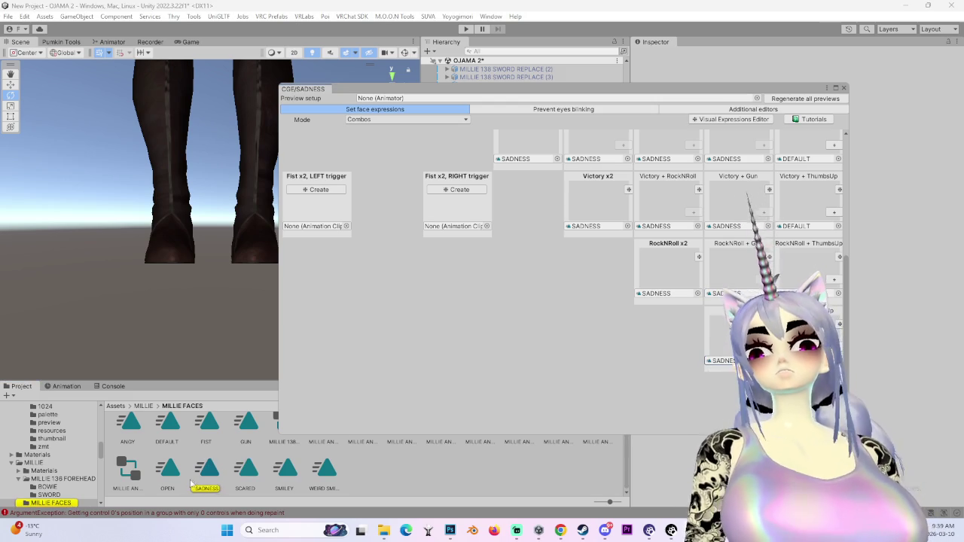
left_click(721, 361)
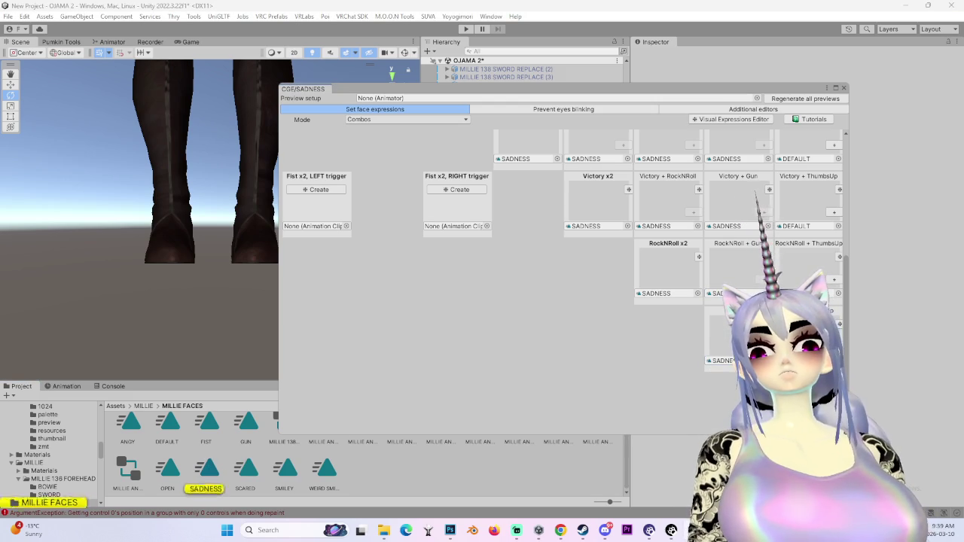
left_click(722, 360)
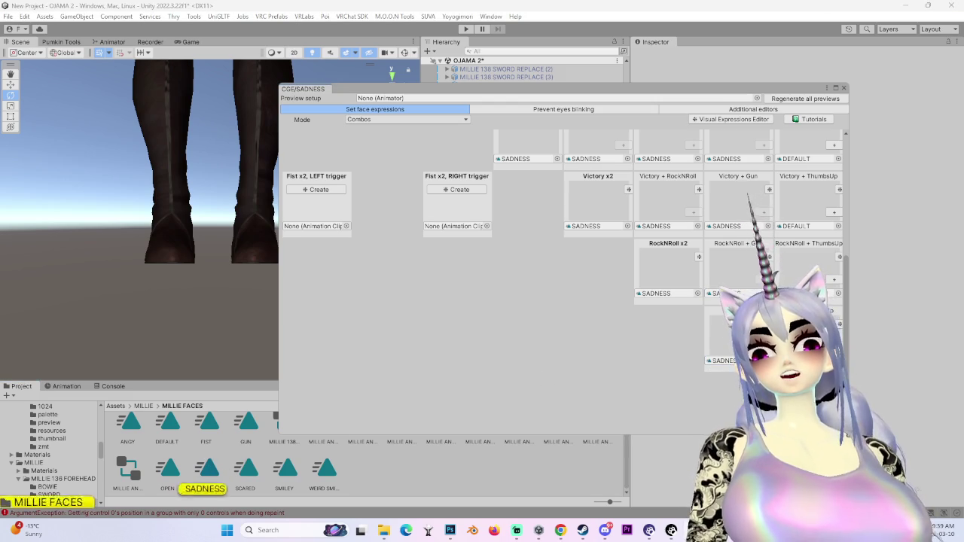
scroll(721, 361, "up", 1)
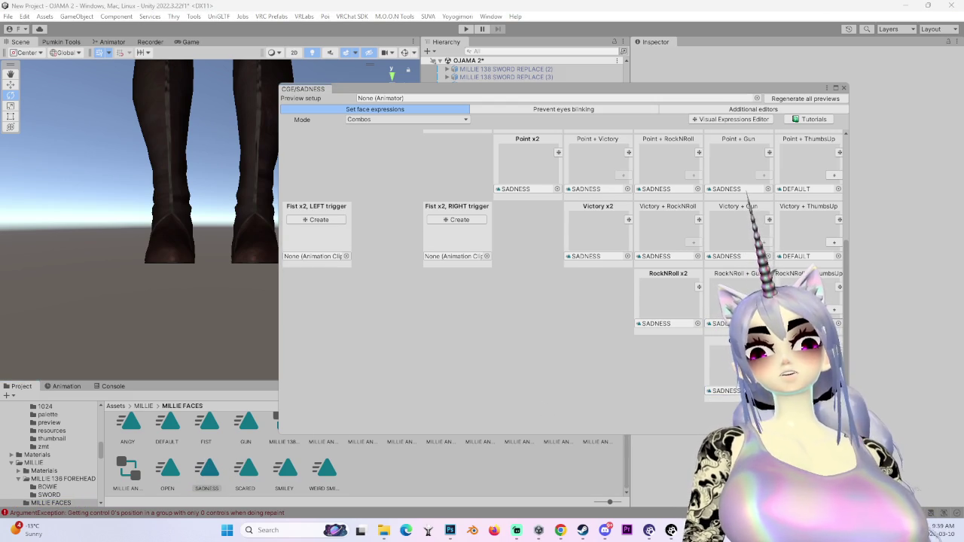
left_click(722, 391)
left_click_drag(211, 473, 823, 265)
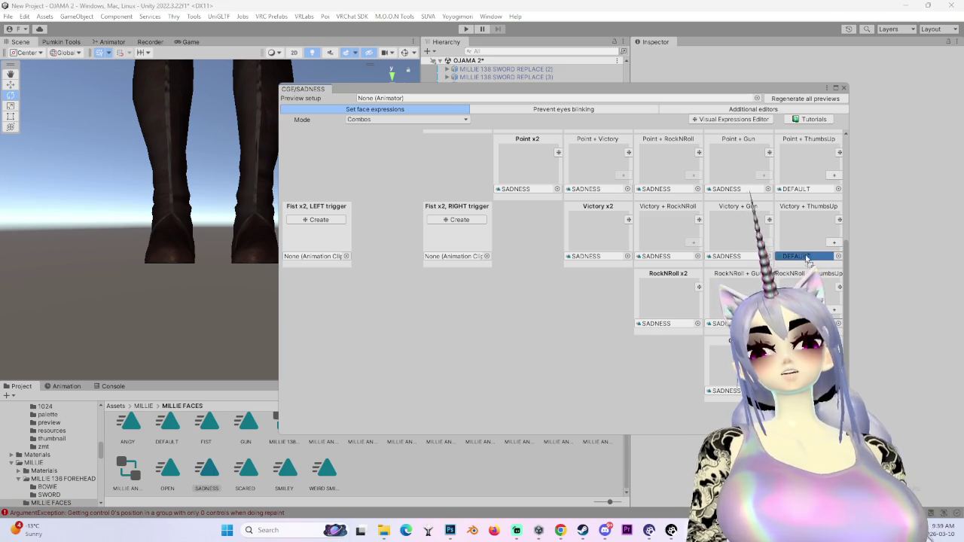
left_click_drag(217, 472, 815, 219)
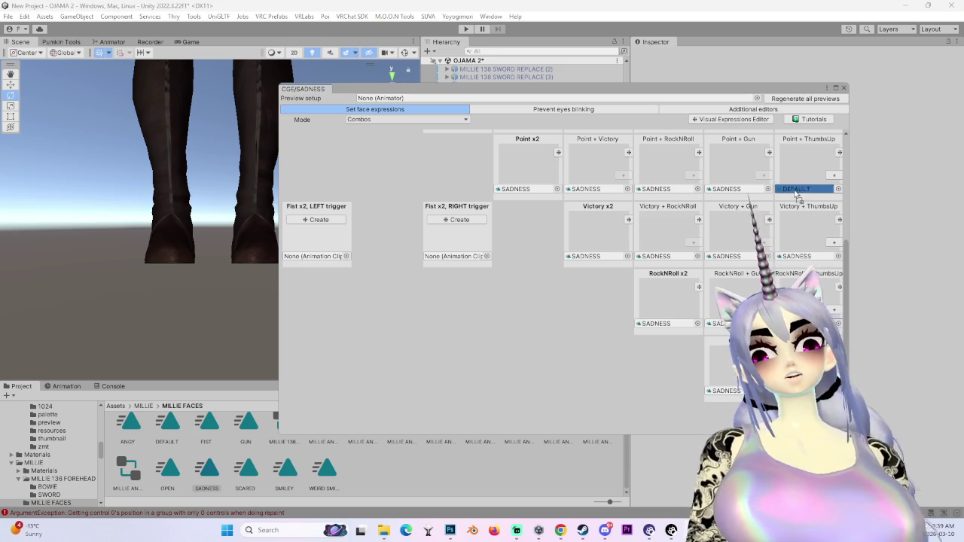
scroll(802, 241, "up", 3)
mouse_move(206, 473)
left_mouse_down()
mouse_move(801, 212)
mouse_move(806, 218)
mouse_move(805, 185)
left_mouse_up()
scroll(808, 223, "up", 3)
scroll(807, 223, "up", 1)
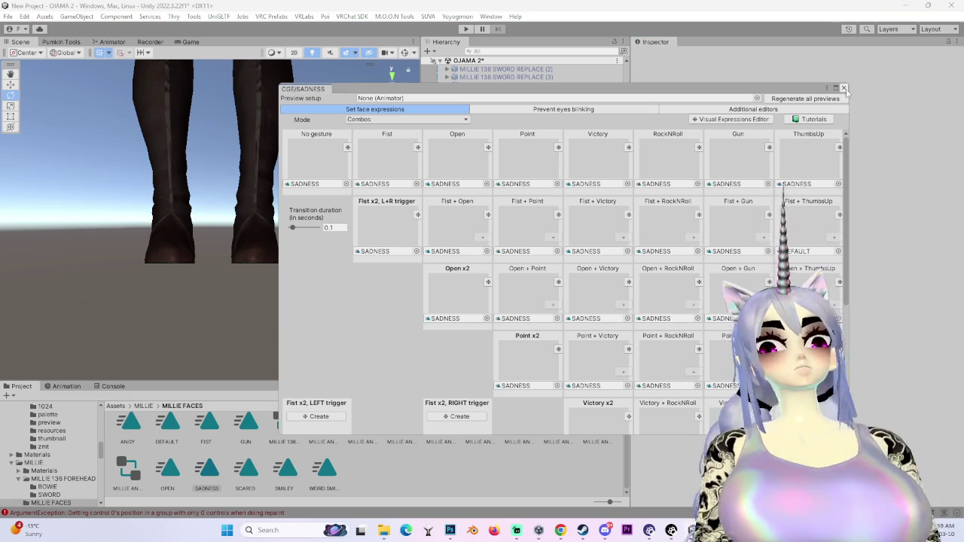
Close the SADNESS combo editor, then briefly open and close the FREAKY expression editor
left_click(843, 88)
left_click(532, 214)
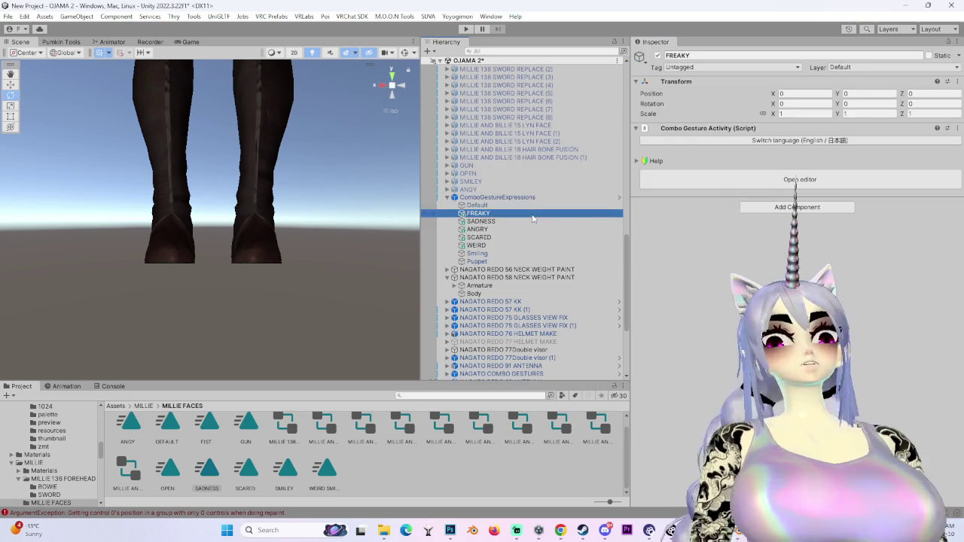
left_click(813, 182)
left_click(318, 184)
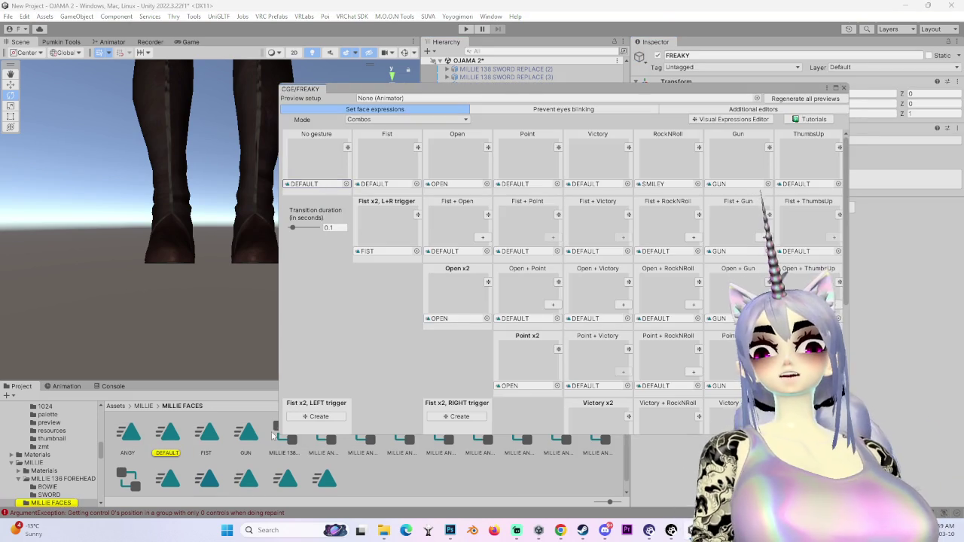
Select MILLIE AND BILLIE 44 BILLY APRON and show its SADNESS clip in the Animation window
scroll(595, 301, "down", 6)
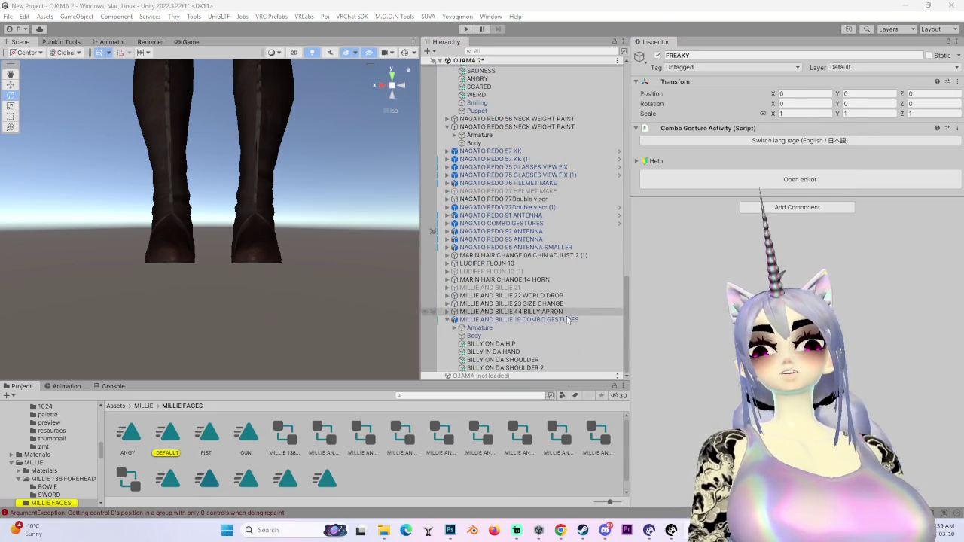
left_click(518, 312)
left_click(66, 387)
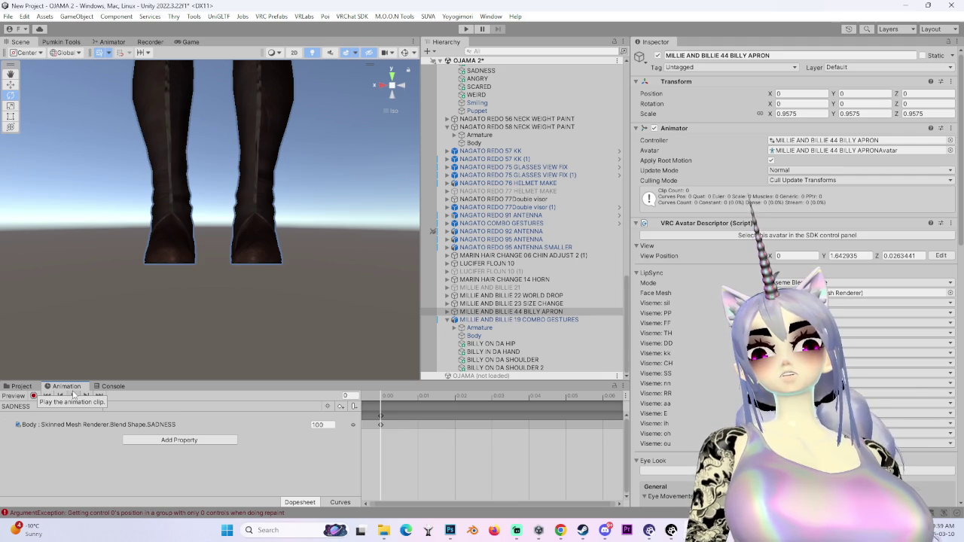
Check the avatar's animation clip list, then reselect the MILLIE AND BILLIE 44 BILLY APRON avatar
left_click(91, 424)
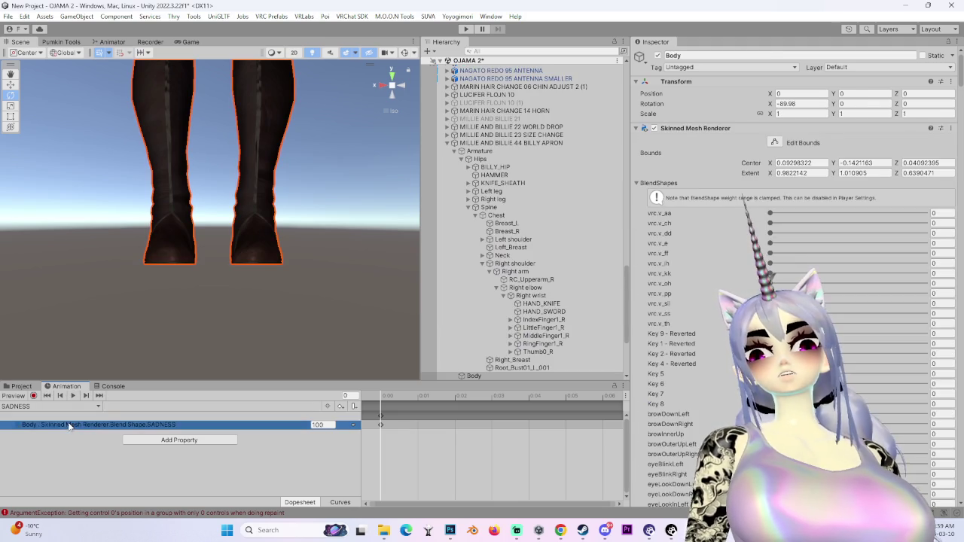
left_click(98, 409)
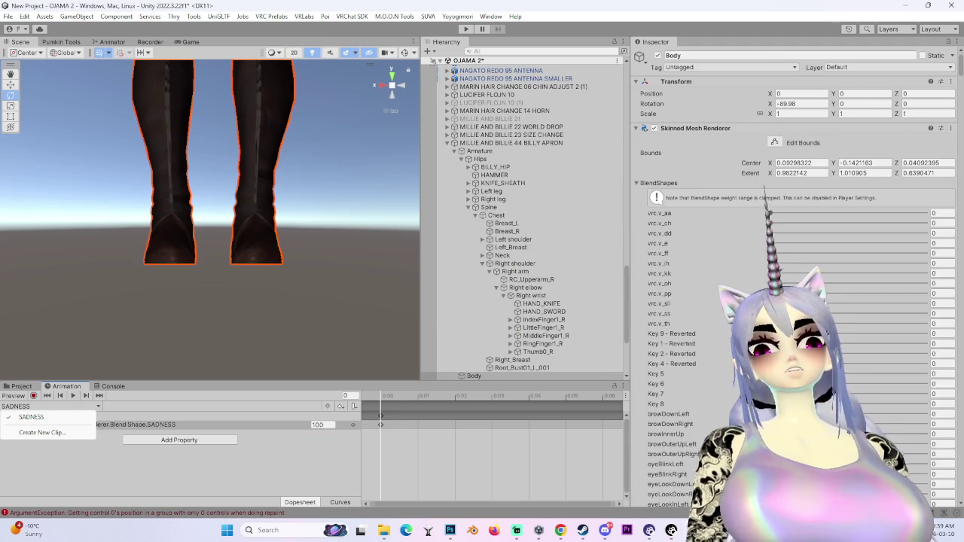
key("Escape")
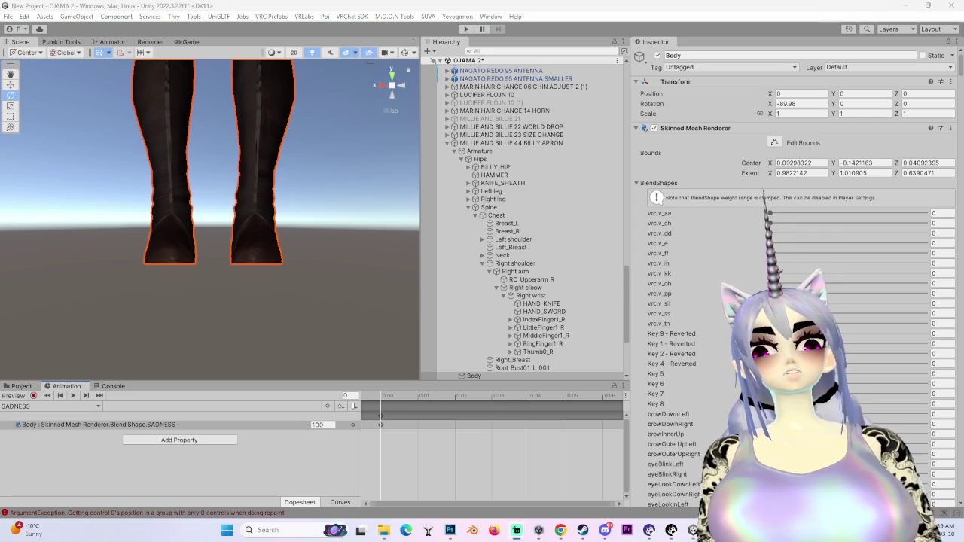
left_click(572, 144)
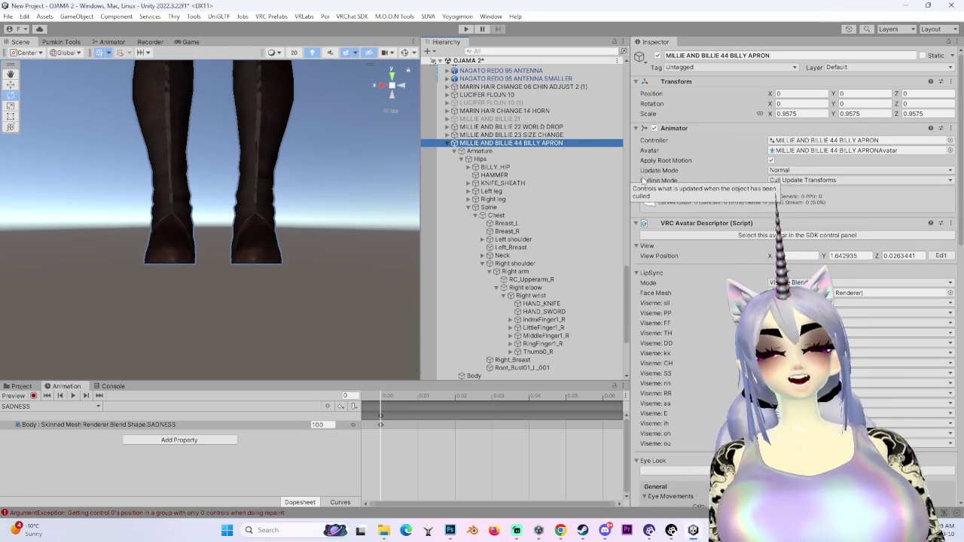
left_click(505, 135)
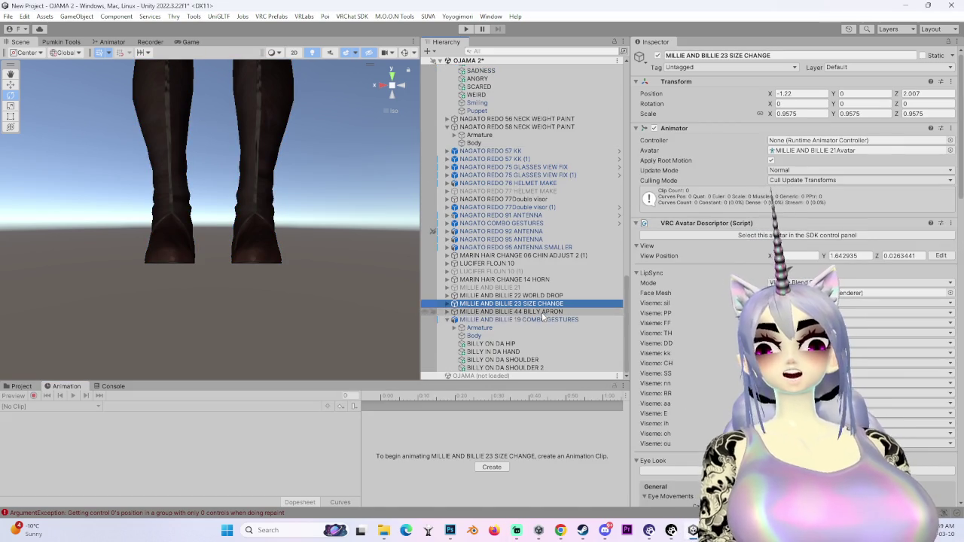
left_click(541, 312)
Add a new copy of the BILLY APRON model from the Project to the scene and frame it
left_click(21, 387)
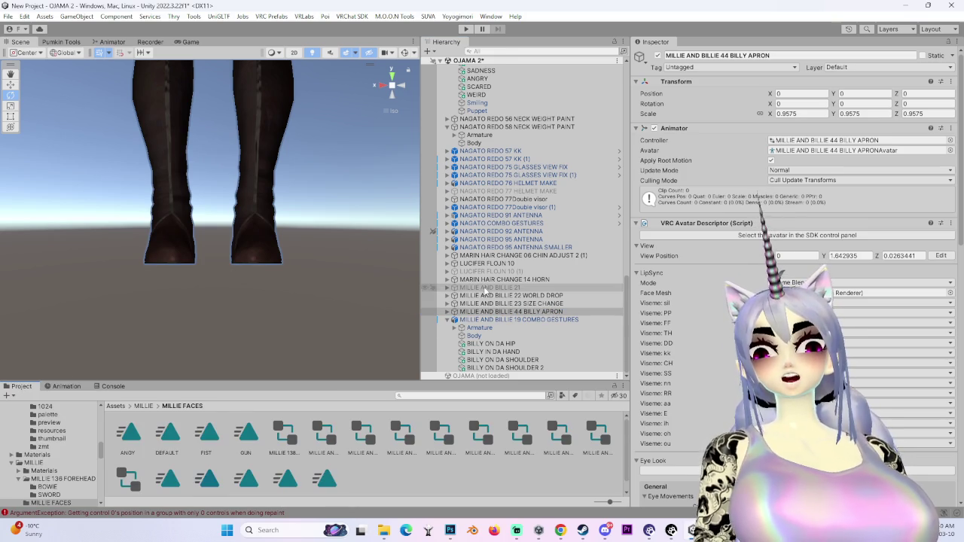
left_click(828, 151)
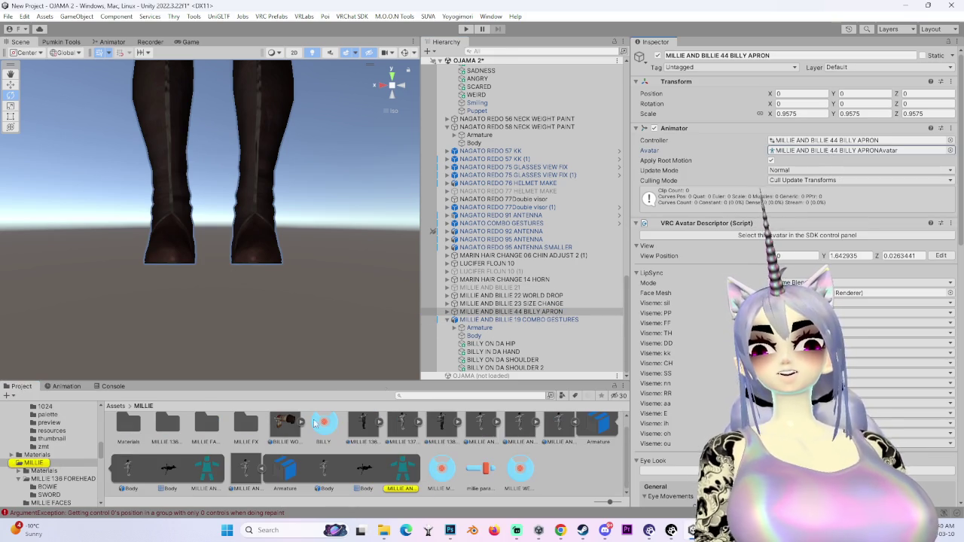
left_click(245, 471)
scroll(500, 69, "up", 3)
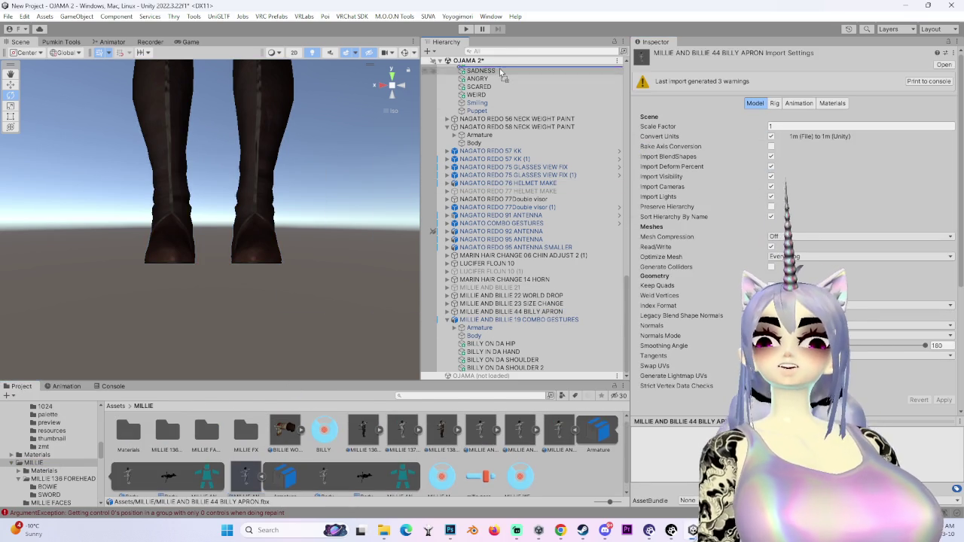
left_click_drag(500, 66, 500, 68)
key("f")
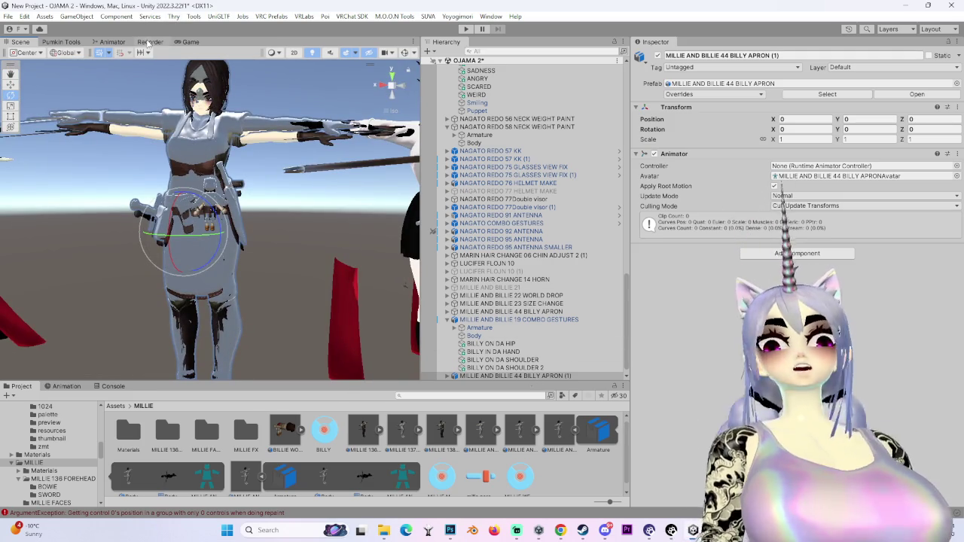
In Pumkin's Avatar Tools, set the original BILLY APRON avatar as the copy source
right_click(148, 42)
left_click(113, 42)
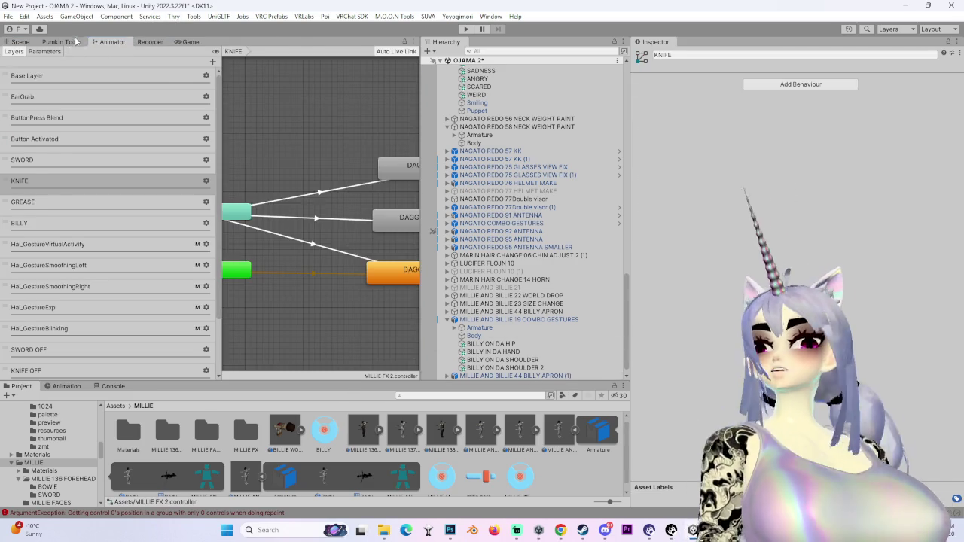
left_click(73, 42)
scroll(237, 287, "up", 10)
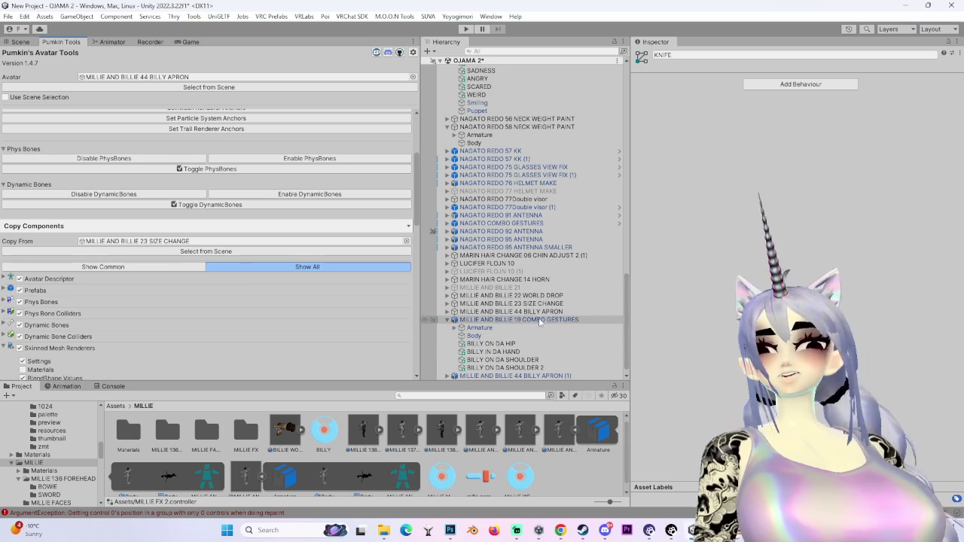
left_click_drag(512, 311, 155, 241)
scroll(161, 324, "down", 10)
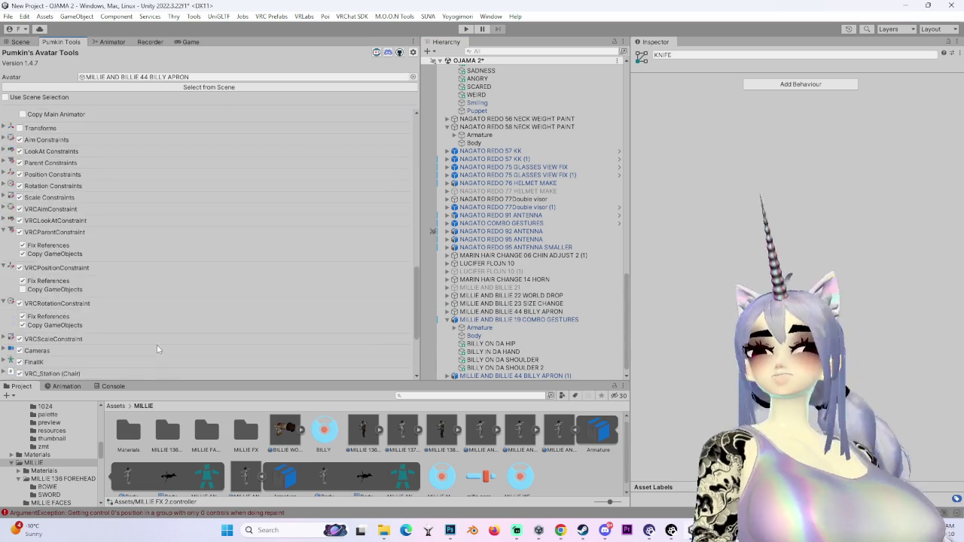
left_click(155, 310)
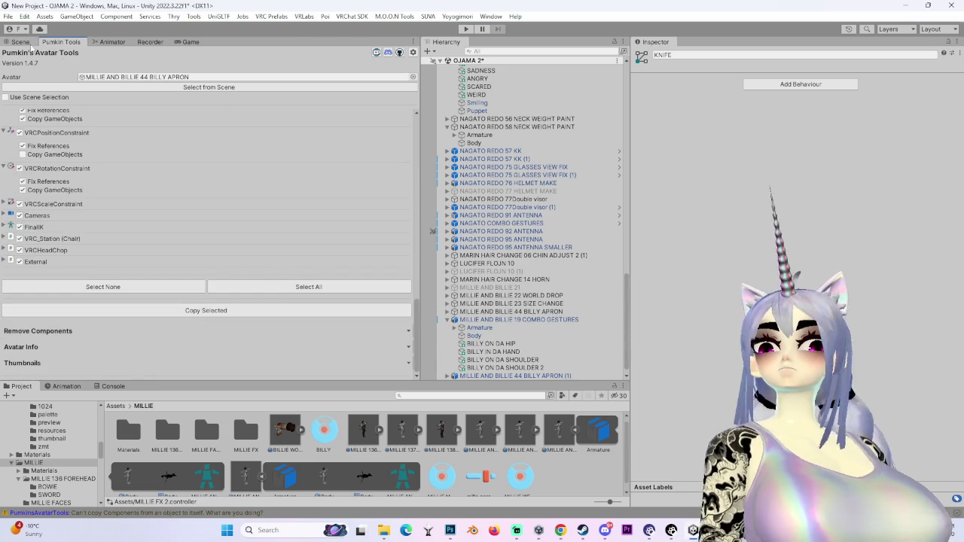
Set BILLY APRON (1) as the target avatar and copy the selected components onto it
left_click(20, 42)
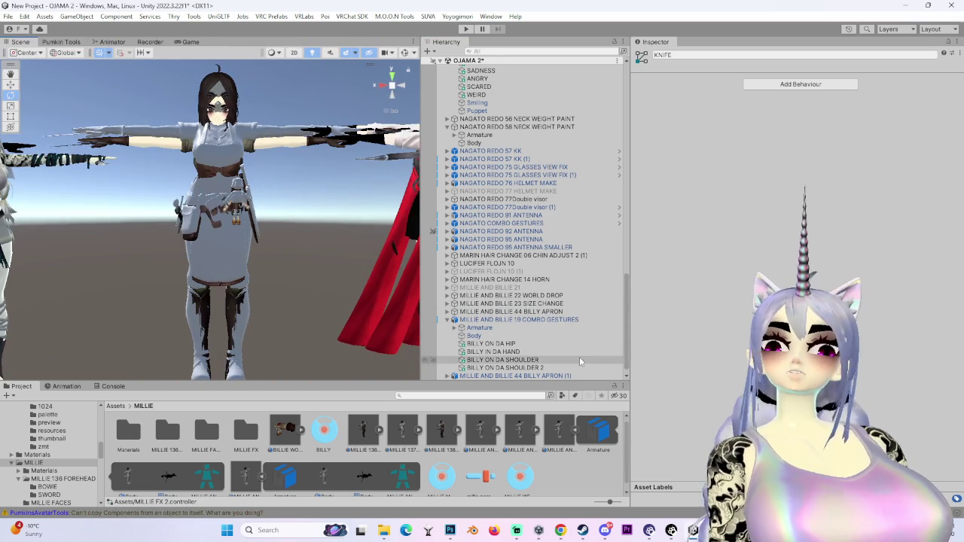
left_click(560, 376)
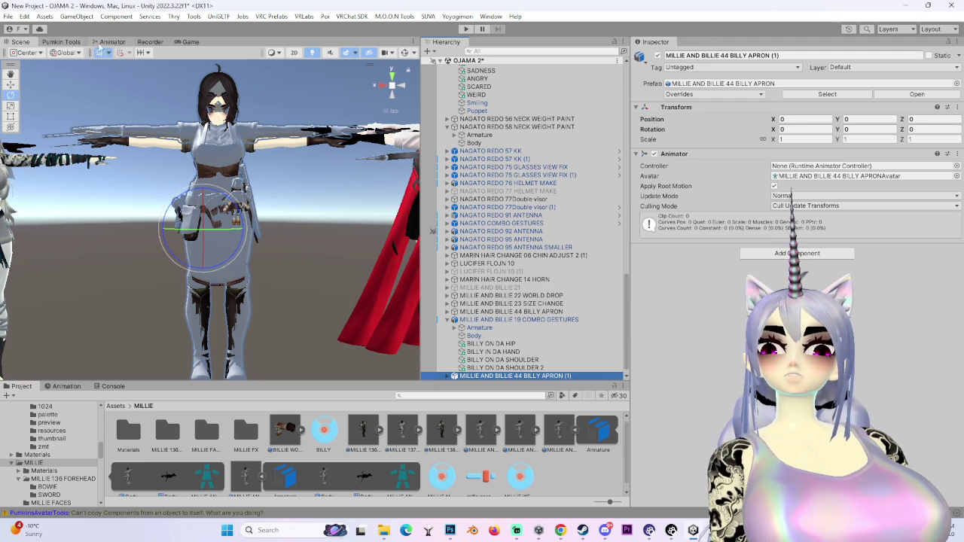
left_click(66, 42)
scroll(170, 281, "up", 10)
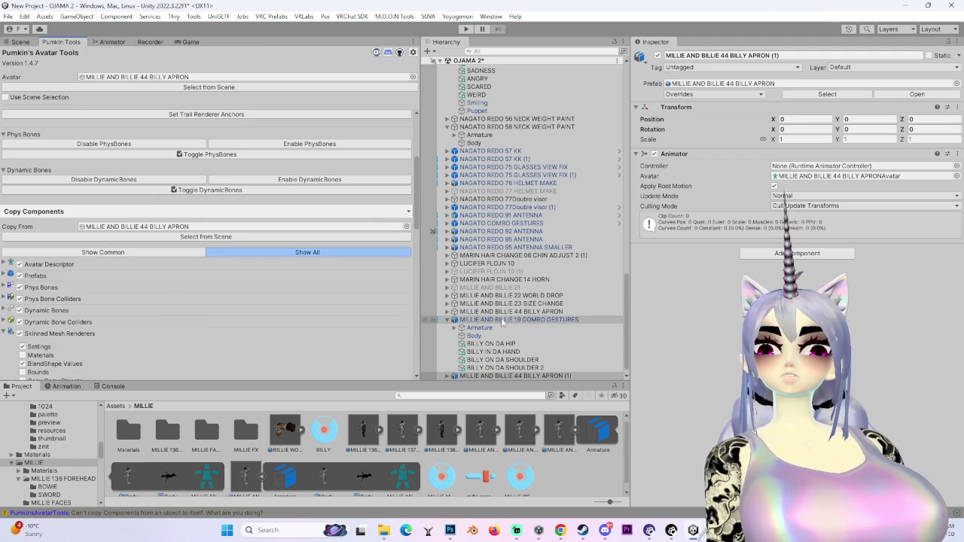
mouse_move(519, 376)
left_mouse_down()
mouse_move(218, 189)
mouse_move(189, 77)
left_mouse_up()
scroll(222, 334, "down", 10)
scroll(168, 360, "up", 10)
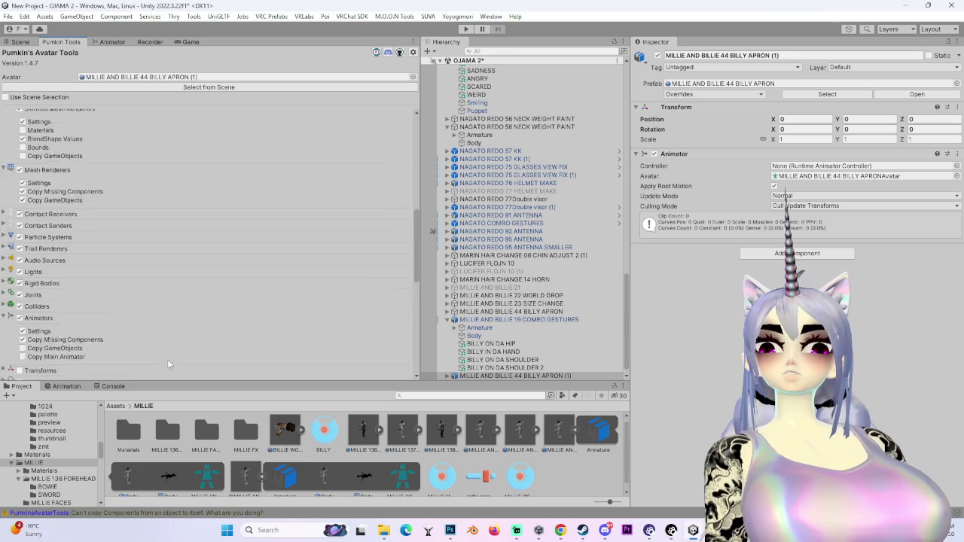
scroll(168, 359, "down", 5)
scroll(168, 354, "down", 10)
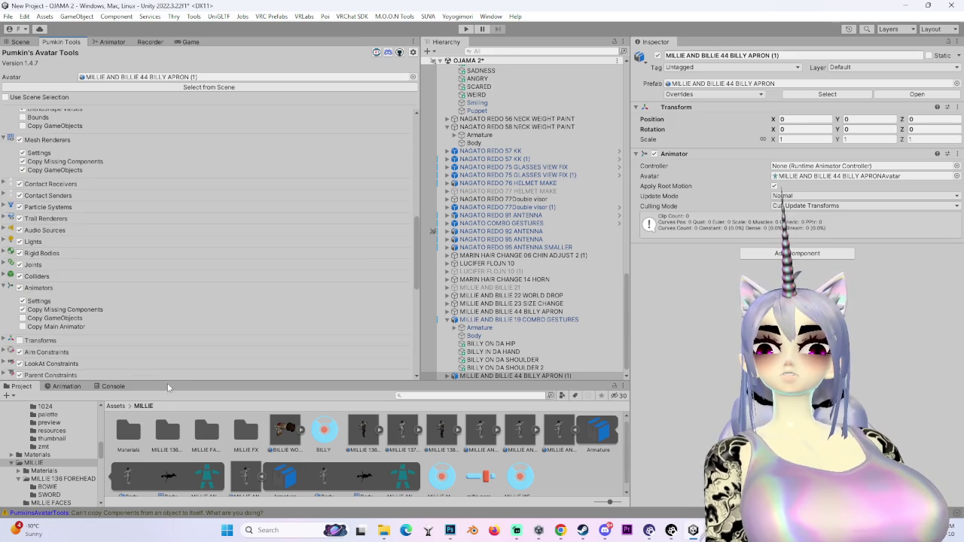
left_click(164, 311)
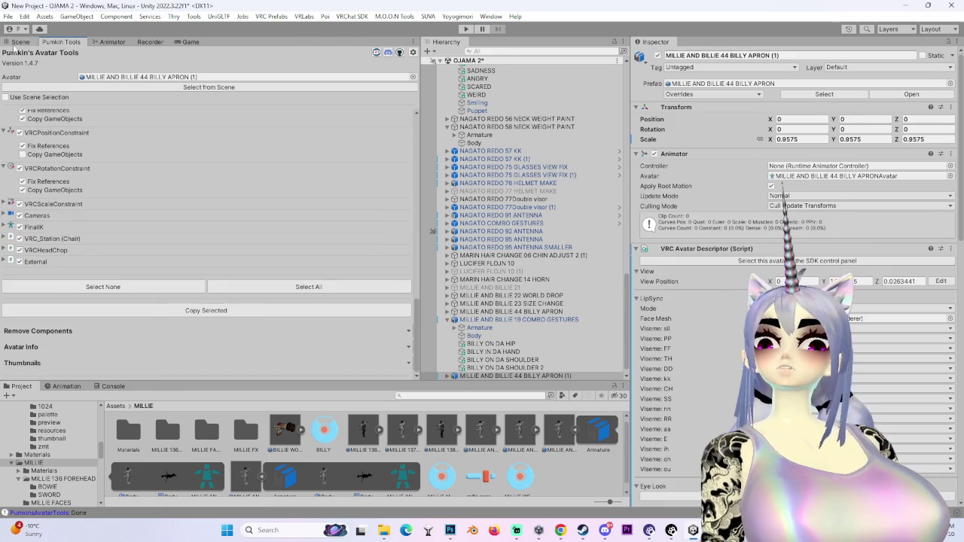
Return to the Scene with the Animation timeline and frame the original BILLY APRON avatar
left_click(12, 43)
left_click(66, 387)
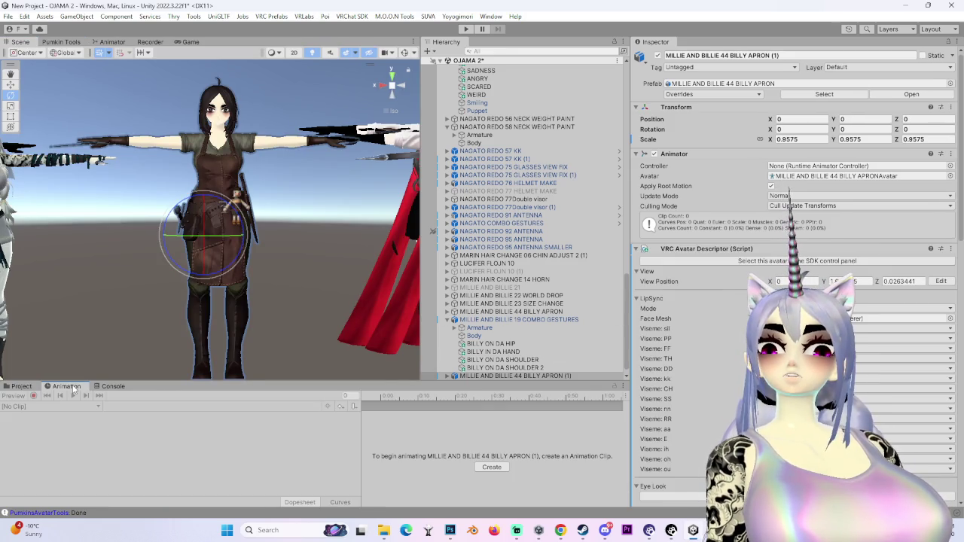
left_click(520, 374)
double_click(551, 311)
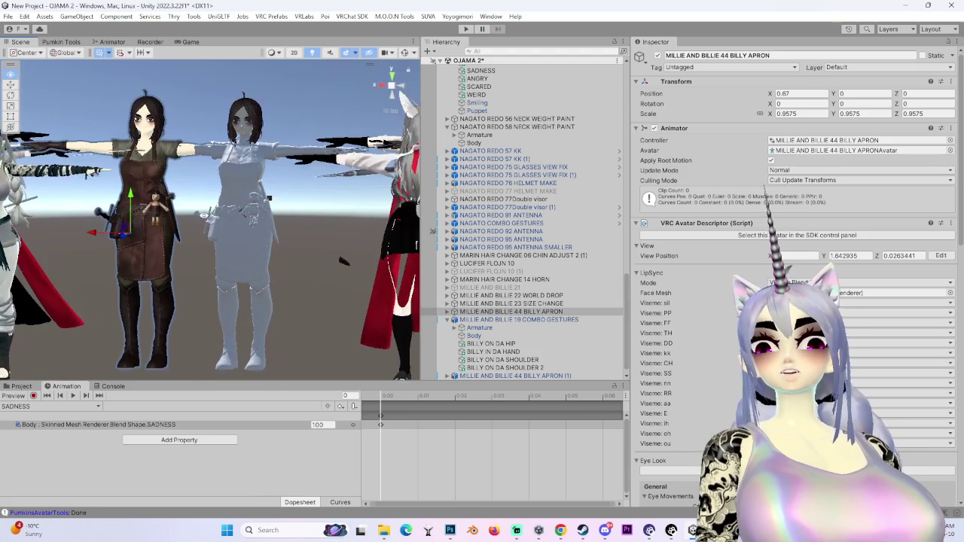
Select the avatar's Body mesh, review its blendshapes and collapse the Skinned Mesh Renderer
left_click(455, 311)
left_click(488, 329)
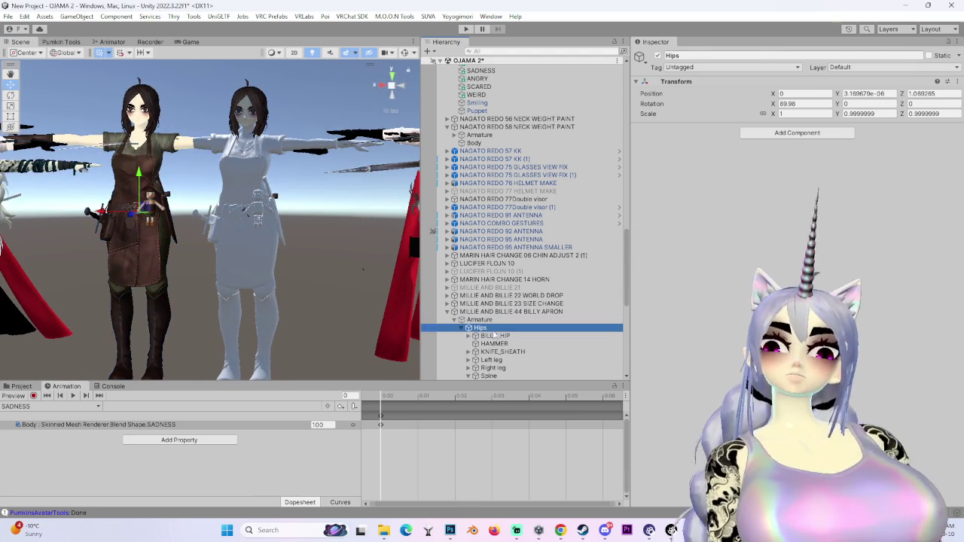
scroll(490, 331, "down", 10)
left_click(474, 273)
scroll(690, 360, "down", 10)
scroll(690, 360, "down", 15)
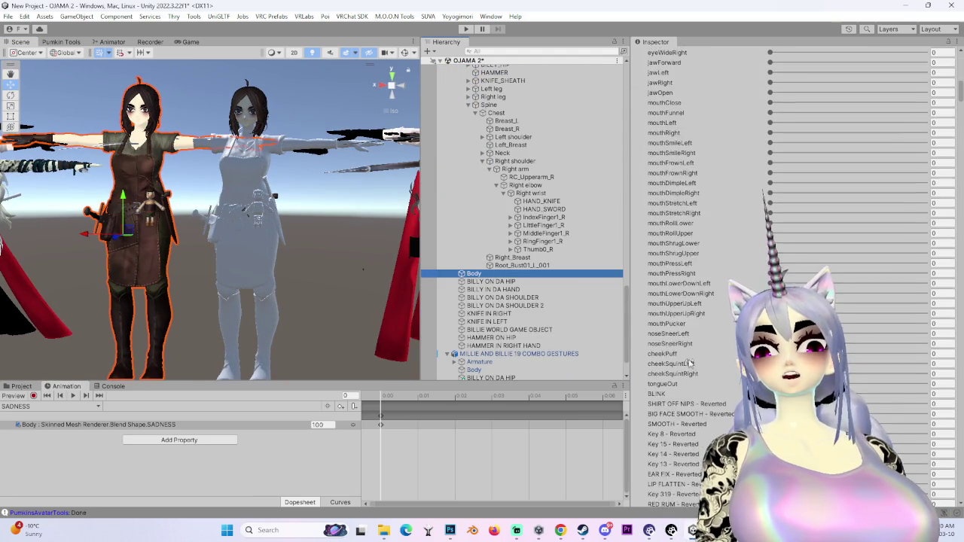
scroll(684, 350, "down", 15)
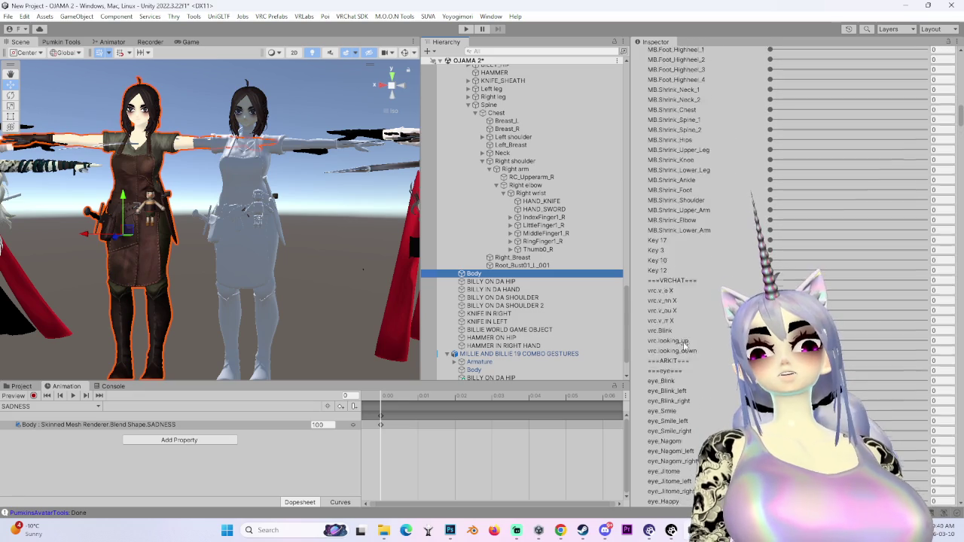
scroll(686, 347, "up", 20)
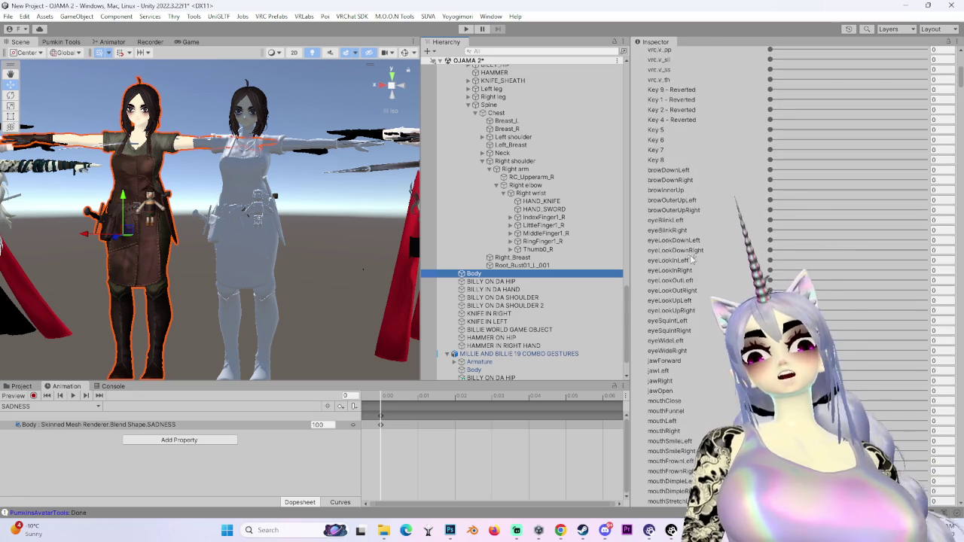
left_click(636, 130)
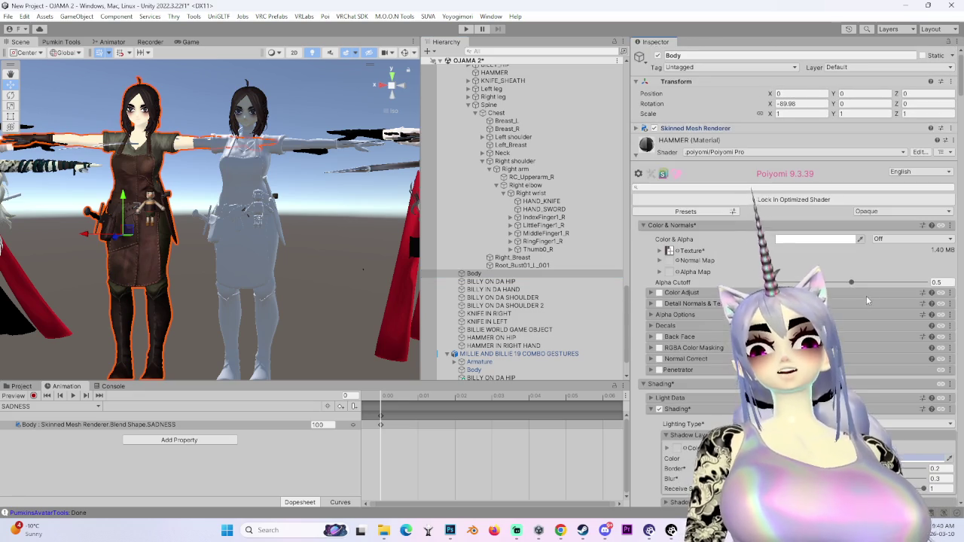
Find the HAMMER and BIG ORANGE SLAB materials, and apply BIG ORANGE SLAB to the grey avatar's arms
left_click(954, 140)
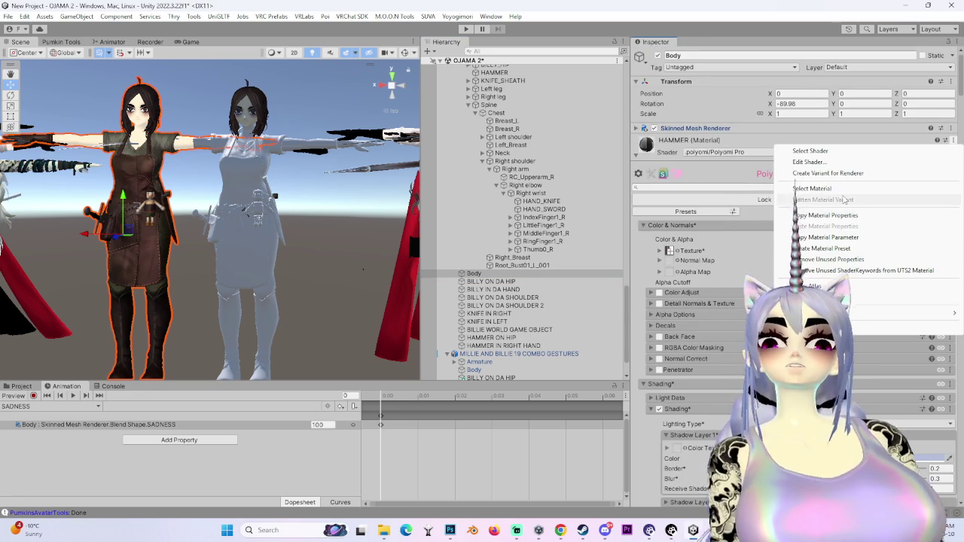
left_click(829, 188)
mouse_move(226, 226)
left_mouse_down()
mouse_move(209, 280)
mouse_move(175, 275)
mouse_move(414, 233)
left_mouse_up()
left_click(637, 156)
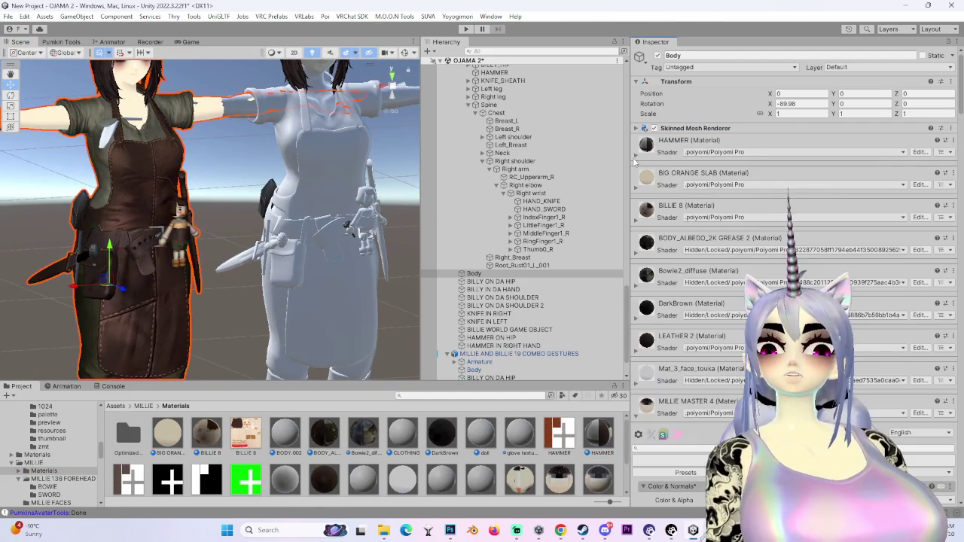
left_click(951, 173)
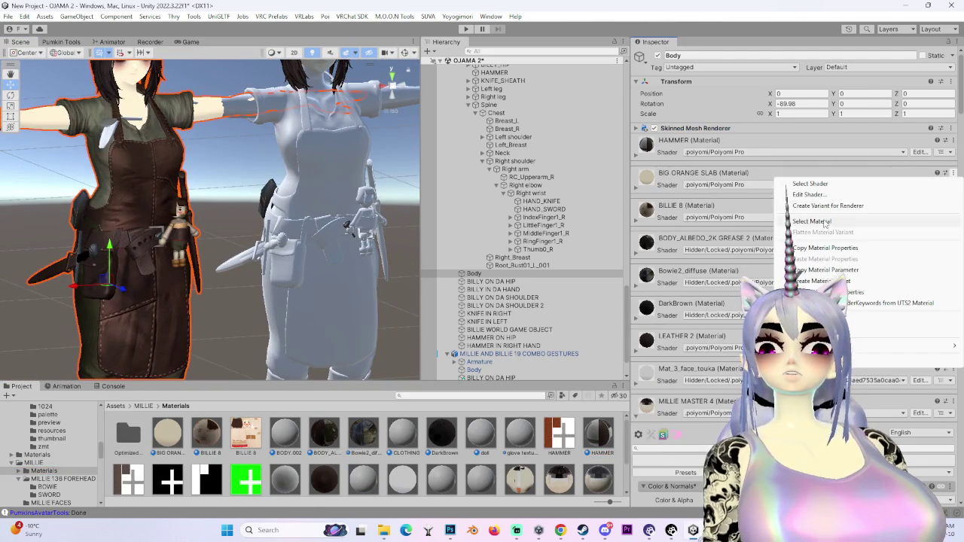
left_click(851, 221)
mouse_move(162, 449)
left_mouse_down()
mouse_move(219, 249)
mouse_move(309, 144)
left_mouse_up()
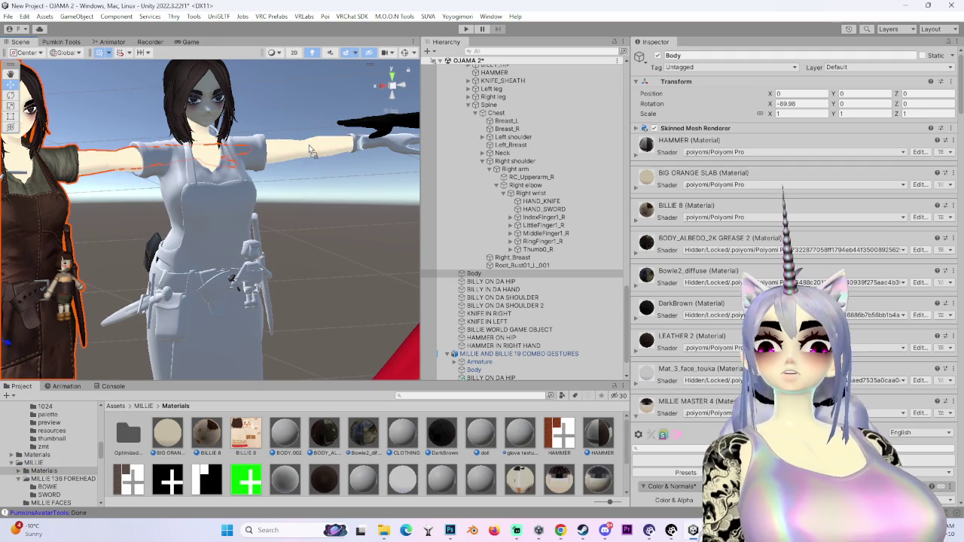
Apply the BILLIE 8 material to the grey avatar's Billie doll and expand its shader settings
left_click(953, 205)
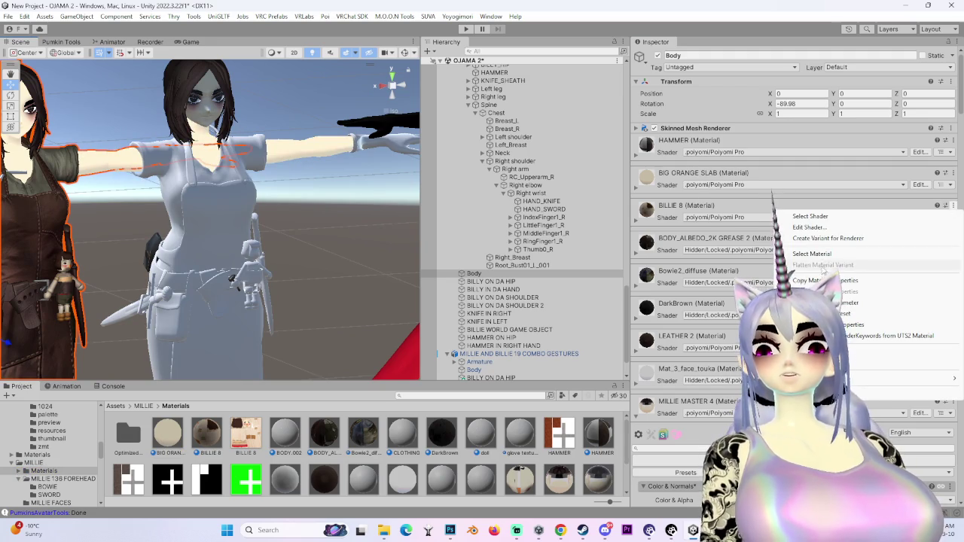
left_click(851, 254)
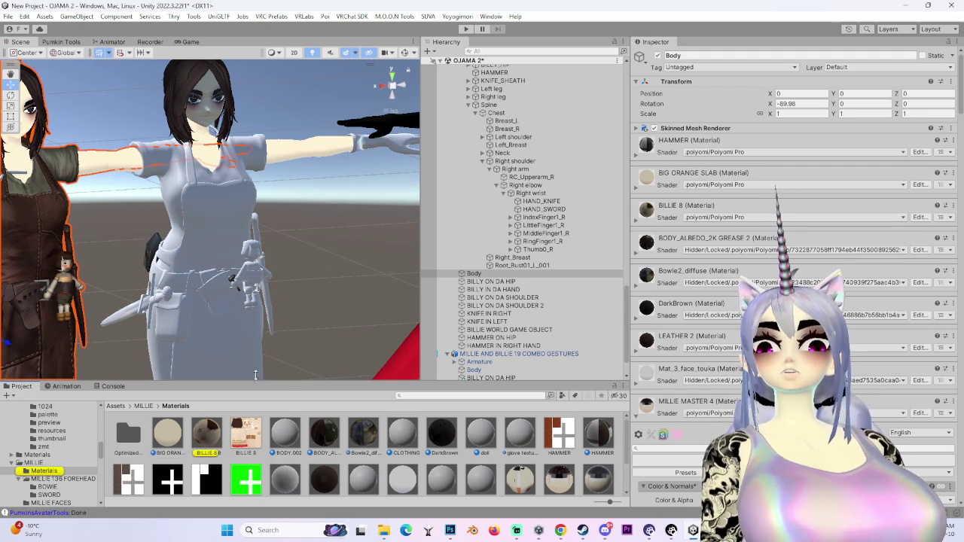
mouse_move(206, 435)
left_mouse_down()
mouse_move(226, 272)
mouse_move(253, 260)
left_mouse_up()
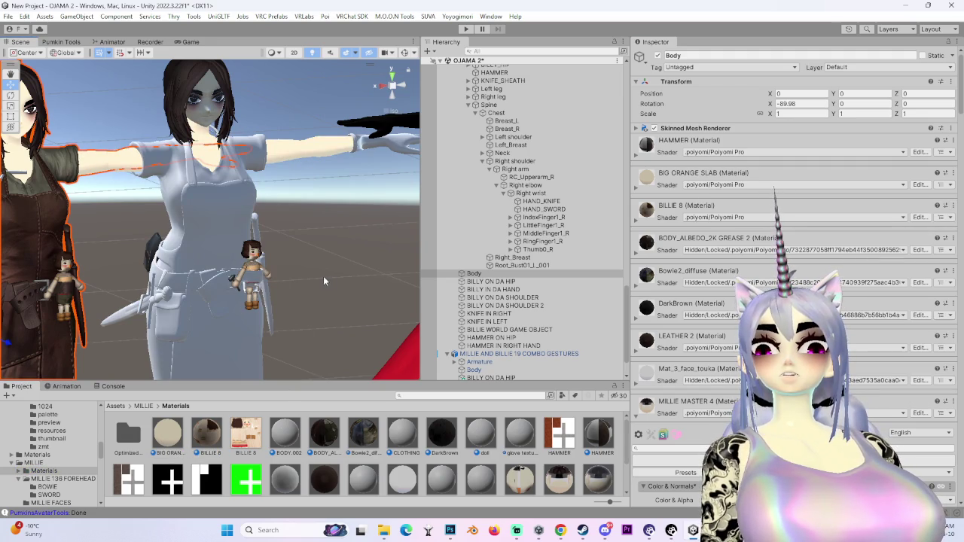
scroll(280, 272, "up", 6)
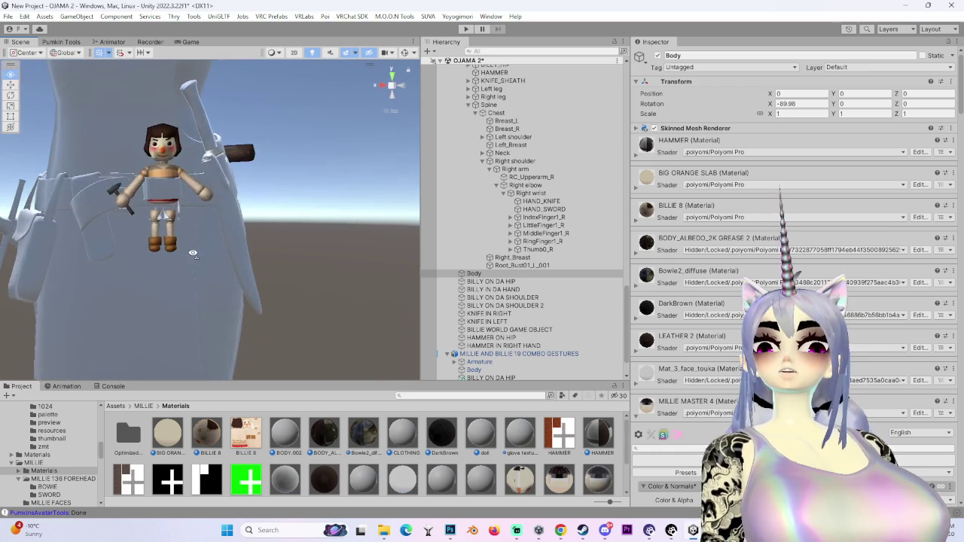
scroll(193, 254, "up", 3)
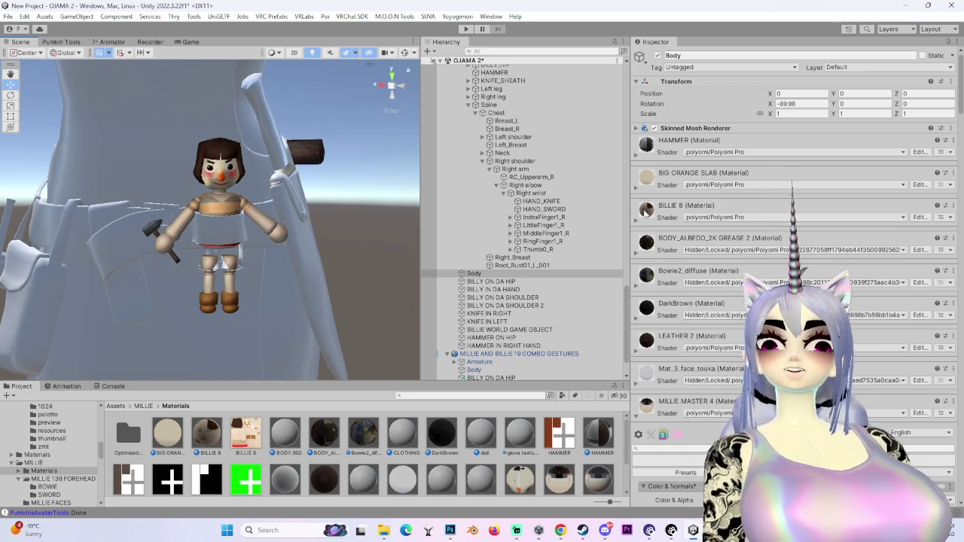
left_click(637, 220)
Give BILLIE 8 a reflective finish with Metallic 1 and Smoothness 0.446
scroll(678, 263, "down", 15)
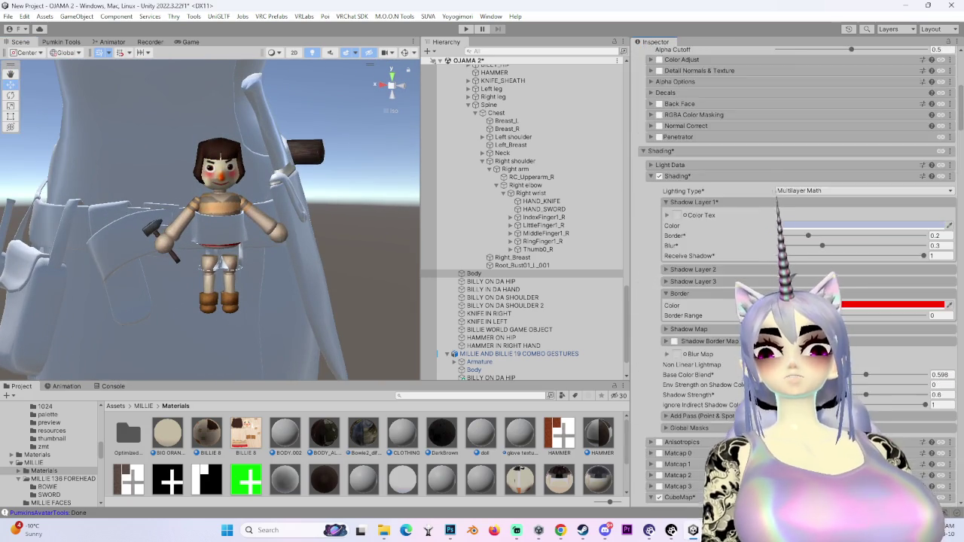
left_click_drag(324, 302, 367, 301)
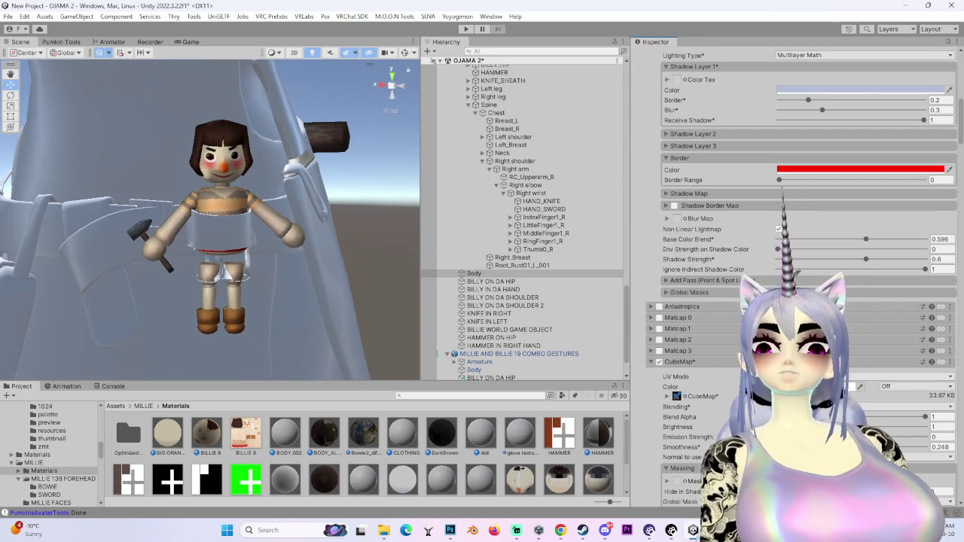
scroll(659, 351, "down", 10)
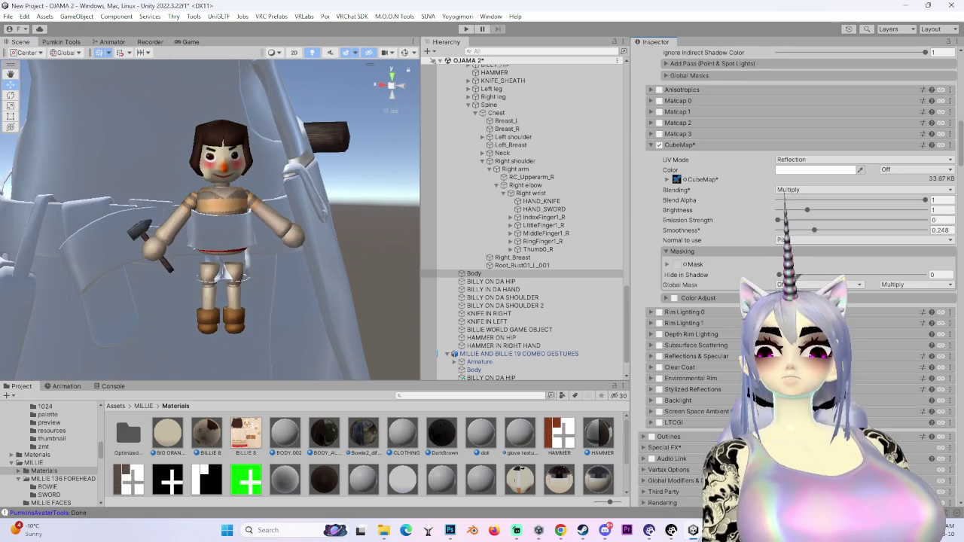
left_click(652, 358)
left_click(925, 372)
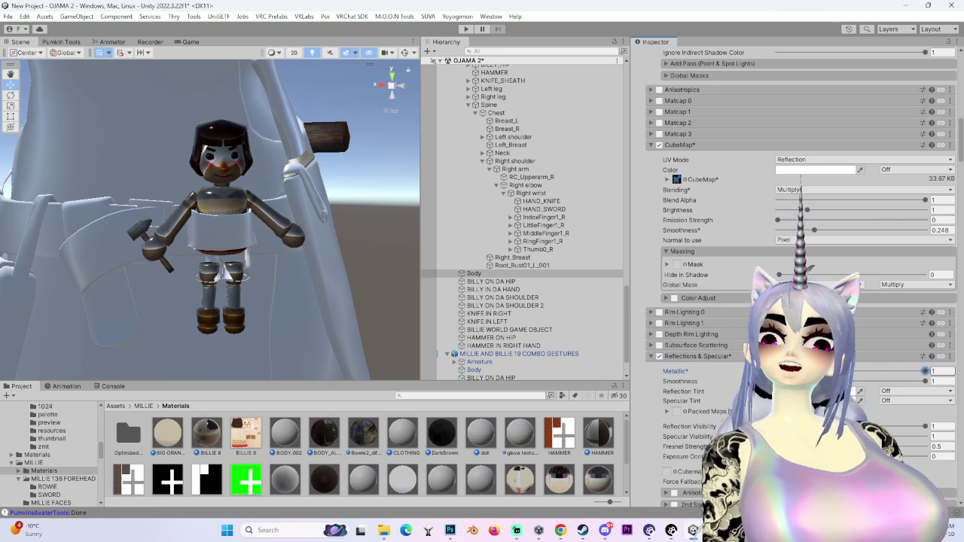
mouse_move(344, 239)
left_mouse_down()
mouse_move(280, 208)
mouse_move(188, 241)
mouse_move(105, 290)
mouse_move(273, 293)
mouse_move(289, 278)
mouse_move(299, 308)
mouse_move(269, 324)
mouse_move(309, 263)
mouse_move(302, 245)
left_mouse_up()
left_click(940, 381)
type("0.446")
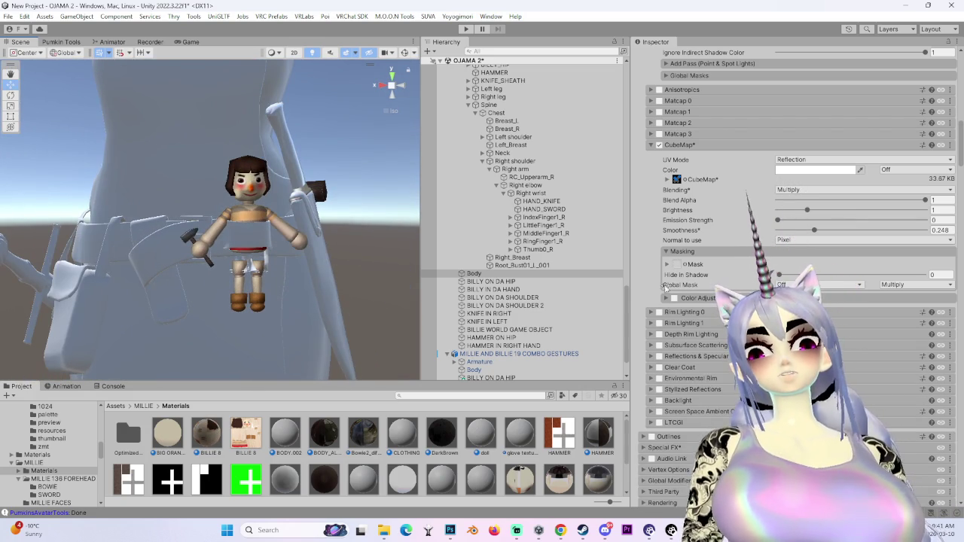
Collapse the BILLIE 8 material settings in the Body mesh's material list
scroll(647, 263, "up", 10)
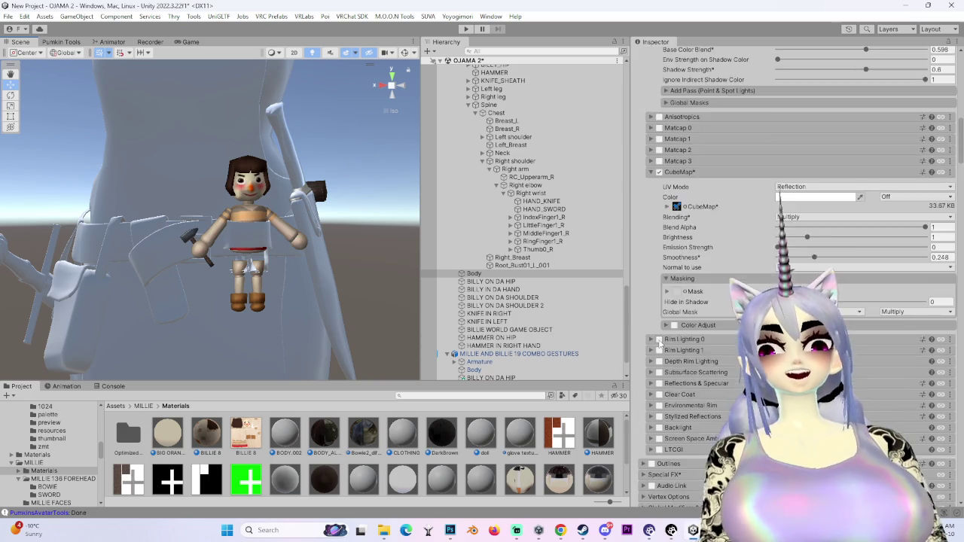
scroll(619, 197, "up", 7)
scroll(638, 183, "up", 15)
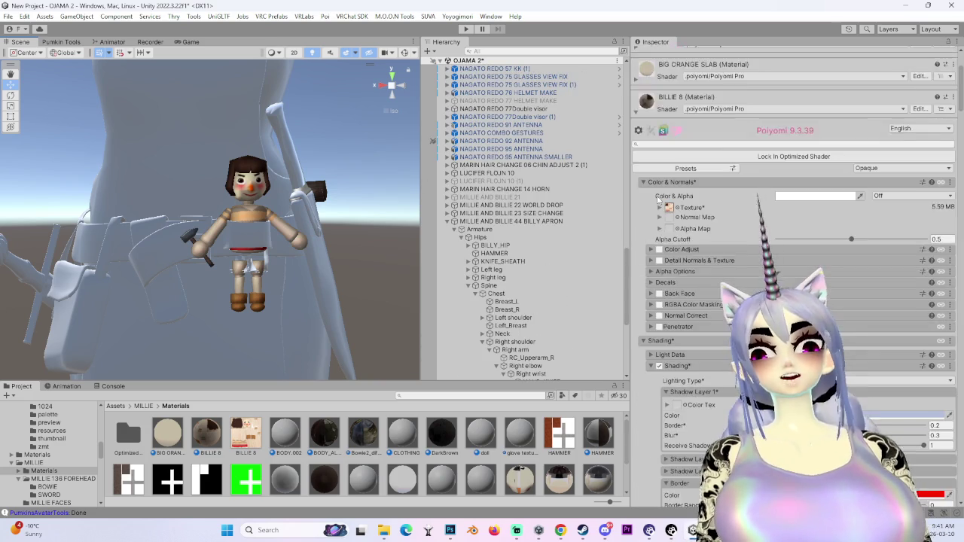
left_click(636, 166)
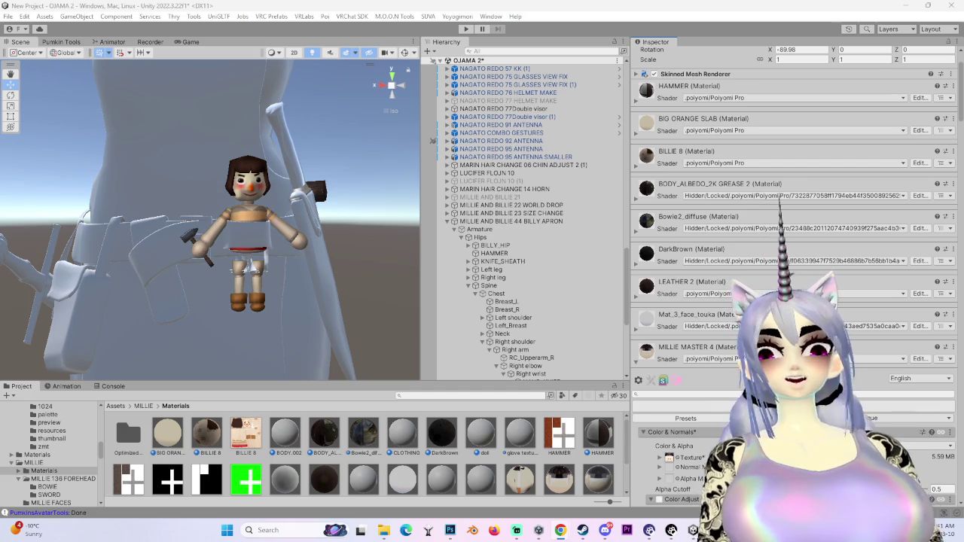
left_click_drag(50, 286, 86, 332)
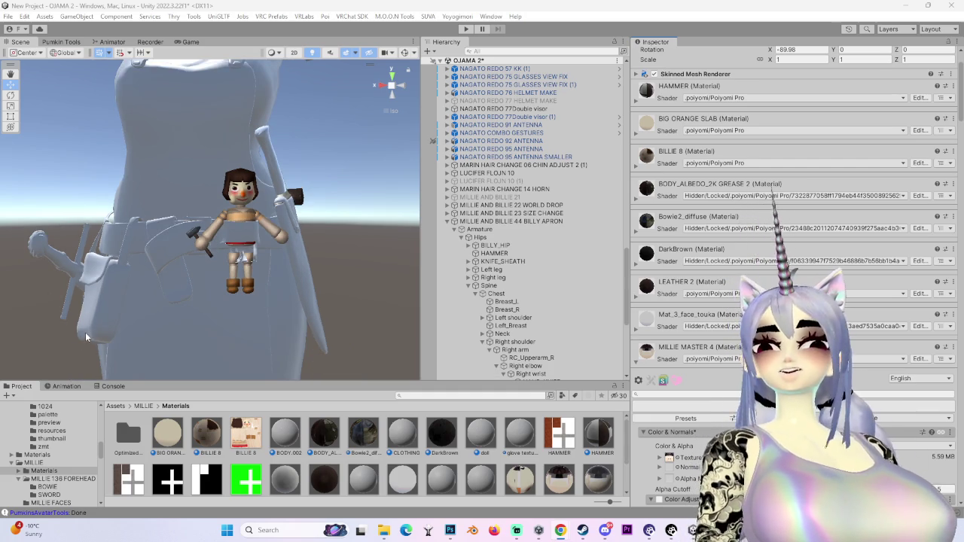
mouse_move(216, 315)
left_mouse_down()
mouse_move(244, 243)
mouse_move(229, 216)
mouse_move(180, 303)
mouse_move(207, 299)
left_mouse_up()
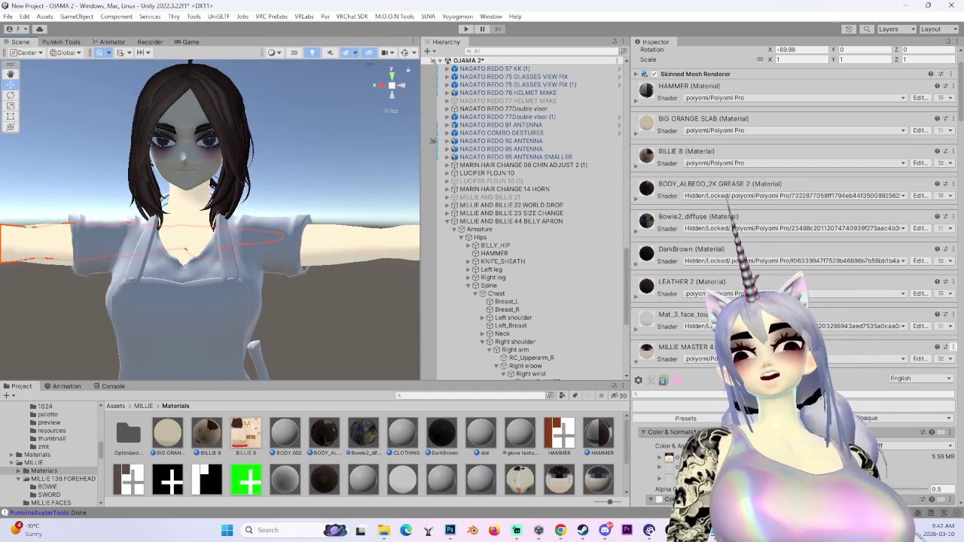
left_click(952, 349)
left_click(859, 205)
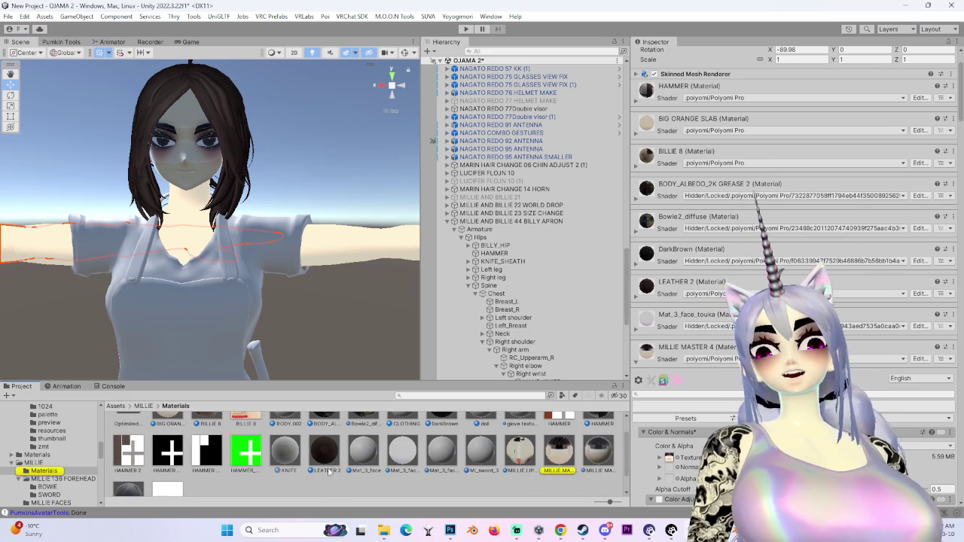
mouse_move(563, 453)
left_mouse_down()
mouse_move(158, 172)
mouse_move(174, 152)
mouse_move(297, 199)
left_mouse_up()
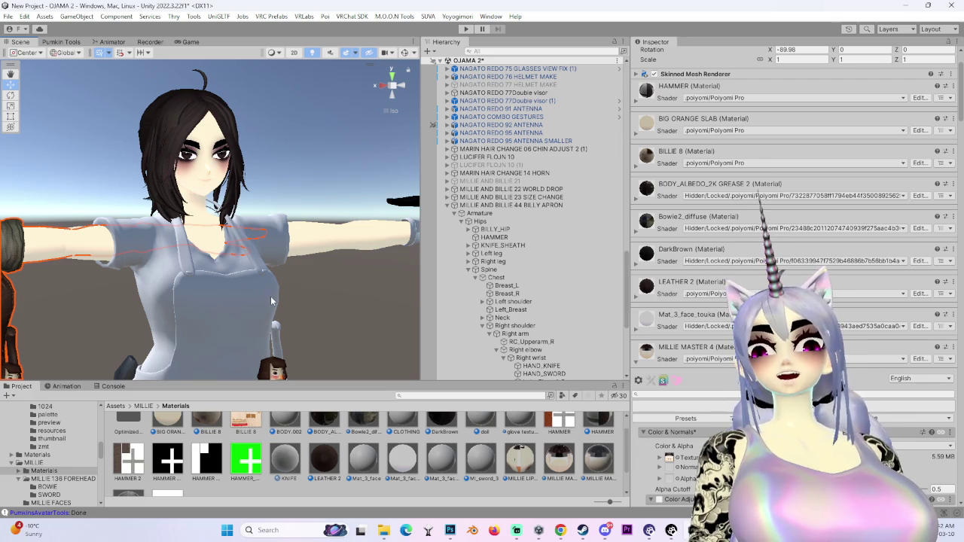
scroll(212, 298, "down", 2)
scroll(212, 303, "up", 3)
mouse_move(212, 303)
left_mouse_down()
mouse_move(278, 169)
mouse_move(214, 214)
mouse_move(343, 219)
mouse_move(252, 222)
mouse_move(380, 260)
mouse_move(188, 268)
mouse_move(101, 325)
mouse_move(328, 312)
mouse_move(338, 303)
mouse_move(360, 84)
left_mouse_up()
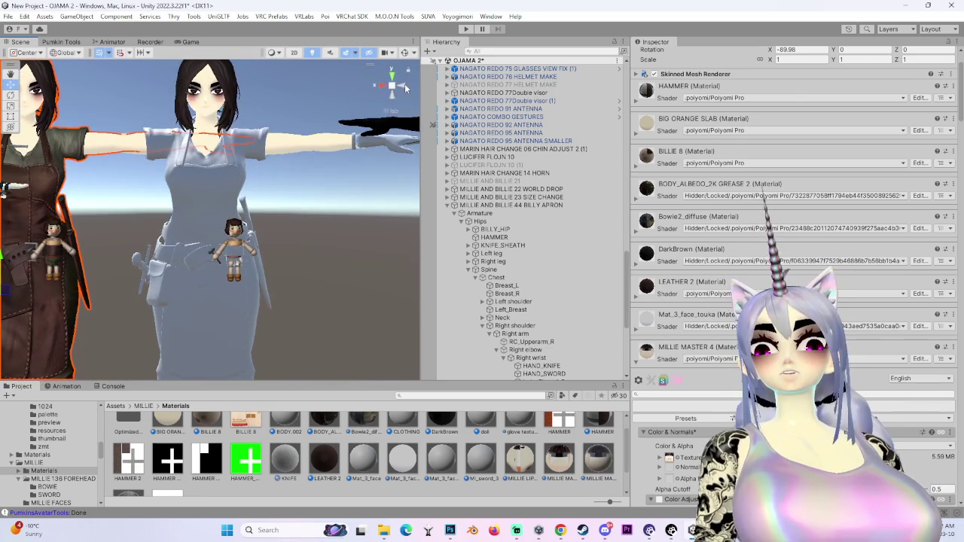
left_click(404, 87)
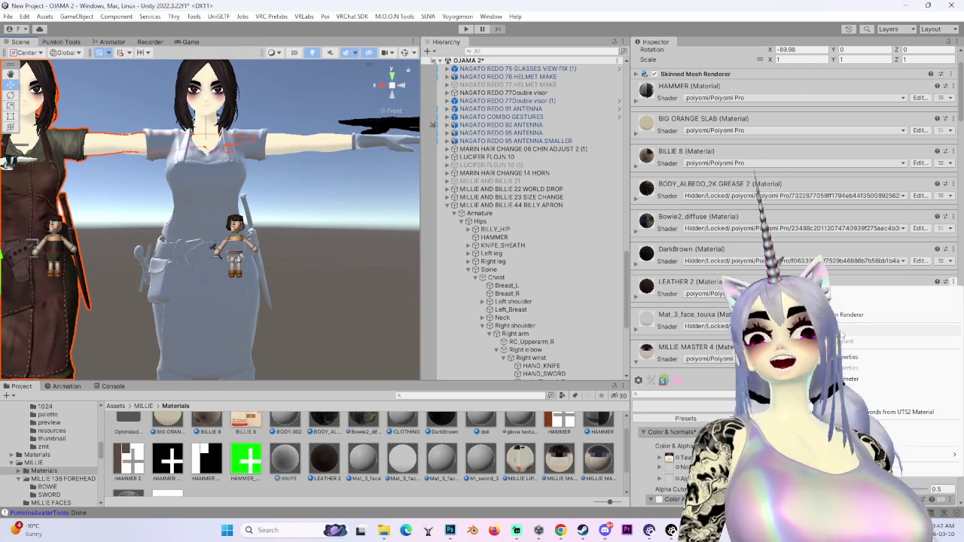
Apply the KNIFE material to the knife in the white apron avatar's hand
left_click(719, 296)
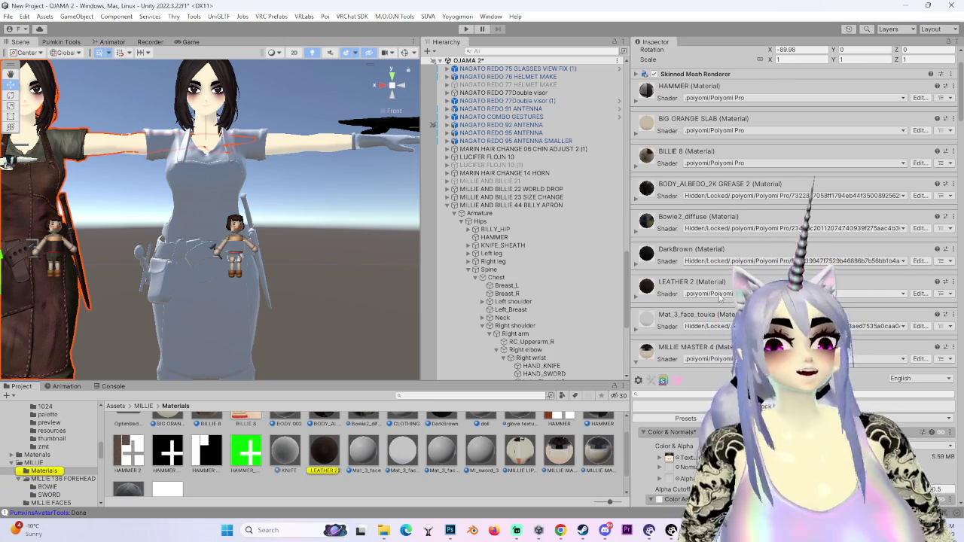
left_click_drag(284, 457, 382, 148)
scroll(189, 258, "down", 3)
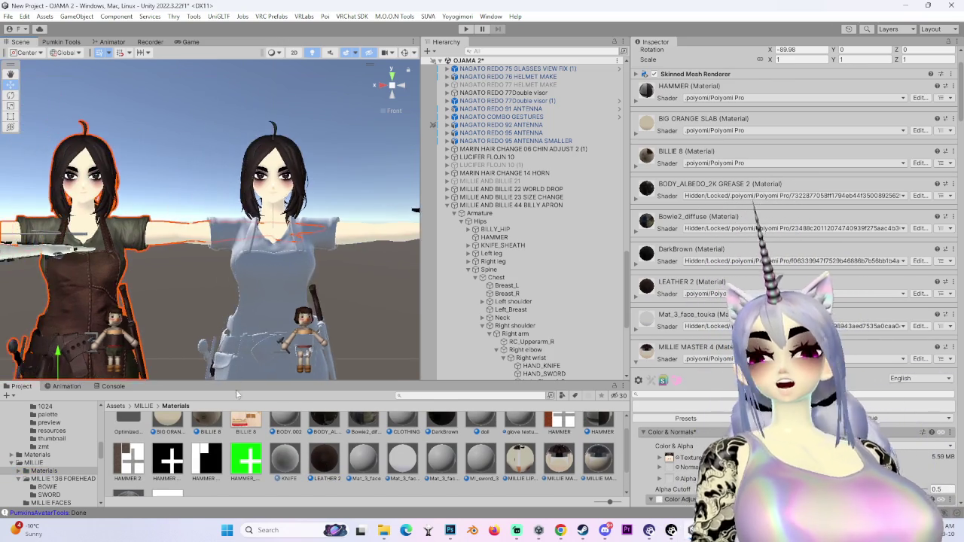
scroll(210, 231, "up", 4)
mouse_move(210, 231)
left_mouse_down()
mouse_move(184, 224)
mouse_move(214, 275)
left_mouse_up()
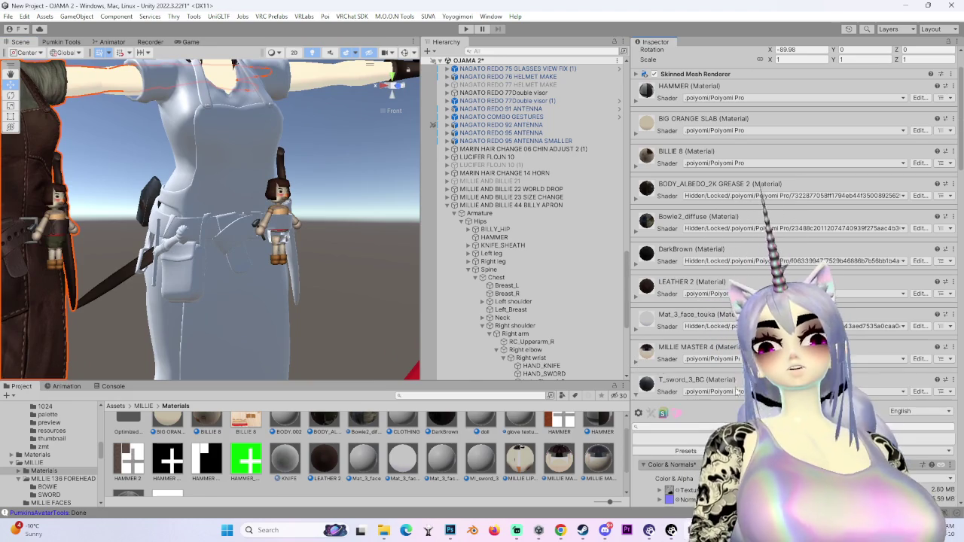
left_click_drag(83, 226, 121, 234)
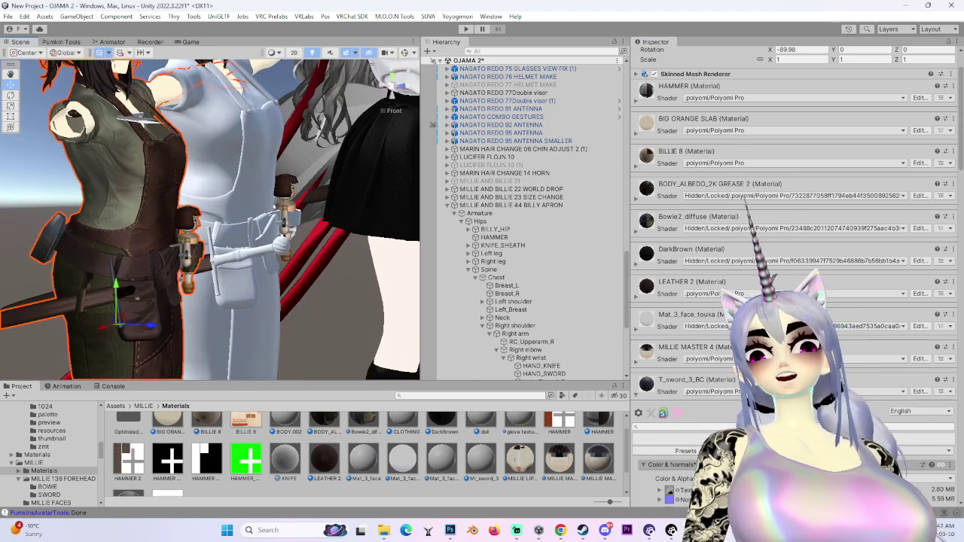
Apply the T_sword_3 material to the avatar's sword
left_click(951, 380)
left_click(851, 237)
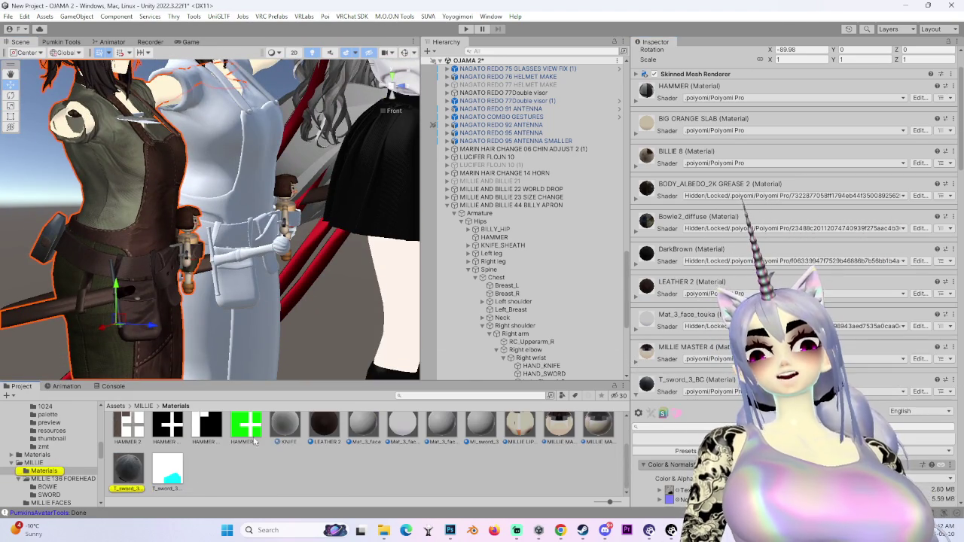
mouse_move(129, 476)
left_mouse_down()
mouse_move(135, 301)
mouse_move(272, 250)
mouse_move(287, 265)
left_mouse_up()
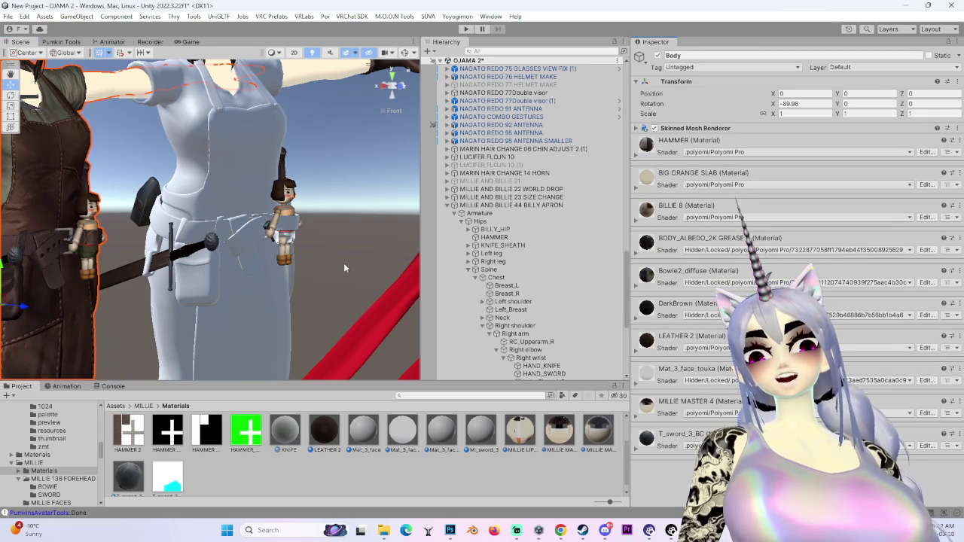
Apply the BODY_ALBEDO brown leather material to the avatar's white body
left_click_drag(117, 177, 87, 205)
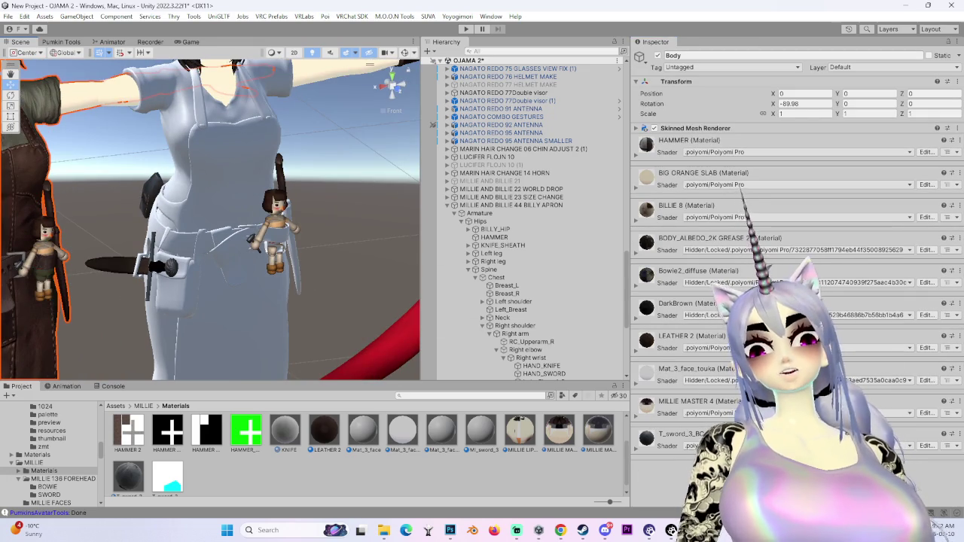
left_click(960, 248)
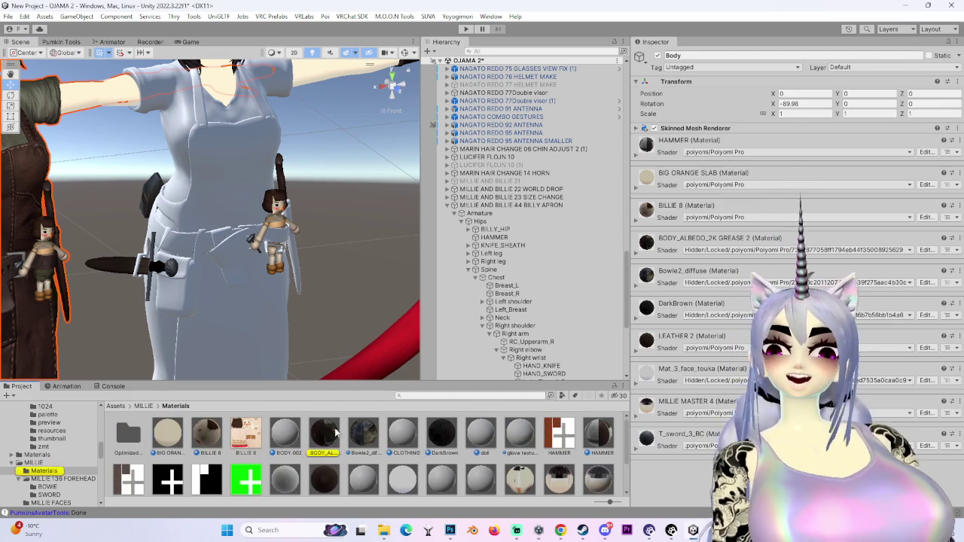
left_click_drag(317, 449, 254, 329)
scroll(214, 220, "down", 3)
mouse_move(213, 220)
left_mouse_down()
mouse_move(313, 243)
mouse_move(266, 217)
mouse_move(267, 281)
mouse_move(139, 322)
mouse_move(196, 308)
left_mouse_up()
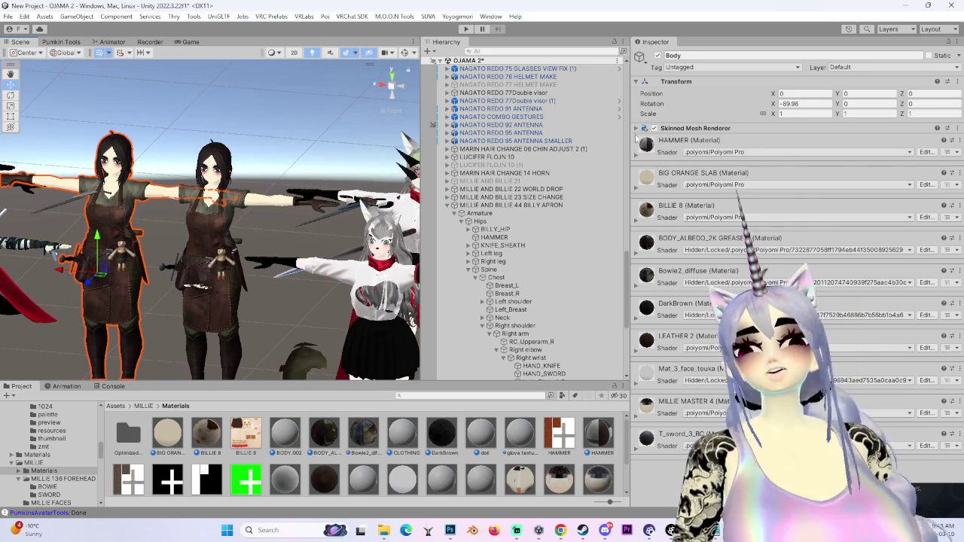
Rename the copied apron avatar to MILLIE AND BILLIE 45 BILLY APRON
scroll(717, 279, "down", 10)
scroll(717, 279, "down", 15)
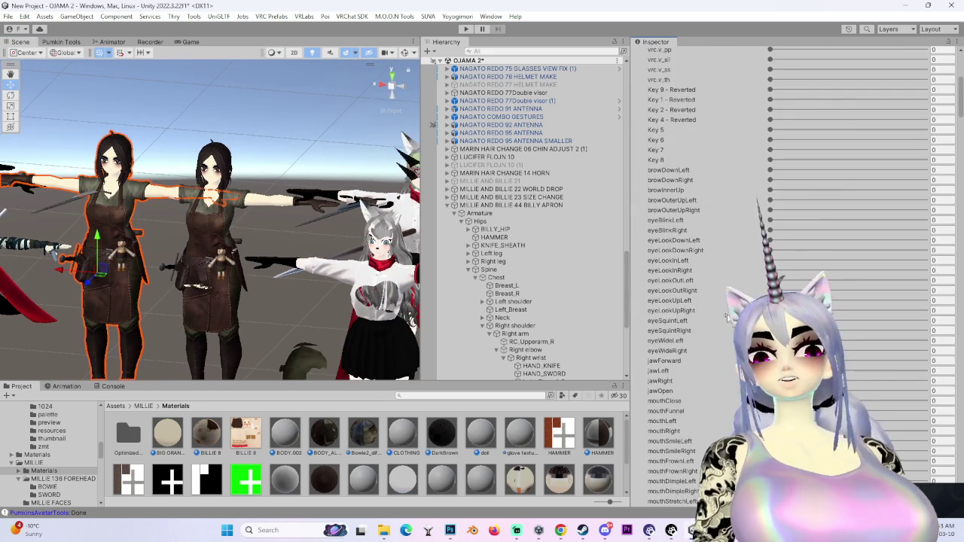
scroll(708, 367, "down", 3)
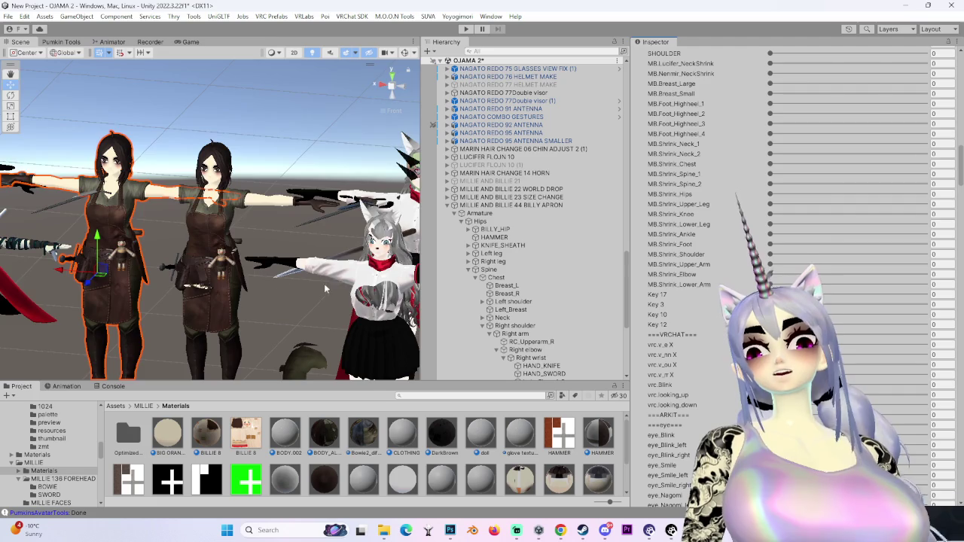
left_click_drag(342, 297, 314, 242)
left_click(221, 273)
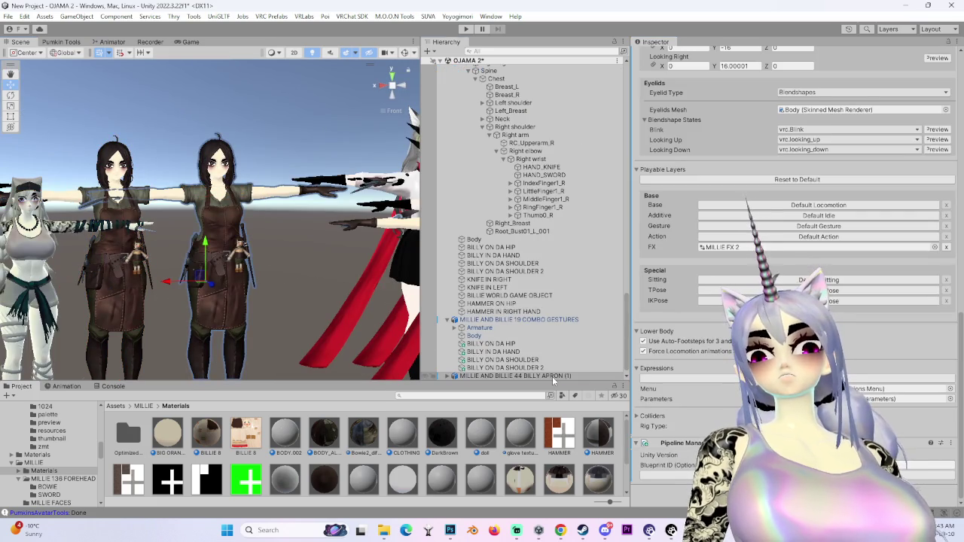
scroll(752, 146, "up", 2)
scroll(753, 147, "up", 10)
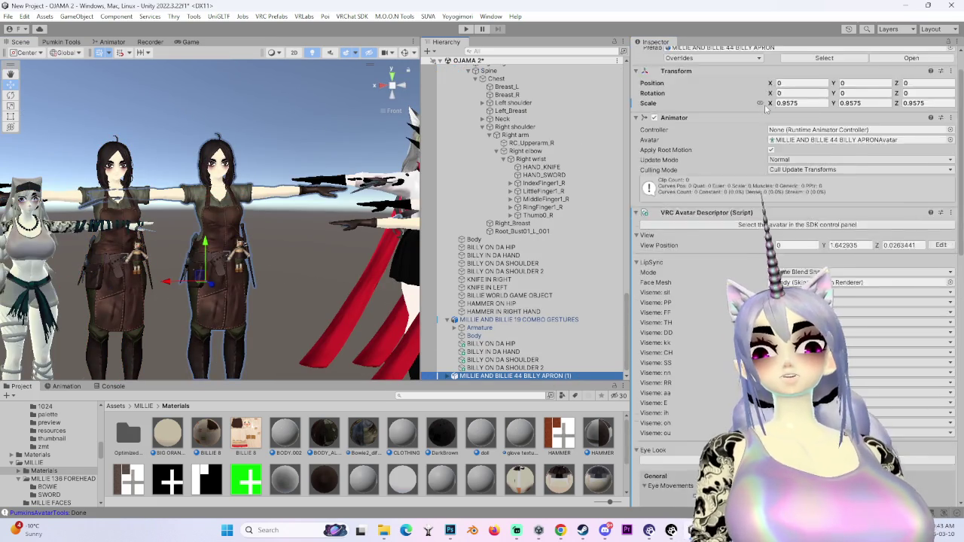
left_click(726, 56)
type("MILLIE AND BILLIE 45 BILLY APRON")
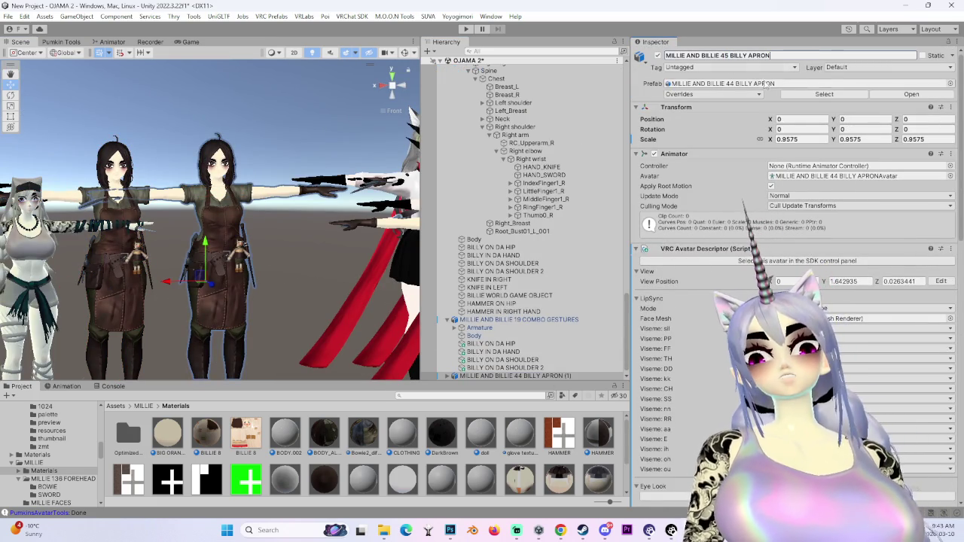
scroll(538, 158, "up", 5)
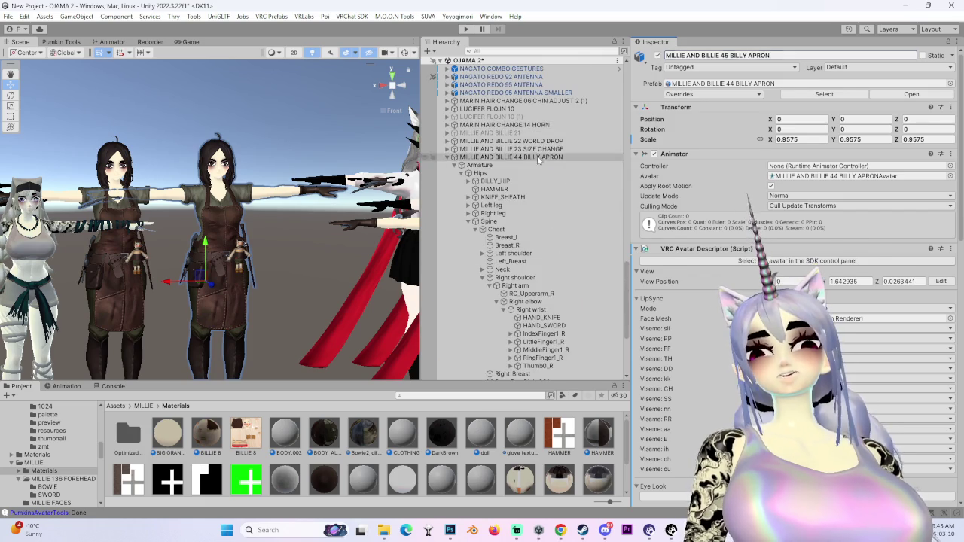
Deactivate the 44 and 45 BILLY APRON avatars
left_click(538, 159)
key("alt+shift+a")
scroll(528, 369, "down", 5)
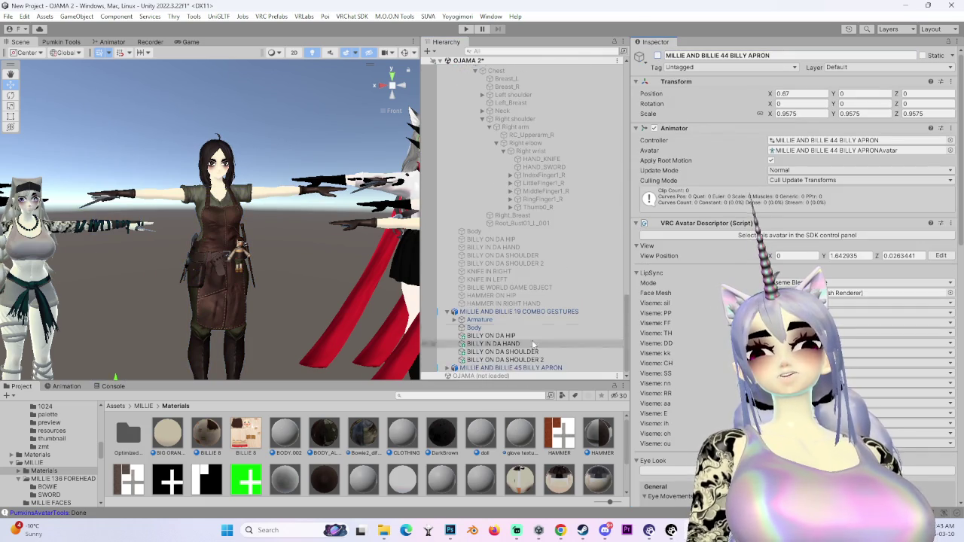
left_click(530, 368)
scroll(217, 236, "up", 2)
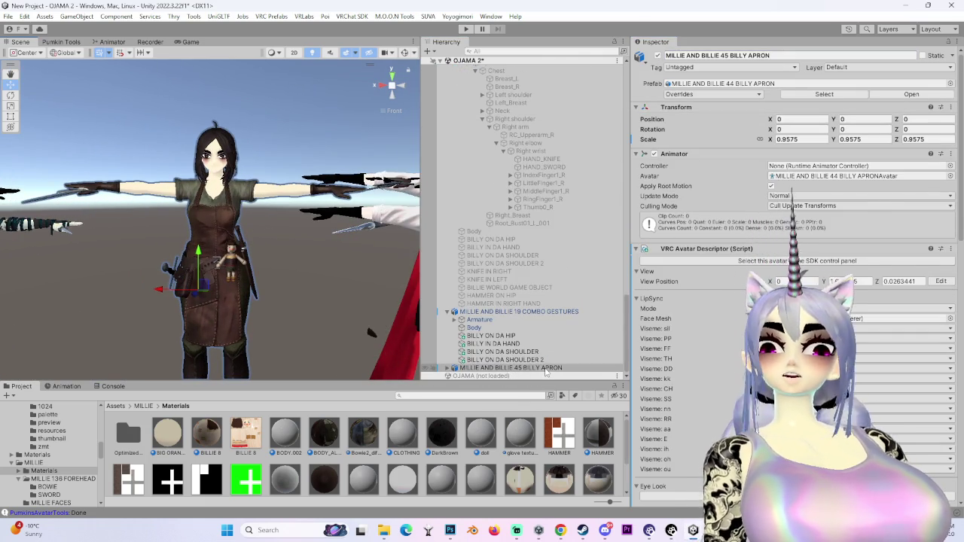
left_click(527, 312)
left_click(541, 368)
key("alt+shift+a")
Make six duplicates of the 45 BILLY APRON avatar
key("ctrl+d")
key("ctrl+d")
key("ctrl+d")
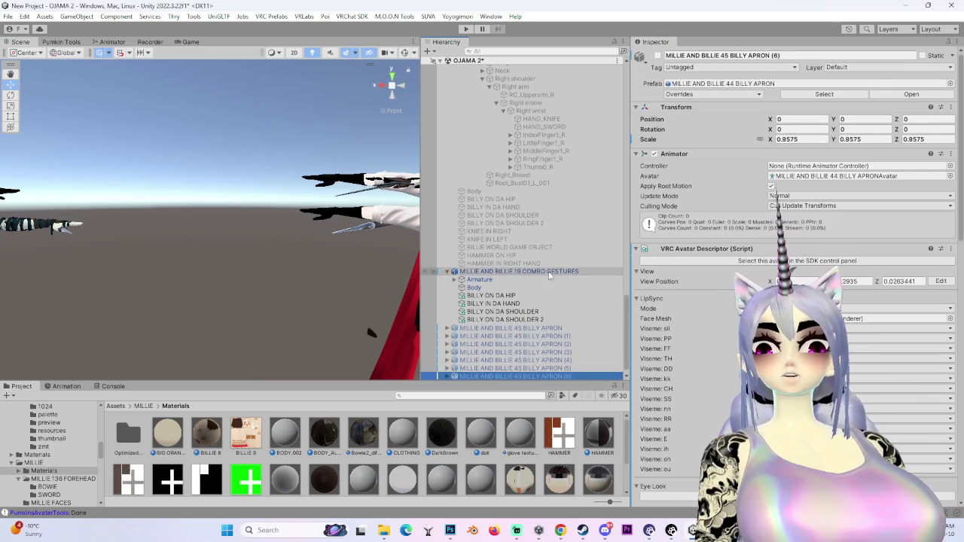
left_click(498, 272)
scroll(497, 314, "up", 2)
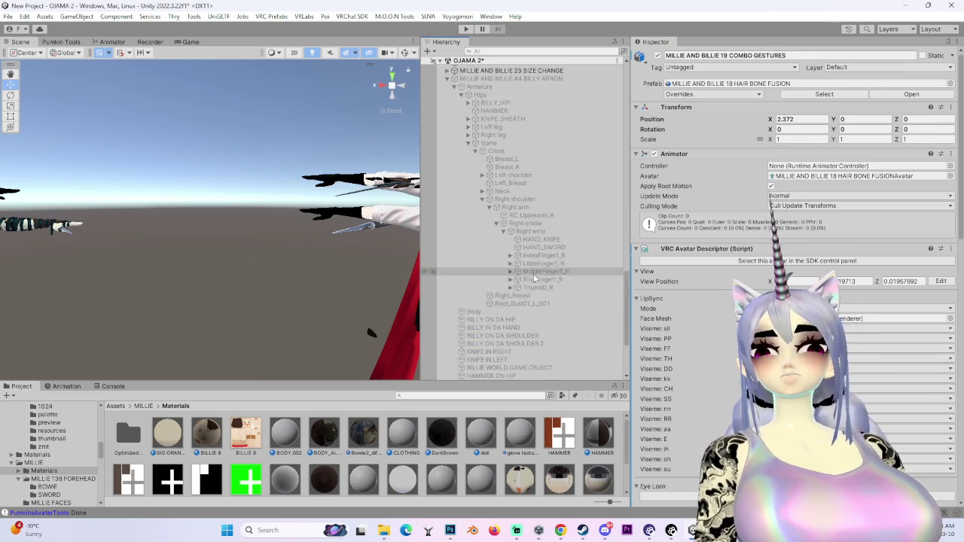
Collapse 44 BILLY APRON and select the ComboGestureExpressions object of 19 COMBO GESTURES
scroll(545, 312, "up", 10)
left_click(482, 168)
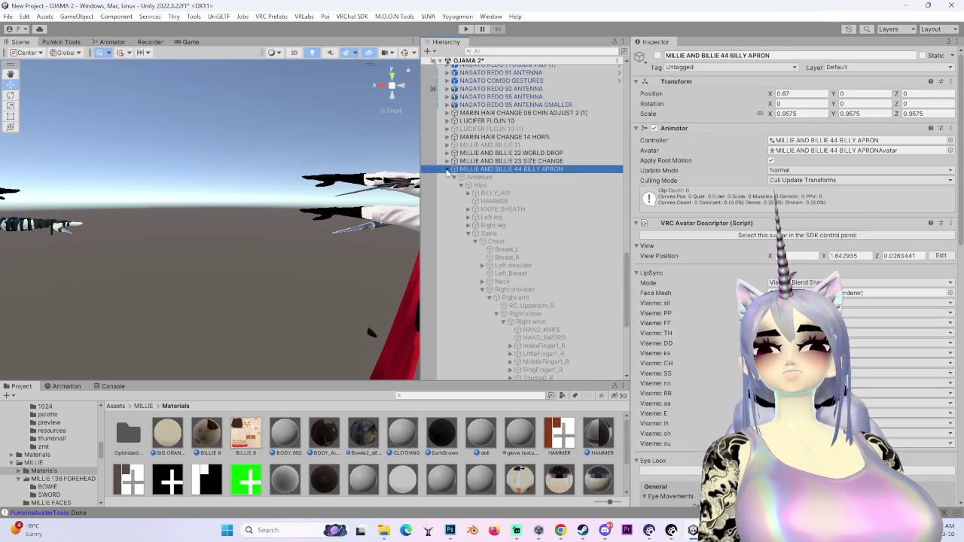
left_click(447, 168)
left_click(572, 272)
left_click(571, 264)
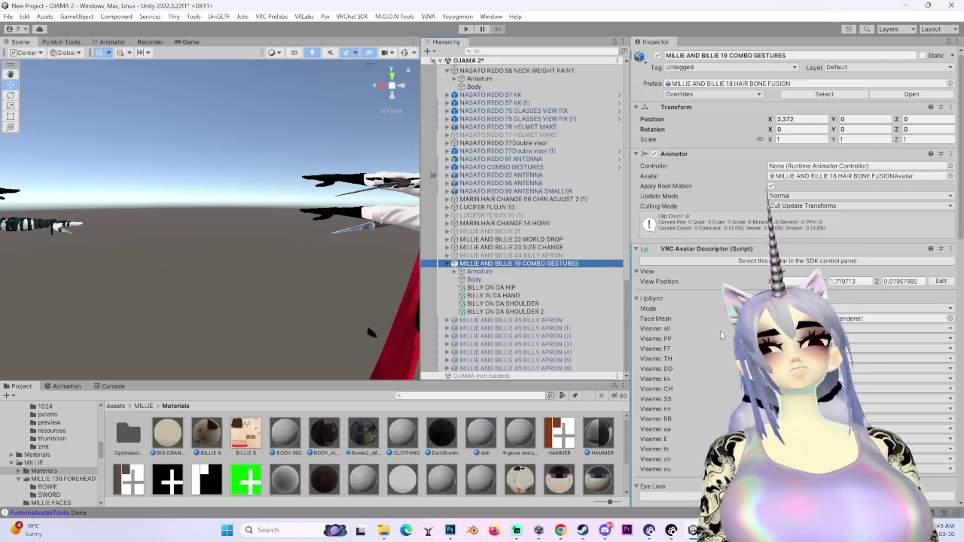
scroll(717, 328, "down", 8)
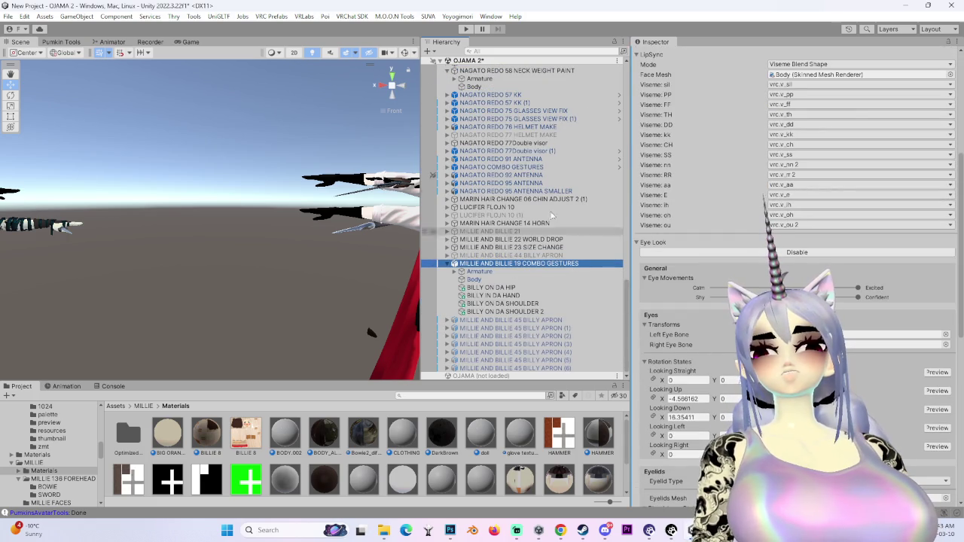
scroll(537, 181, "up", 10)
left_click(537, 171)
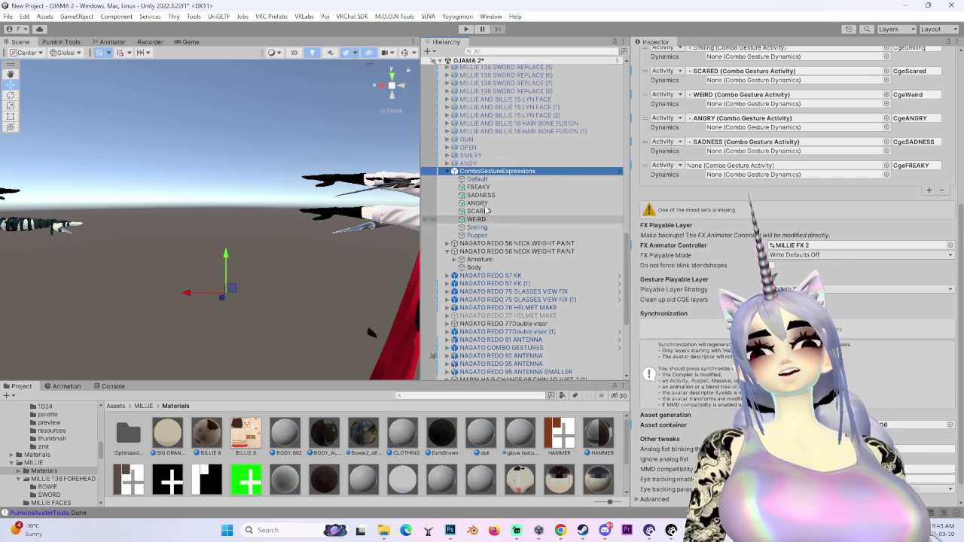
Assign the FREAKY activity to the empty FREAKY mood slot in CgeFREAKY
scroll(510, 64, "up", 8)
scroll(510, 63, "up", 5)
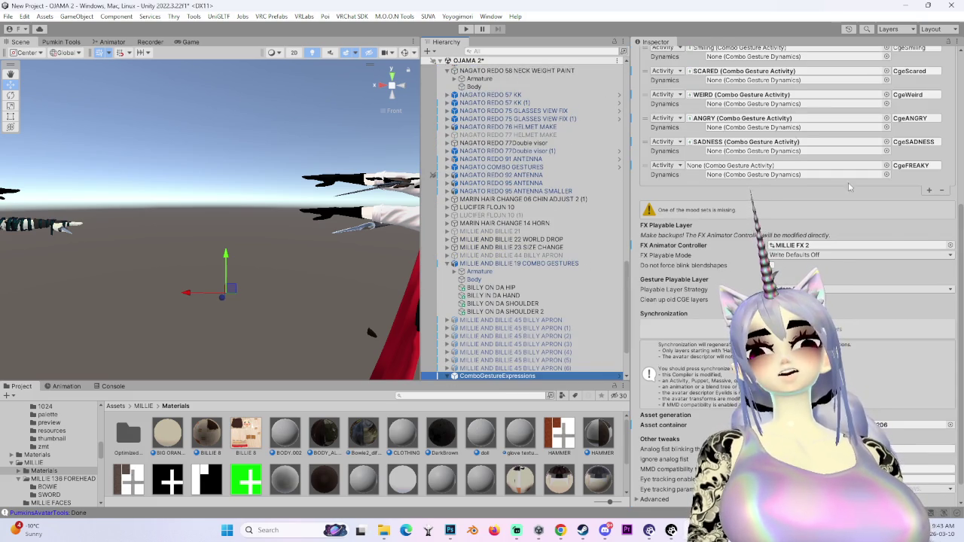
scroll(706, 247, "up", 5)
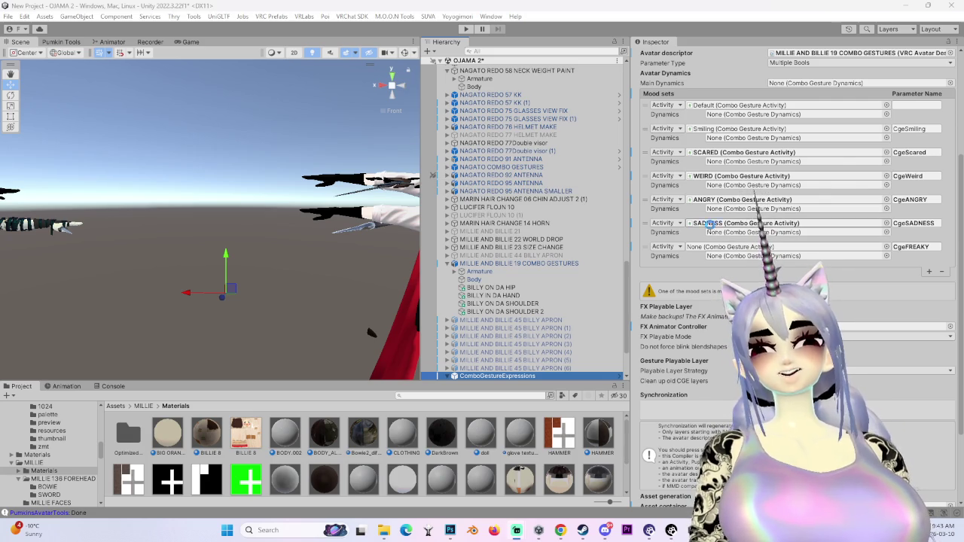
left_click(715, 224)
mouse_move(477, 320)
left_mouse_down()
mouse_move(542, 313)
mouse_move(723, 247)
left_mouse_up()
Select the FREAKY gesture activity and launch its expression editor
left_click(479, 319)
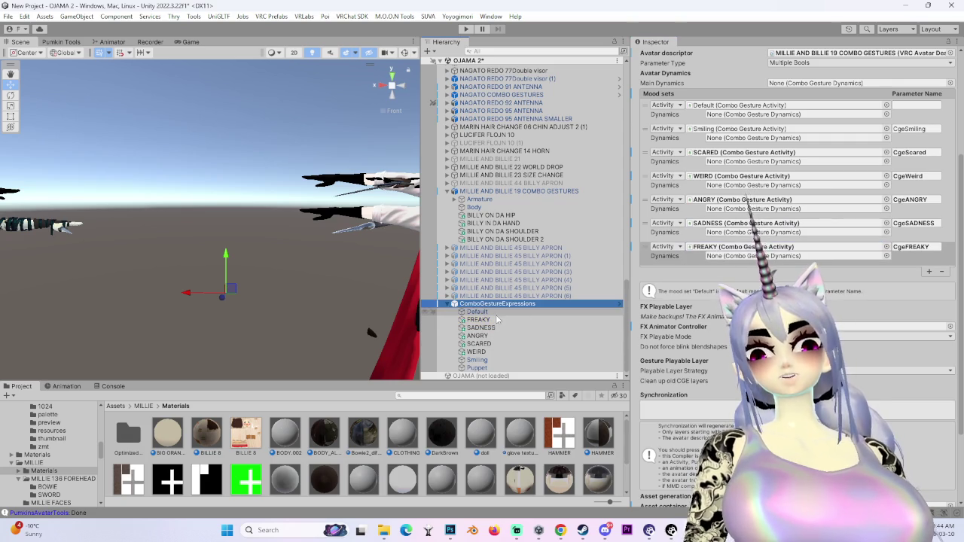
left_click(765, 180)
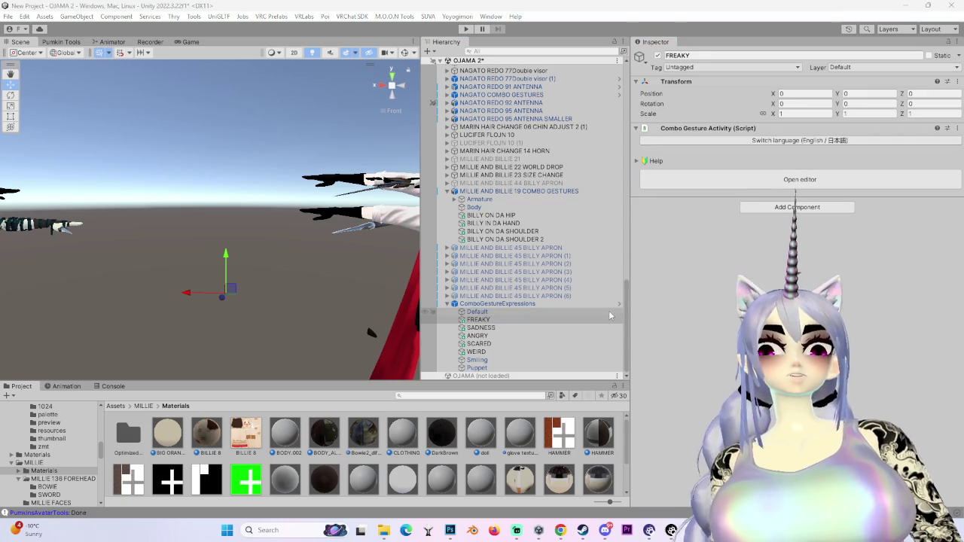
left_click(497, 318)
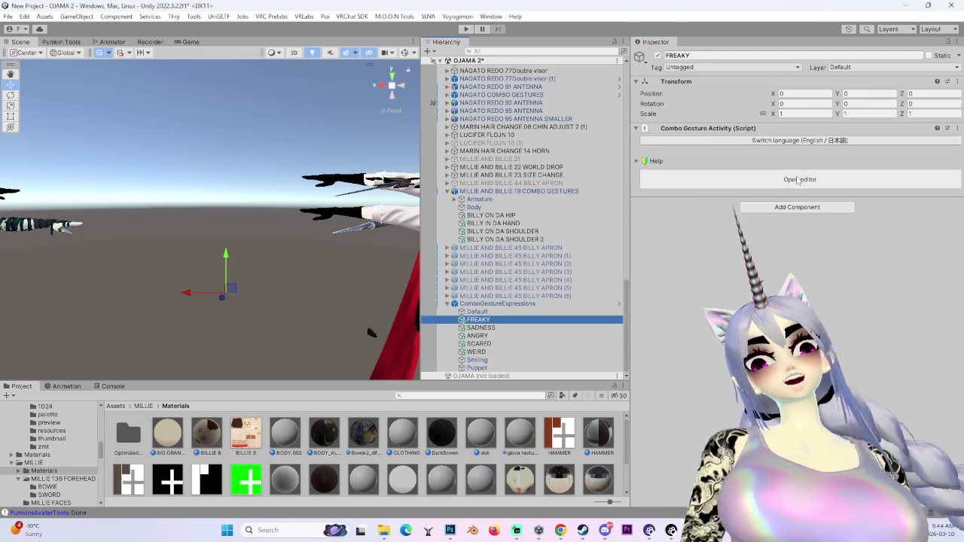
left_click(800, 180)
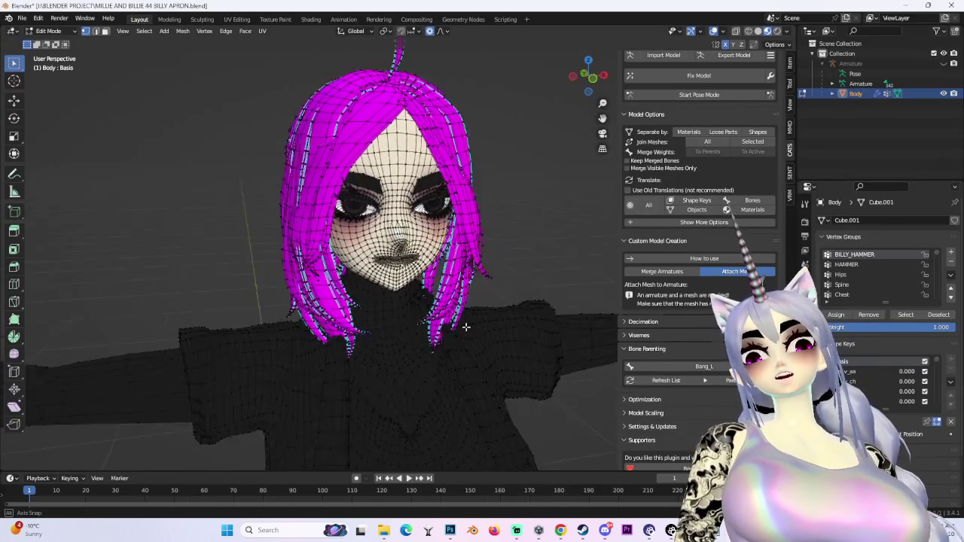
View the hair mesh in Back Orthographic, then minimize Blender and reopen Unity's FREAKY editor
scroll(433, 277, "up", 2)
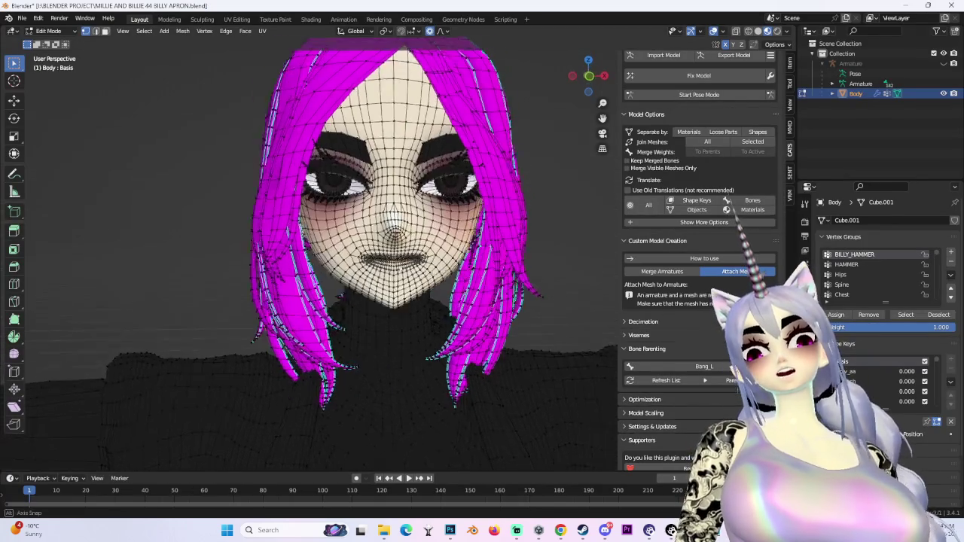
left_click(589, 76)
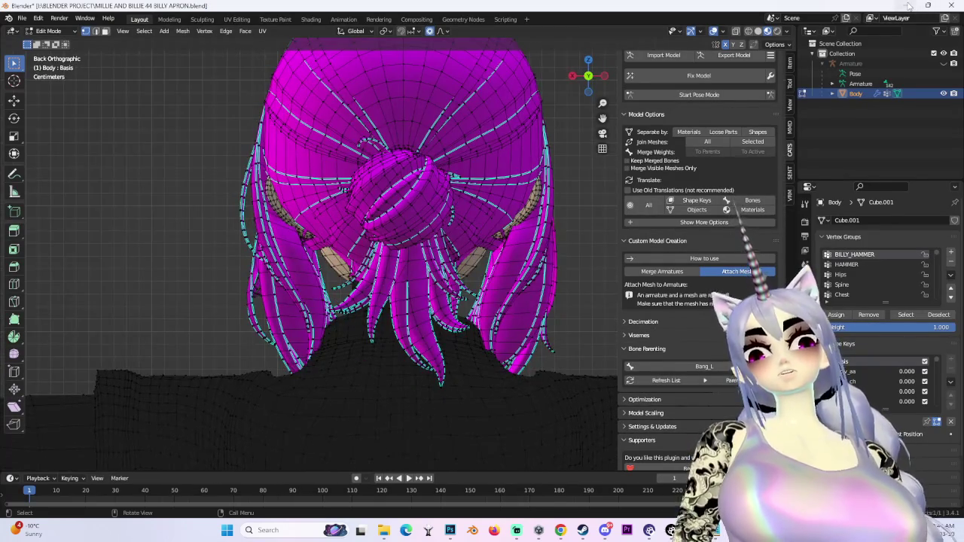
left_click(909, 6)
left_click(734, 180)
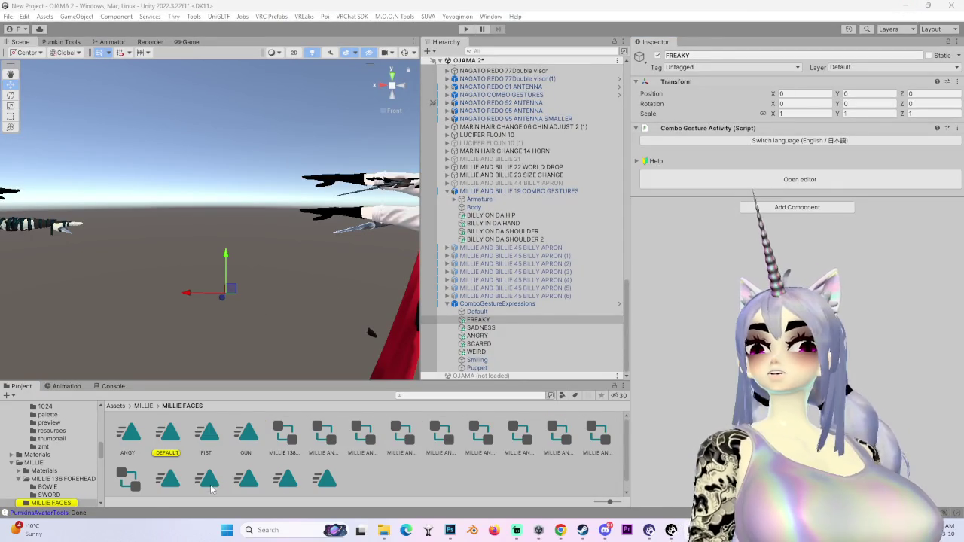
Duplicate DEFAULT as FREAKY DEAULT, apply it to Billy Apron (1), and show its Animation timeline
scroll(283, 475, "down", 1)
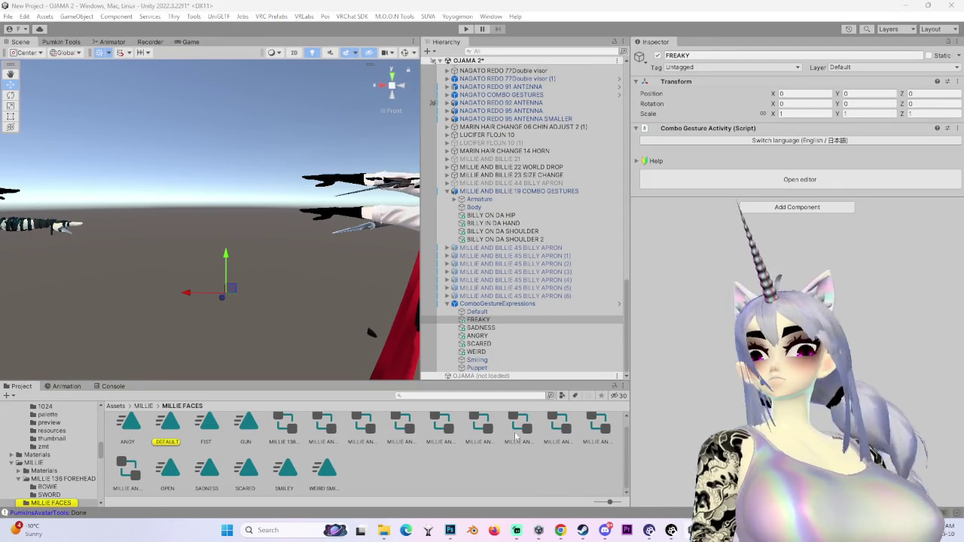
right_click(386, 486)
left_click(161, 422)
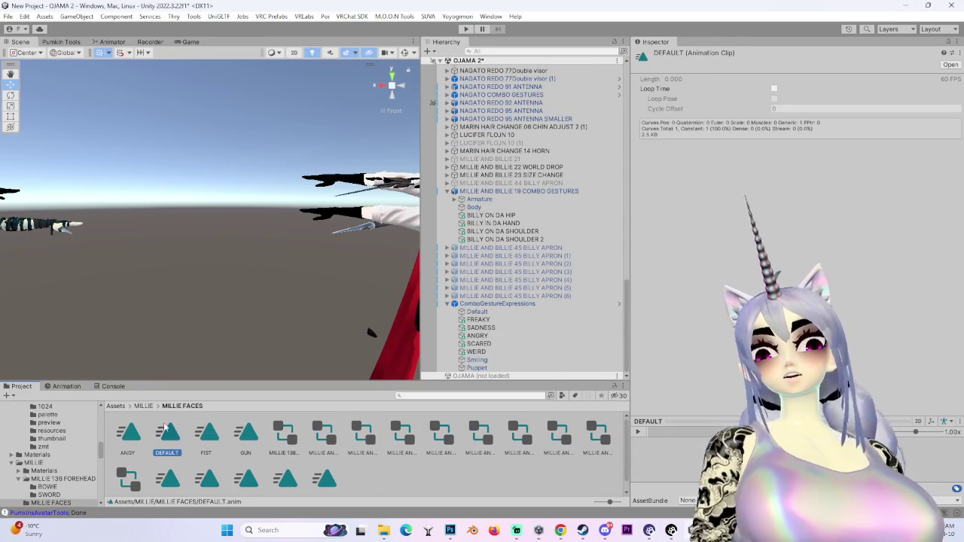
key("ctrl+d")
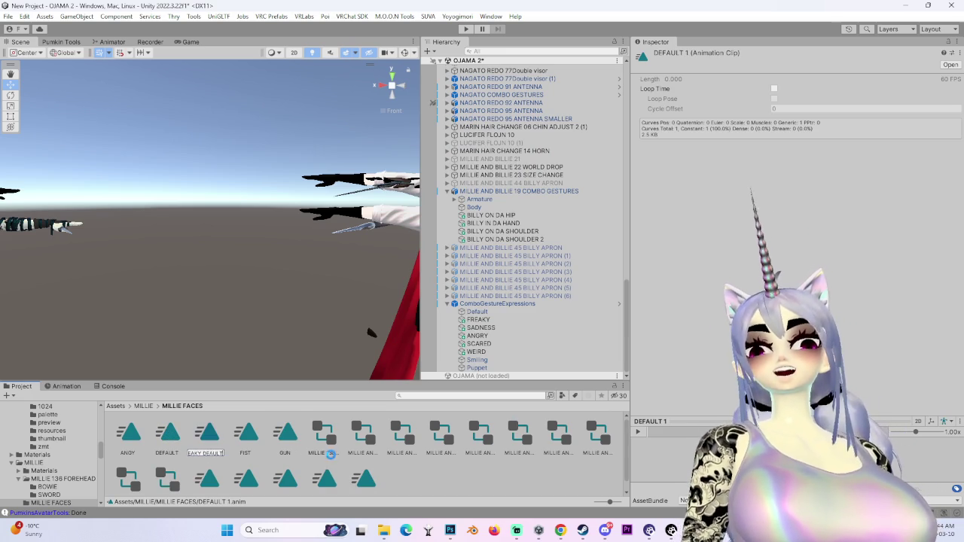
key("Return")
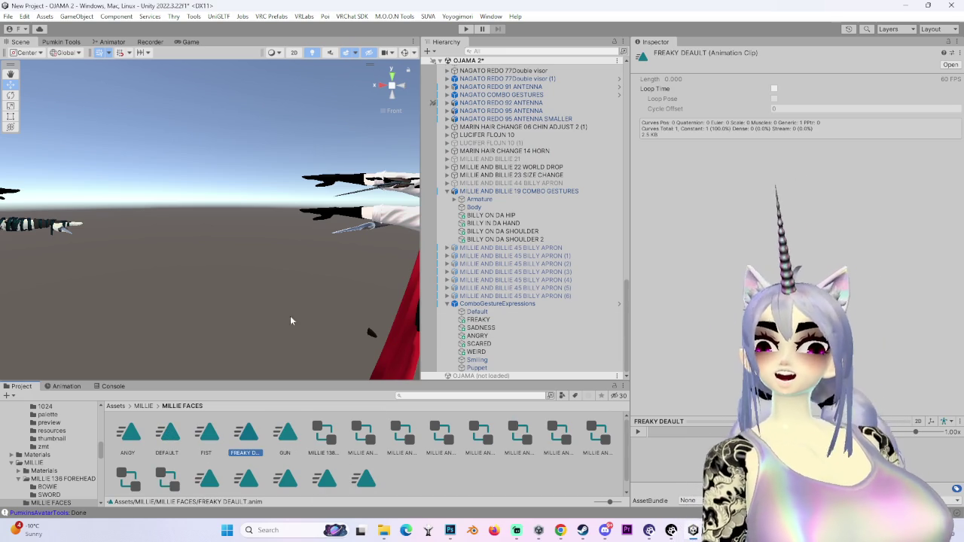
mouse_move(255, 442)
left_mouse_down()
mouse_move(539, 253)
mouse_move(564, 256)
left_mouse_up()
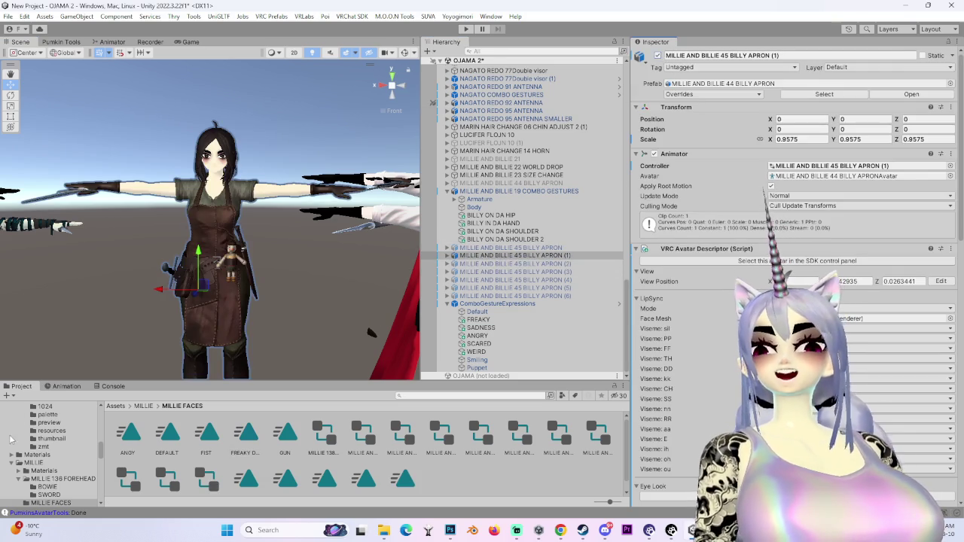
left_click(66, 385)
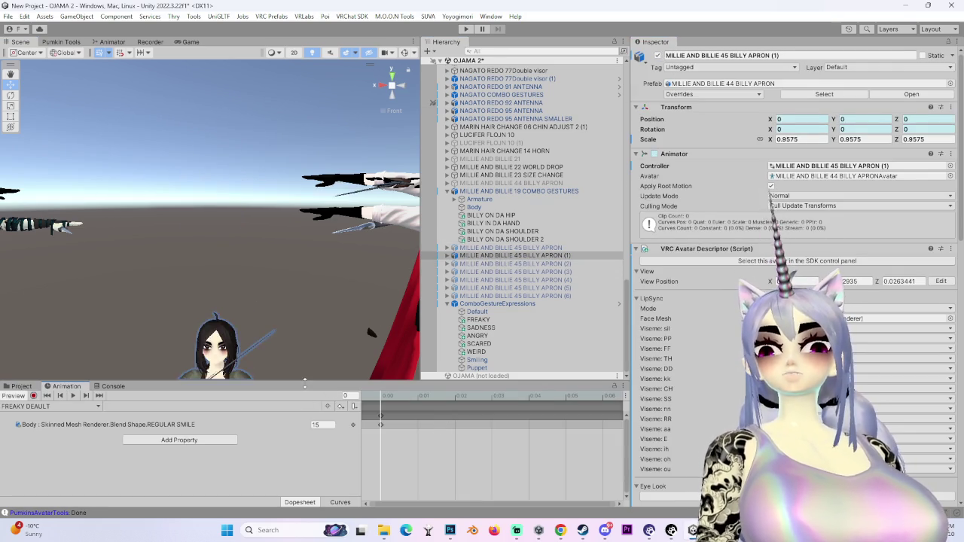
Select the Body mesh of BILLY APRON (1) and show its blendshapes
scroll(291, 265, "up", 6)
scroll(300, 323, "up", 5)
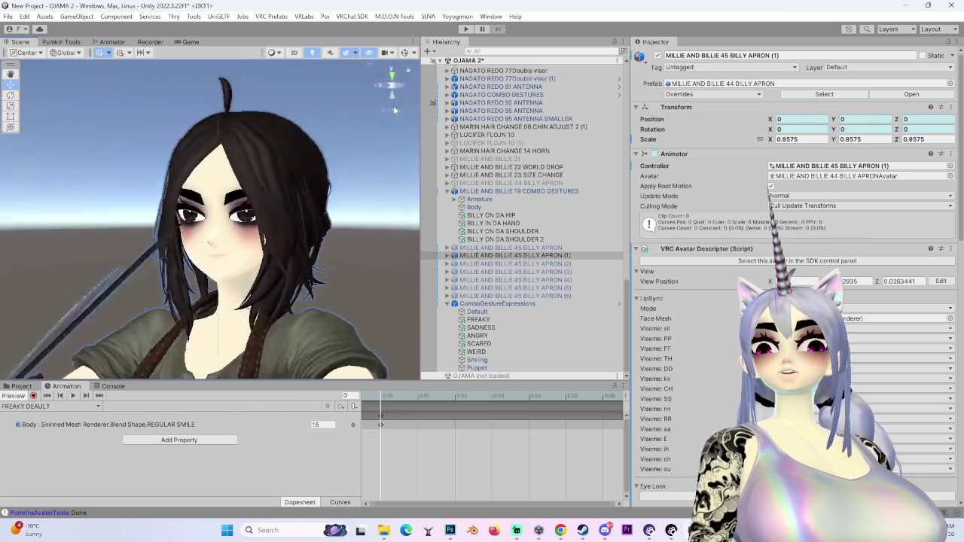
left_click(448, 248)
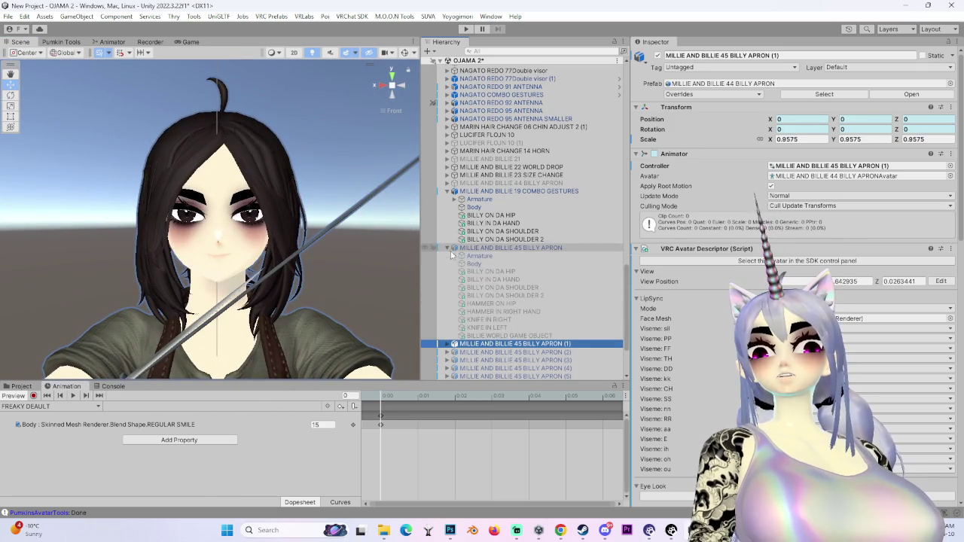
left_click(447, 344)
left_click(547, 359)
scroll(548, 359, "down", 3)
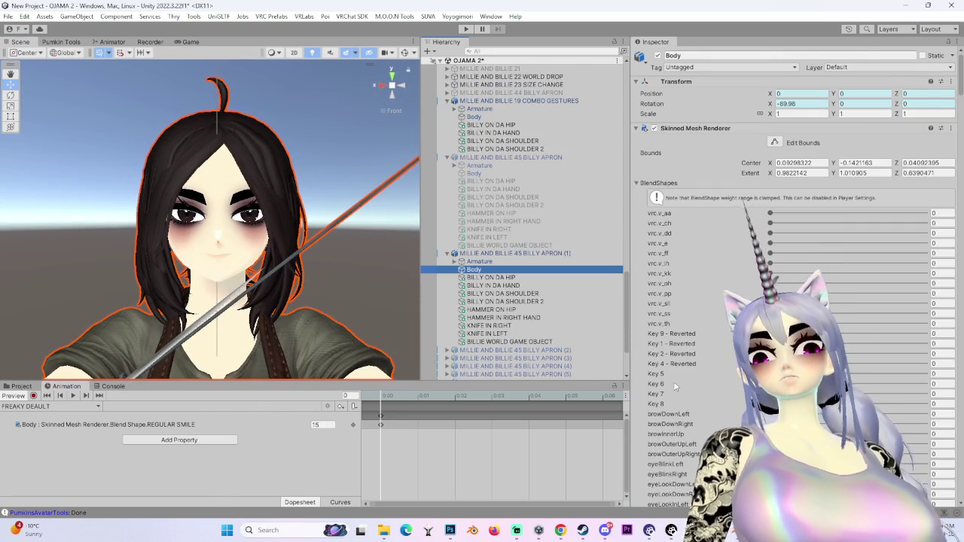
scroll(791, 264, "down", 5)
scroll(916, 457, "down", 15)
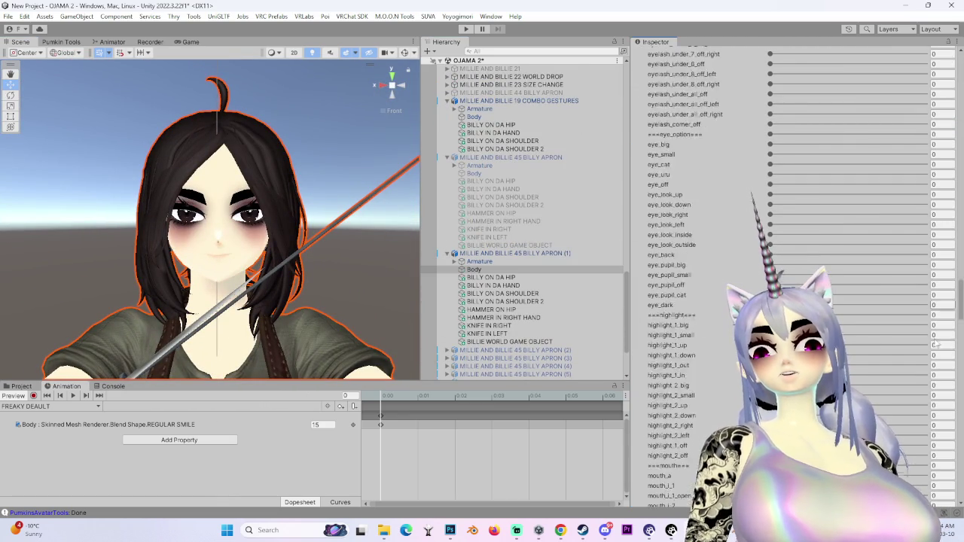
scroll(915, 457, "up", 3)
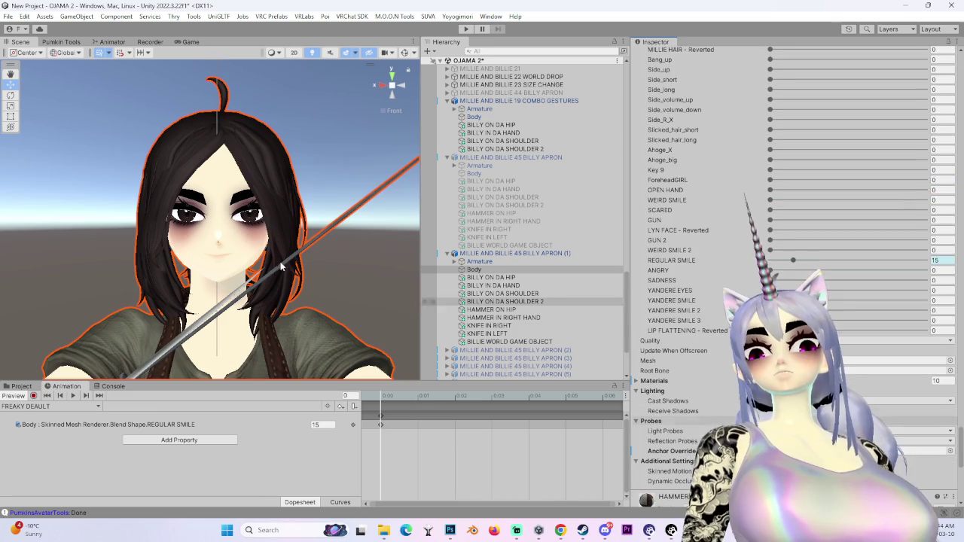
scroll(346, 354, "up", 5)
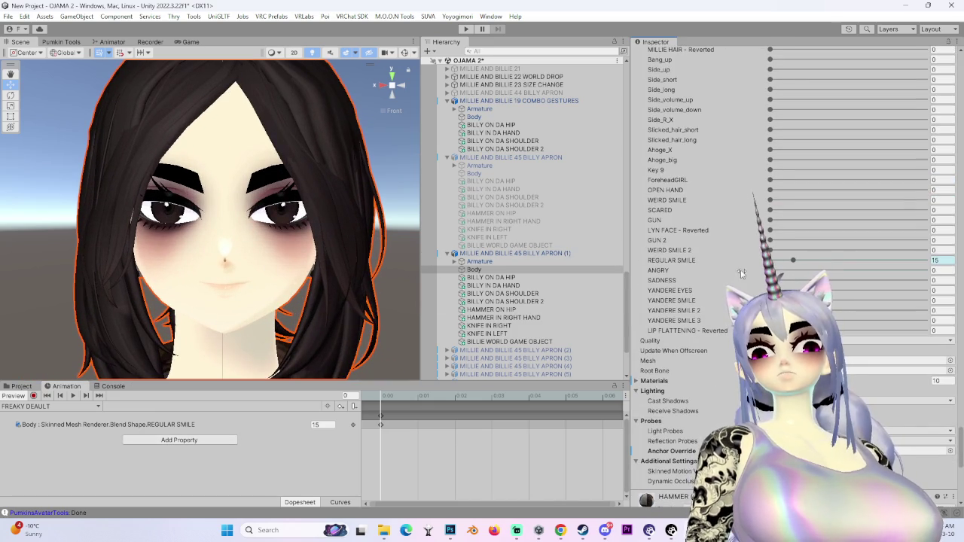
Try the YANDERE EYES and YANDERE SMILE 2 blendshapes, then reset both to 0
left_click_drag(938, 290, 953, 307)
mouse_move(889, 291)
left_mouse_down()
mouse_move(879, 299)
mouse_move(931, 301)
mouse_move(898, 312)
left_mouse_up()
left_click_drag(905, 311, 900, 311)
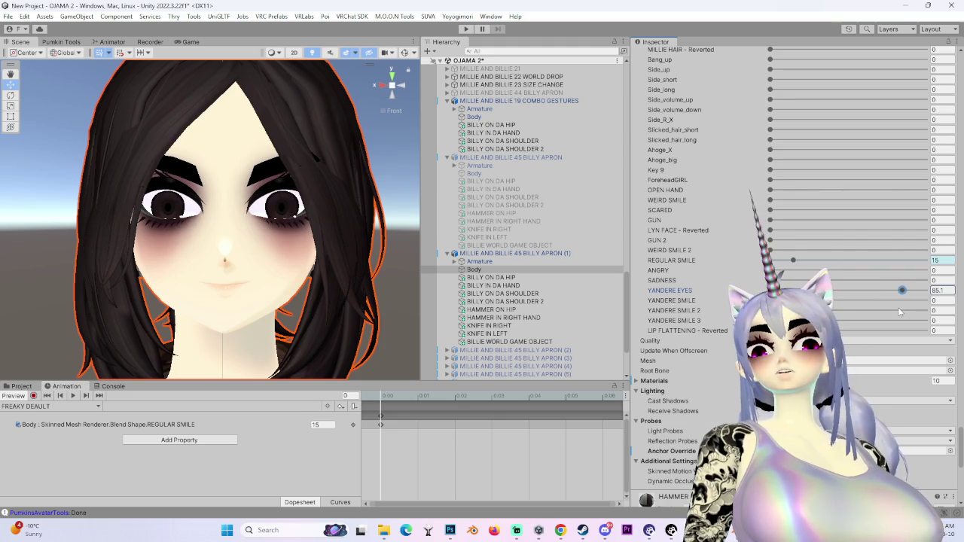
mouse_move(218, 272)
left_mouse_down()
mouse_move(181, 272)
mouse_move(226, 273)
left_mouse_up()
left_click_drag(708, 290, 694, 301)
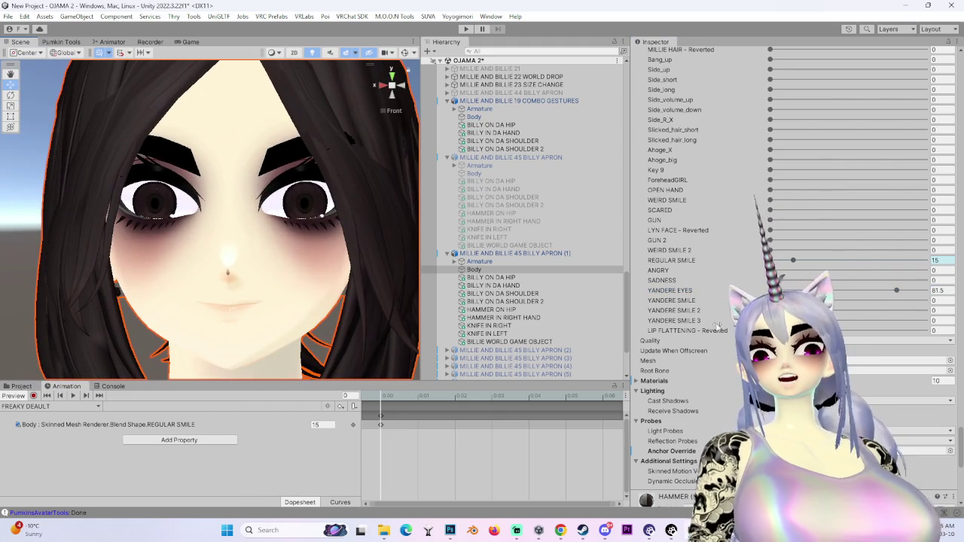
mouse_move(783, 311)
left_mouse_down()
mouse_move(922, 310)
mouse_move(898, 312)
left_mouse_up()
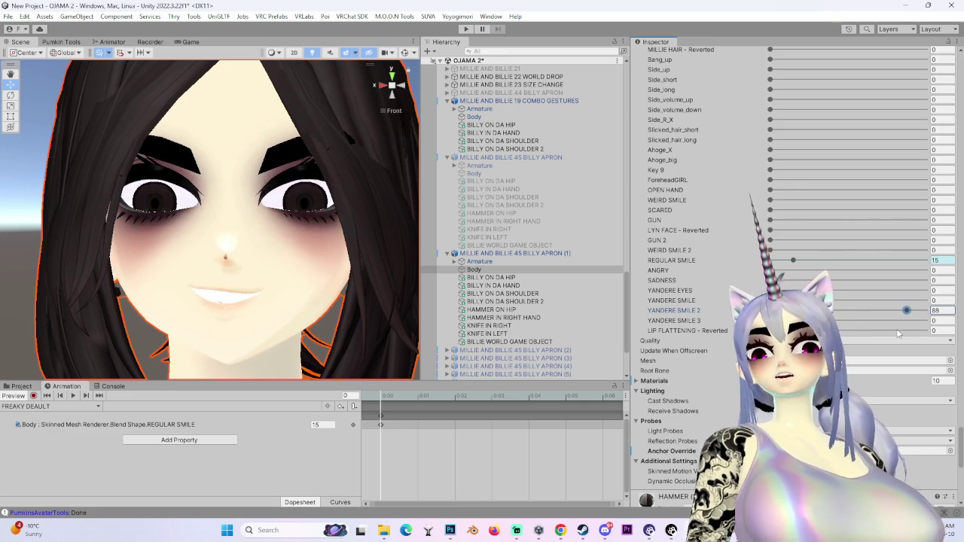
scroll(136, 291, "up", 2)
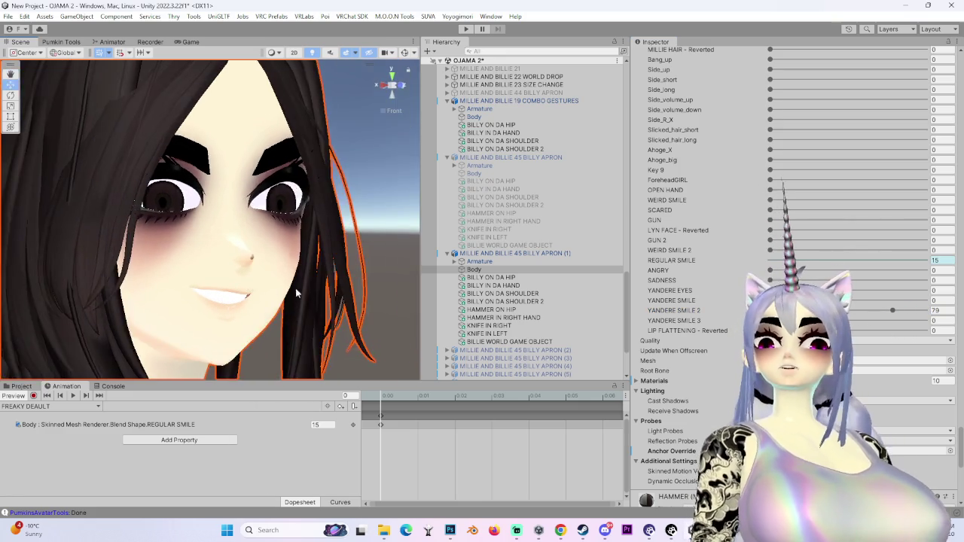
mouse_move(890, 311)
left_mouse_down()
mouse_move(864, 311)
mouse_move(894, 321)
left_mouse_up()
mouse_move(138, 273)
left_mouse_down()
mouse_move(266, 269)
mouse_move(402, 92)
left_mouse_up()
scroll(266, 269, "down", 1)
left_click(402, 92)
left_click_drag(895, 310, 722, 329)
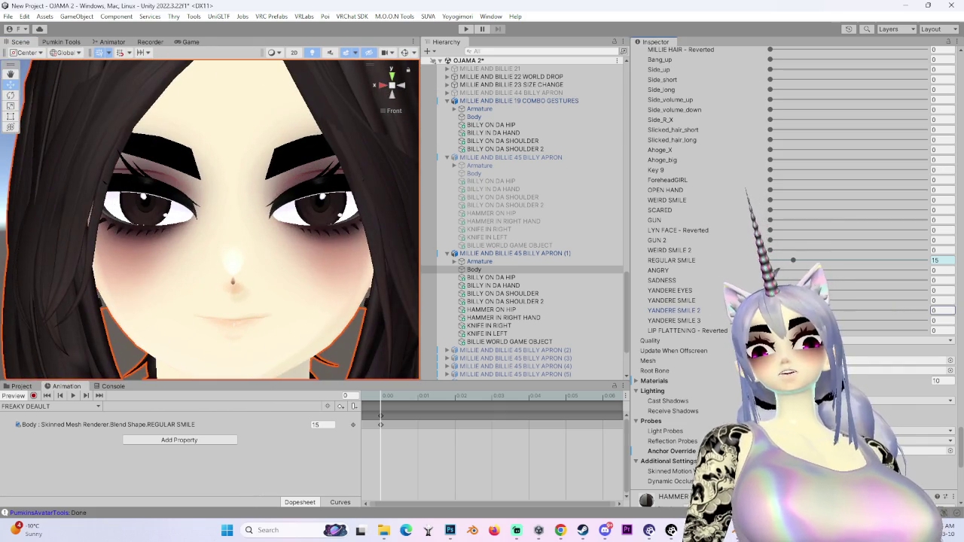
Set YANDERE EYES to 84.8 and key it into the FREAKY DEAULT clip
left_click_drag(770, 290, 907, 305)
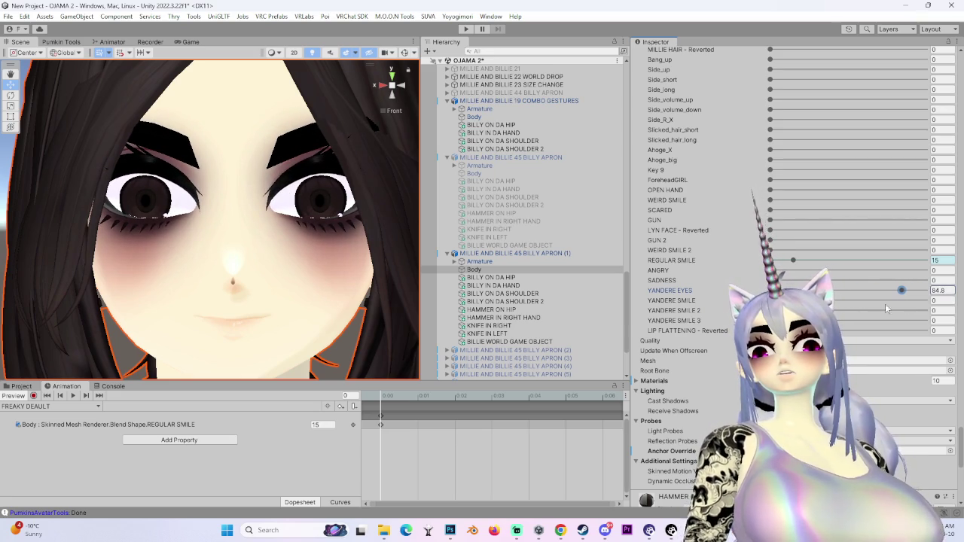
right_click(694, 290)
left_click(712, 364)
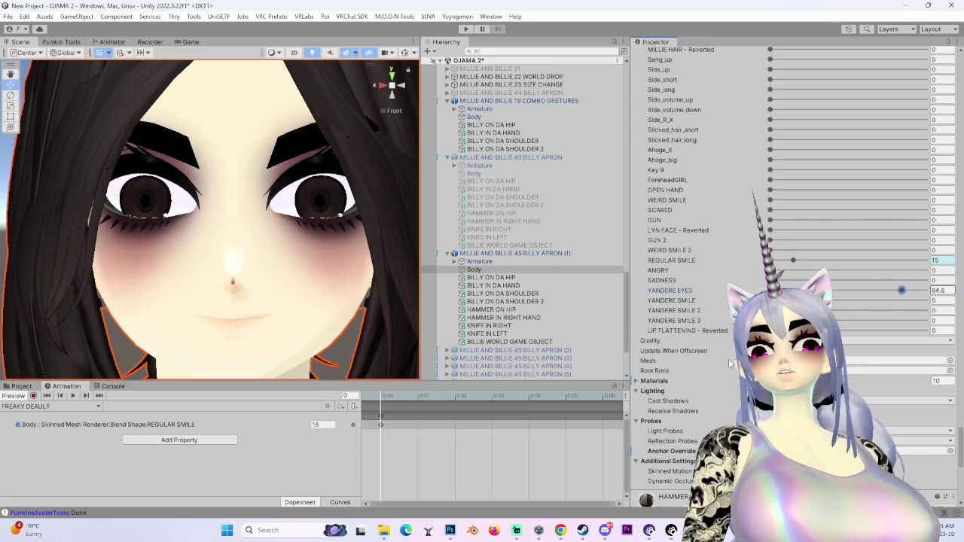
mouse_move(287, 301)
left_mouse_down()
mouse_move(269, 280)
mouse_move(345, 301)
mouse_move(272, 291)
left_mouse_up()
left_click(403, 88)
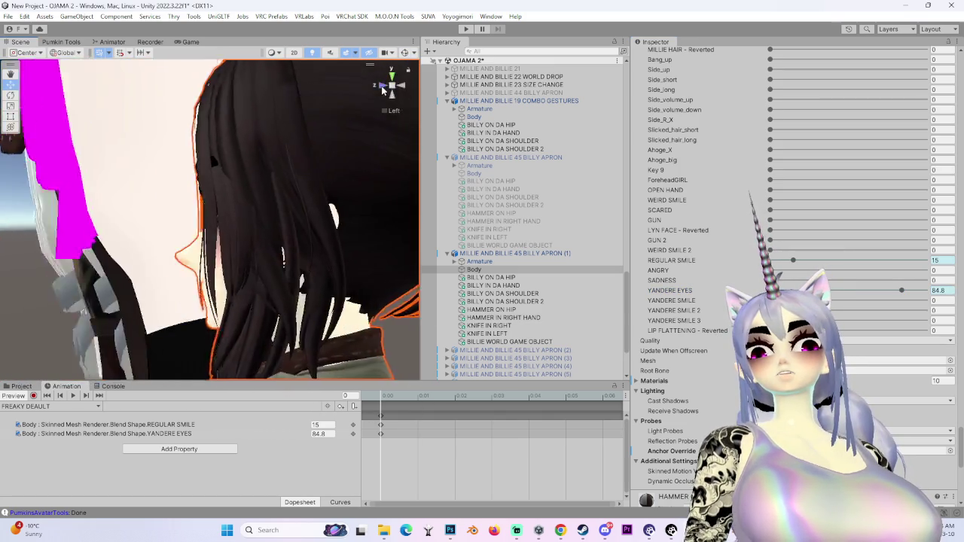
left_click(21, 386)
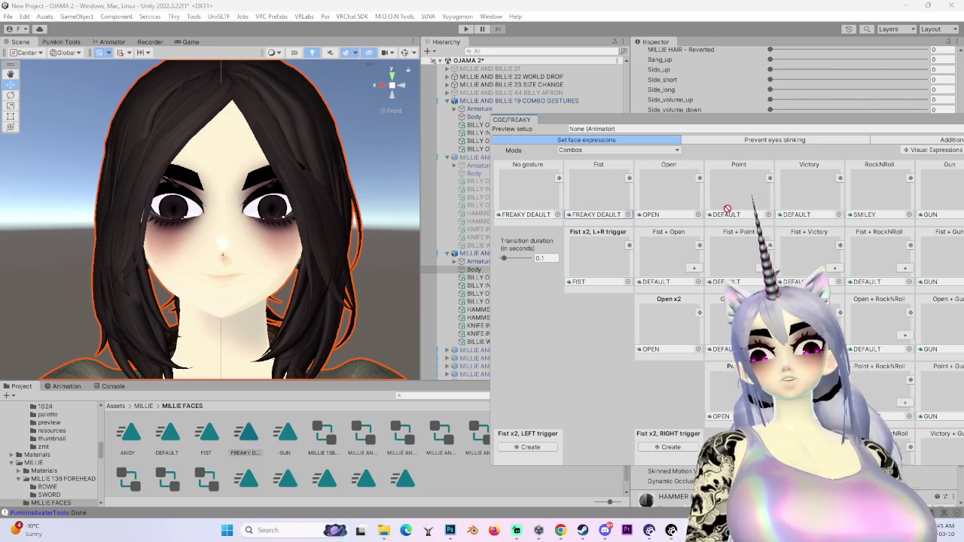
Move the FREAKY expression editor window into full view
mouse_move(699, 121)
left_mouse_down()
mouse_move(509, 91)
mouse_move(499, 104)
left_mouse_up()
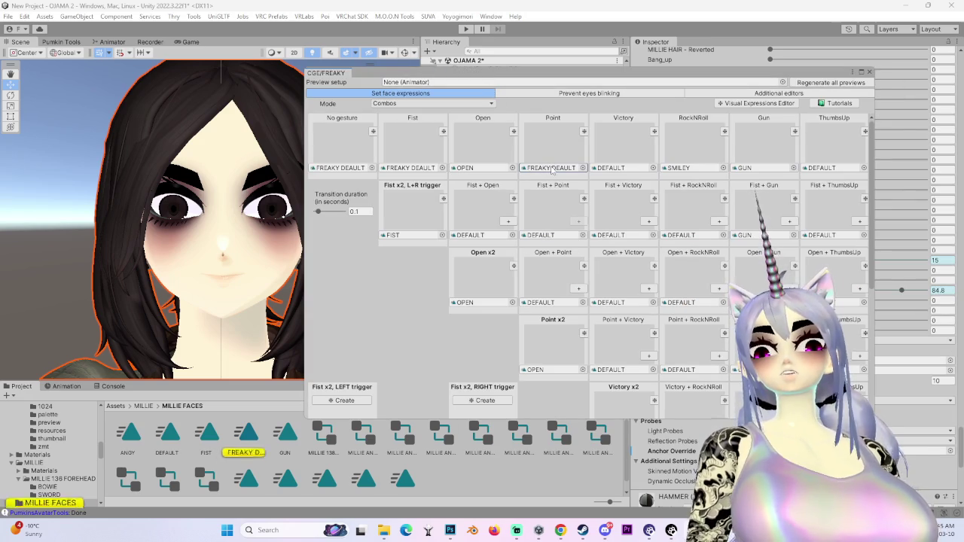